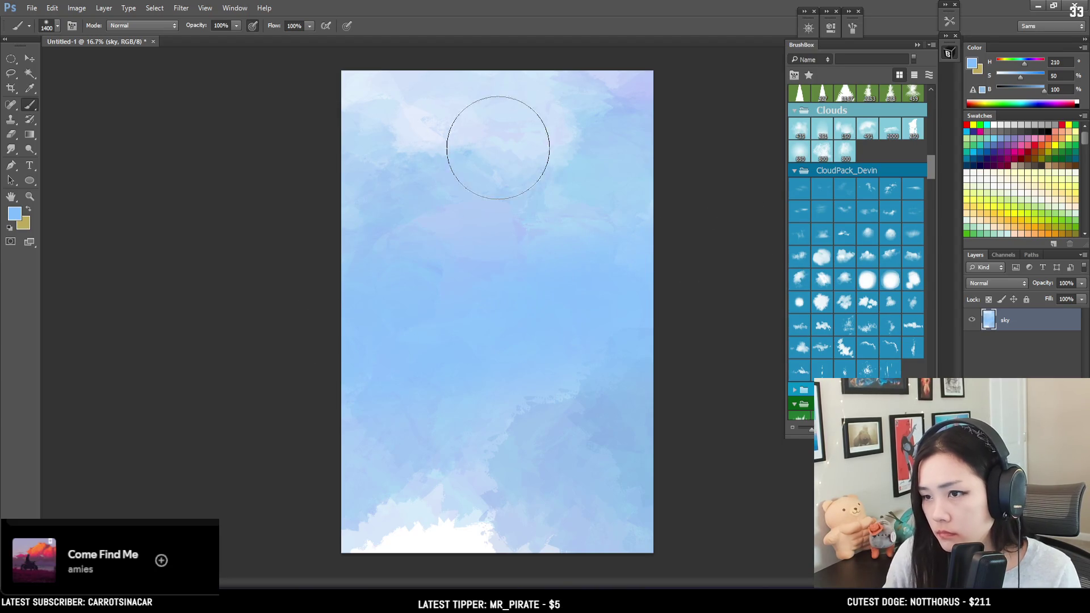
# Blend sampled sky blues over the whitish clouds near the top, resizing the brush as needed.
pyautogui.moveTo(498, 146); pyautogui.dragTo(505, 54)
pyautogui.keyDown('alt'); pyautogui.click(644, 86); pyautogui.keyUp('alt')
pyautogui.moveTo(644, 87); pyautogui.dragTo(638, 89)
pyautogui.press('[')
pyautogui.press('[')
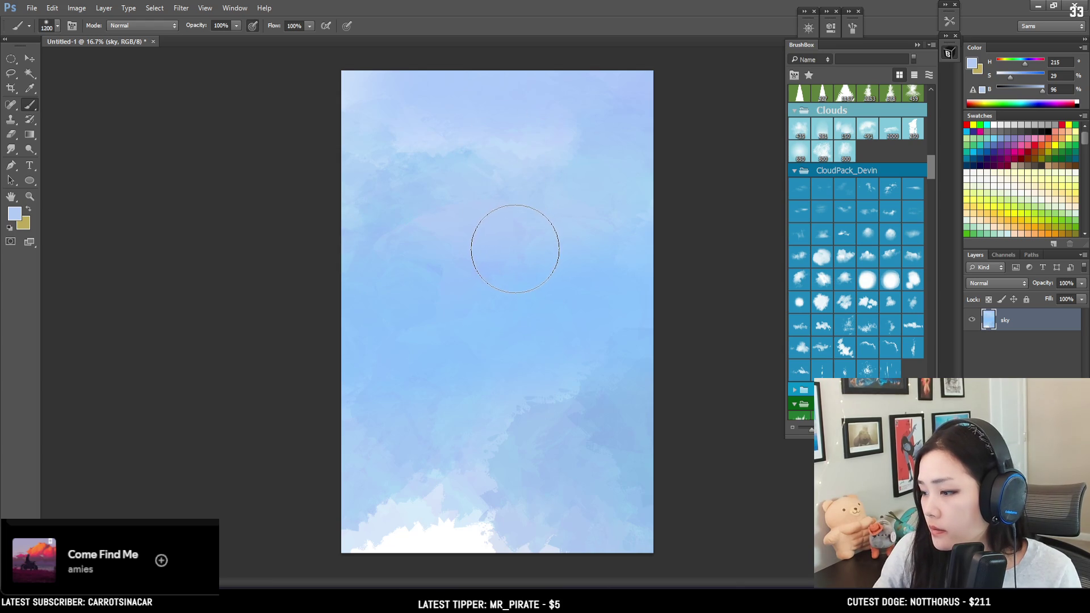
pyautogui.press(']')
pyautogui.press(']')
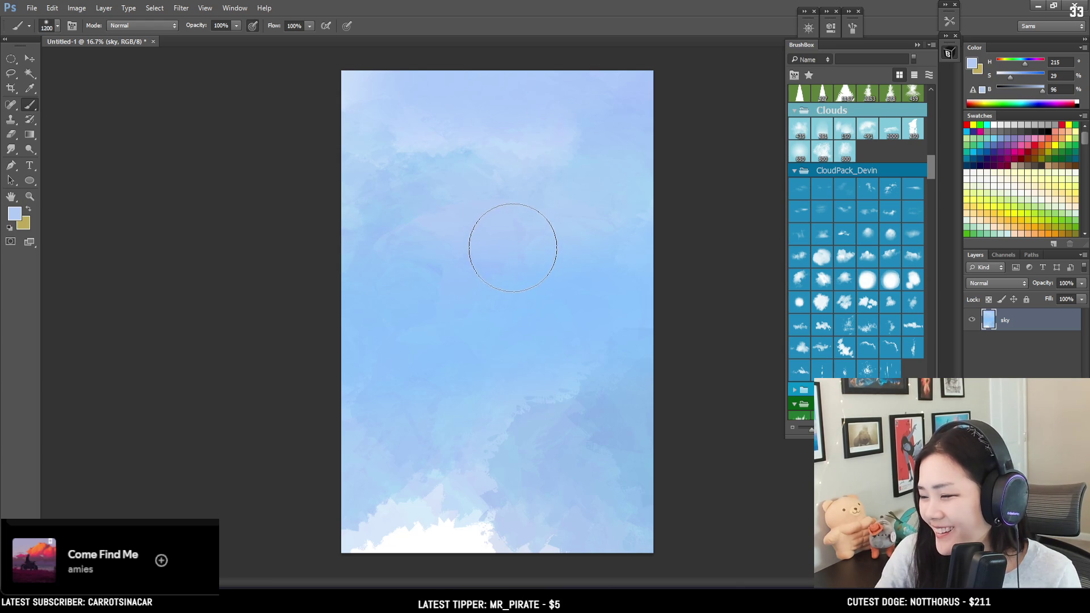
pyautogui.keyDown('alt'); pyautogui.click(457, 174); pyautogui.keyUp('alt')
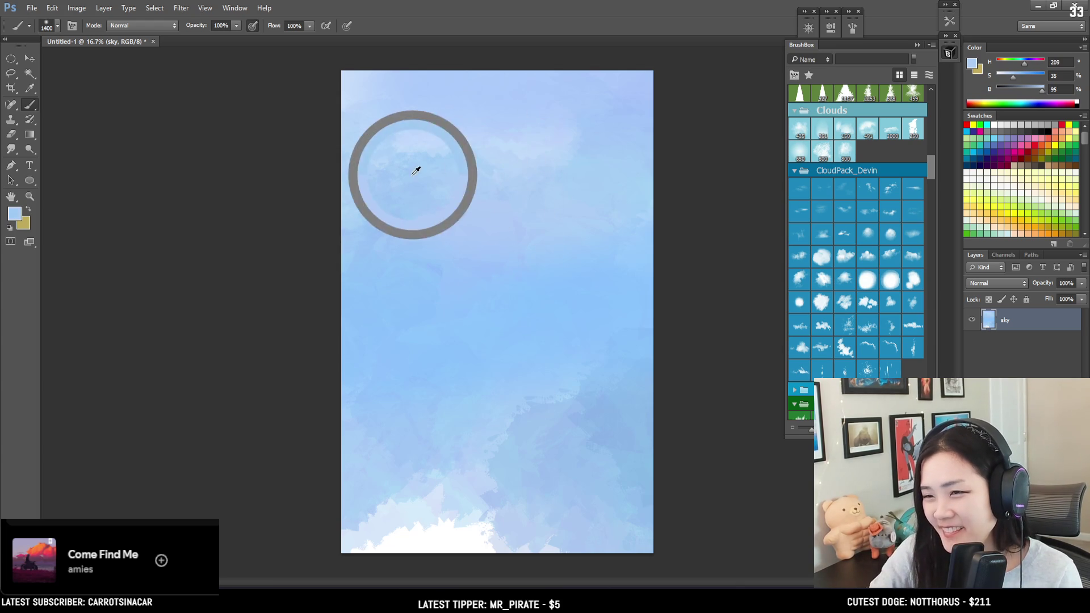
pyautogui.keyDown('alt'); pyautogui.click(433, 136); pyautogui.keyUp('alt')
pyautogui.press('[')
pyautogui.press('[')
pyautogui.press('[')
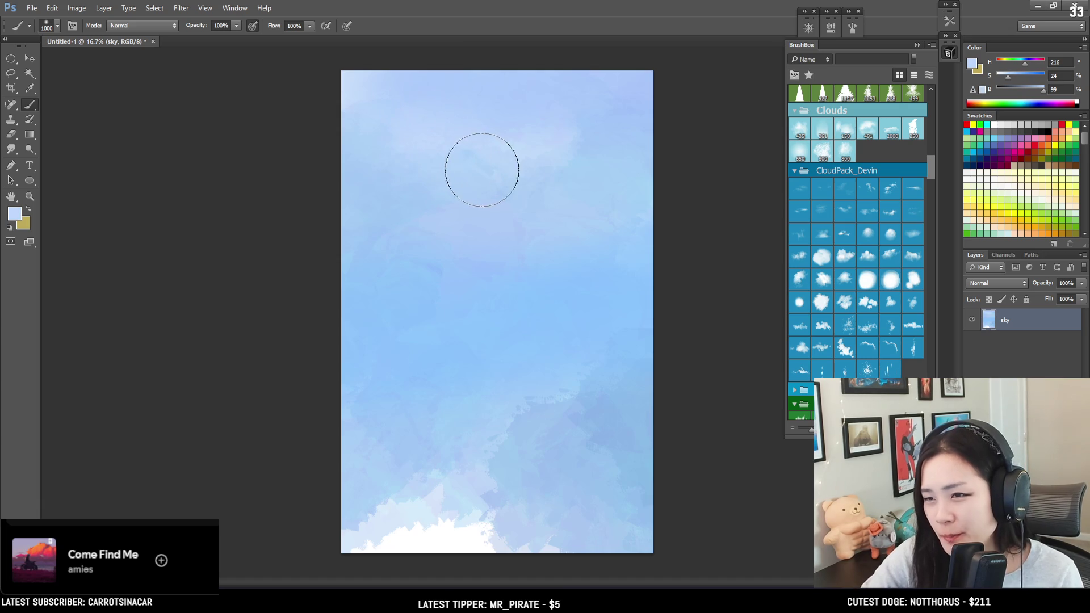
pyautogui.press('[')
pyautogui.keyDown('alt'); pyautogui.click(556, 140); pyautogui.keyUp('alt')
pyautogui.moveTo(556, 141); pyautogui.dragTo(594, 142)
pyautogui.press(']')
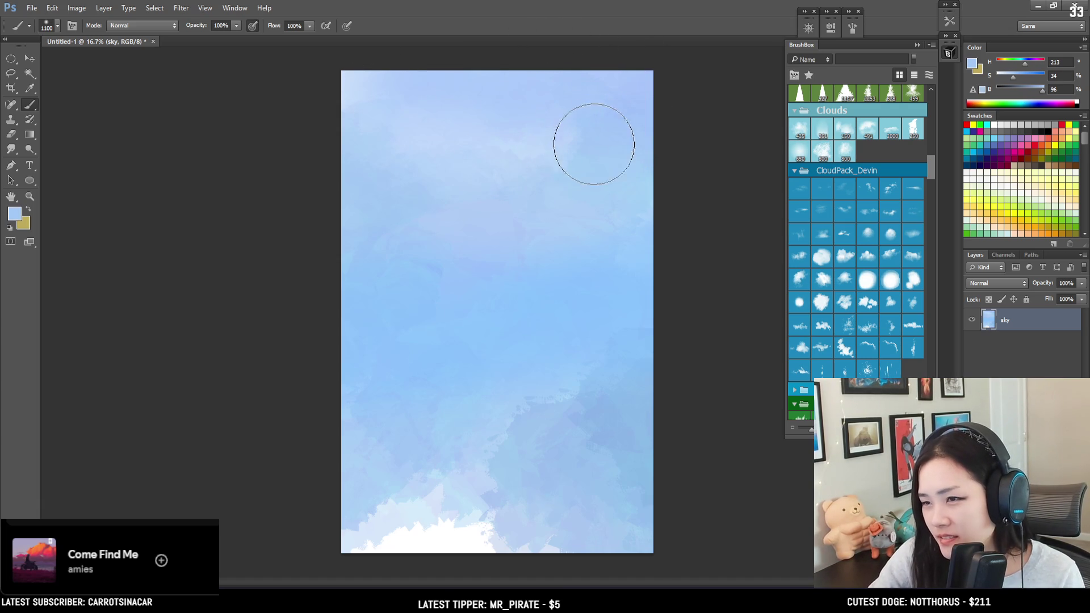
# Keep smoothing the upper sky with pale, top-left and more saturated blues.
pyautogui.moveTo(534, 295); pyautogui.dragTo(484, 284)
pyautogui.press(']')
pyautogui.press(']')
pyautogui.press(']')
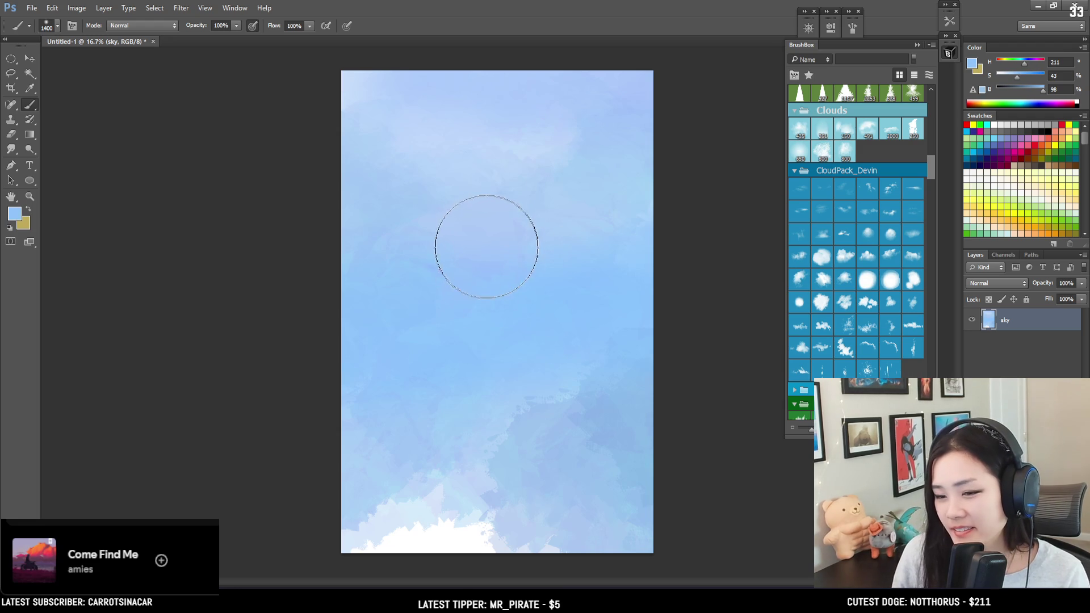
pyautogui.keyDown('alt'); pyautogui.click(358, 86); pyautogui.keyUp('alt')
pyautogui.press(']')
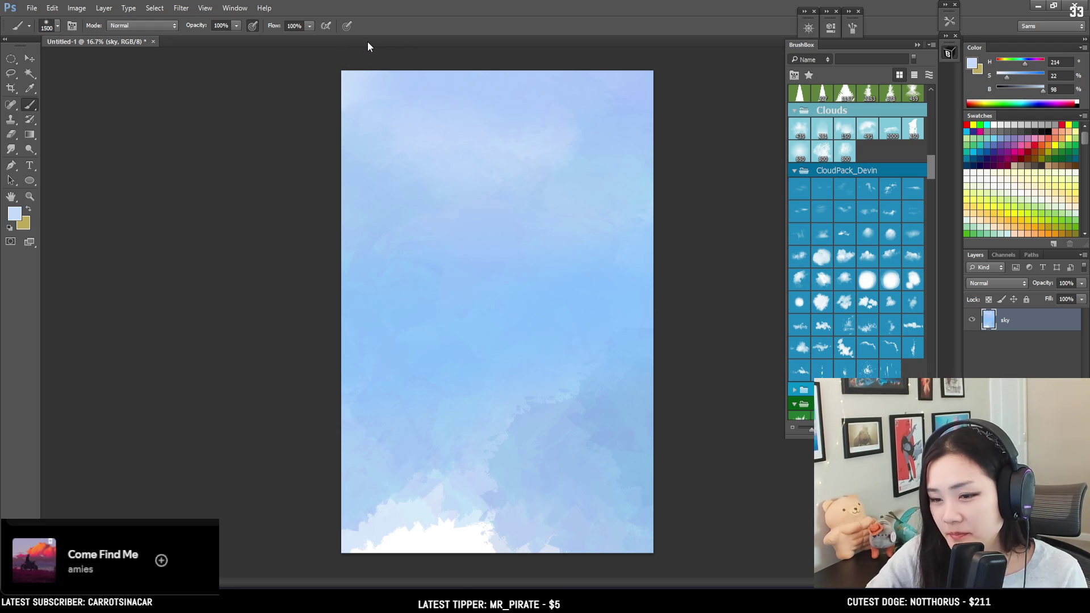
pyautogui.keyDown('alt'); pyautogui.click(413, 86); pyautogui.keyUp('alt')
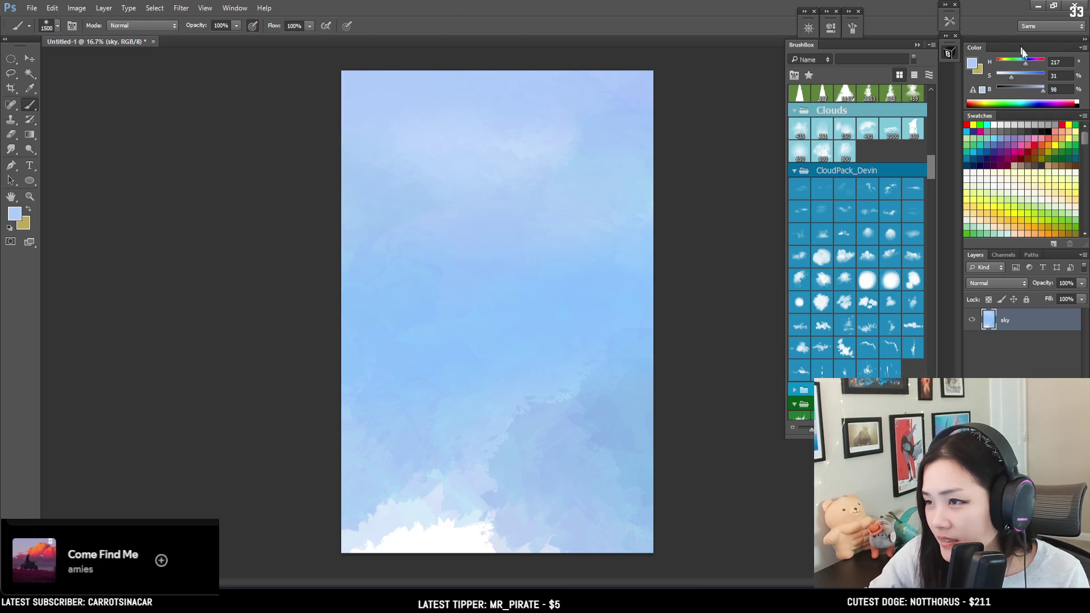
pyautogui.moveTo(1021, 75); pyautogui.dragTo(1023, 65)
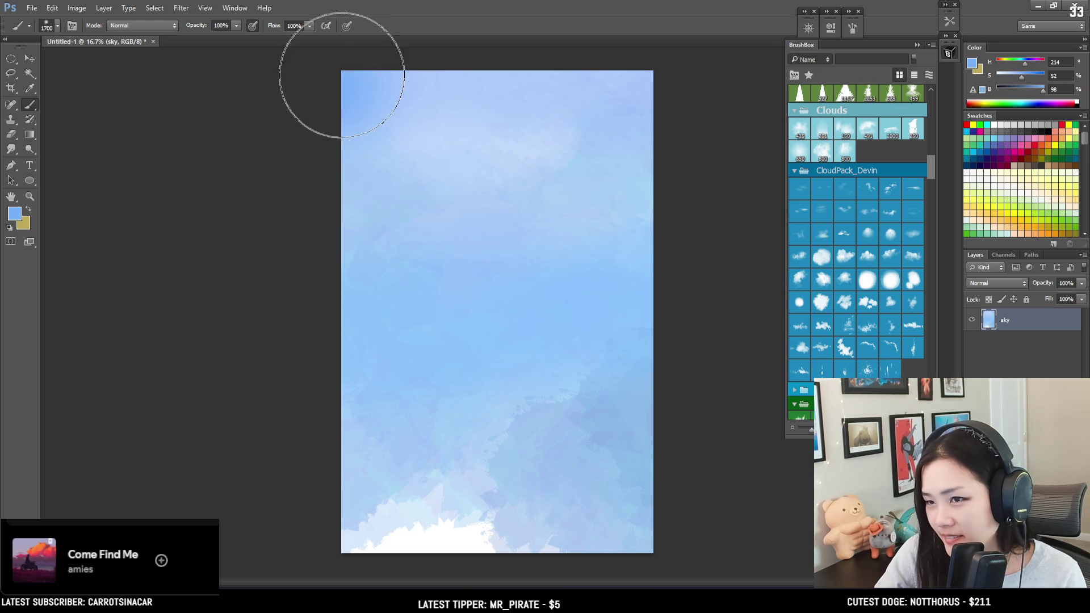
pyautogui.press(']')
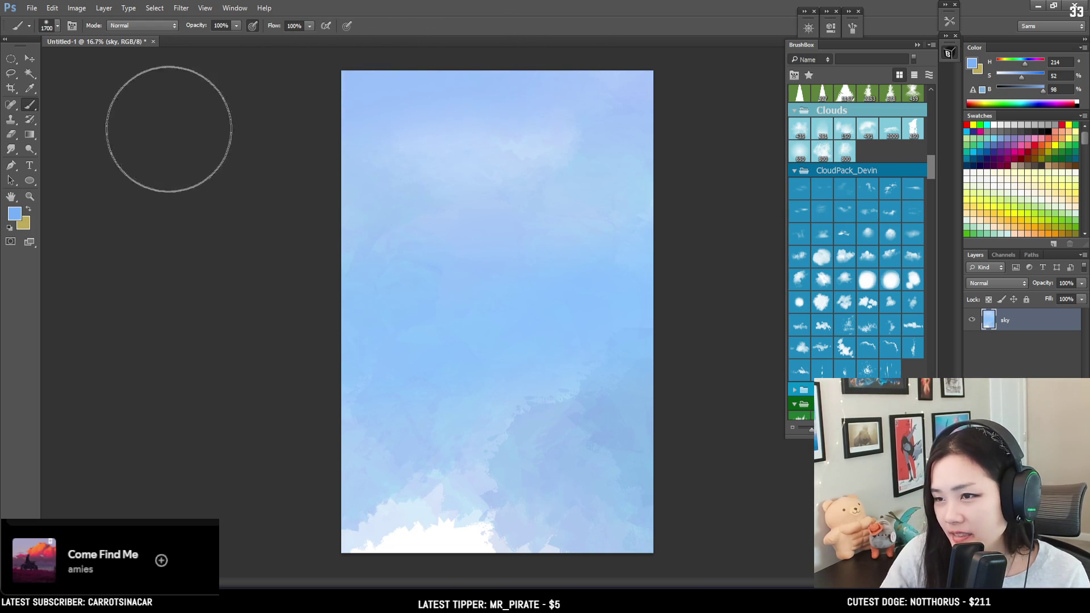
pyautogui.press('[')
pyautogui.press('[')
pyautogui.press('[')
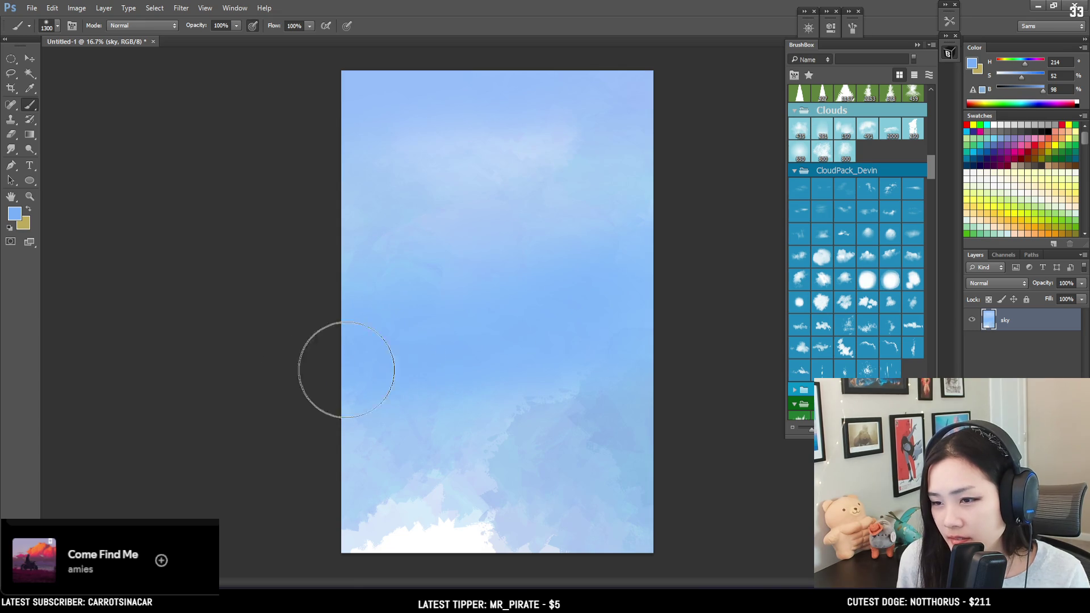
pyautogui.press('[')
pyautogui.keyDown('alt'); pyautogui.click(397, 363); pyautogui.keyUp('alt')
pyautogui.keyDown('alt'); pyautogui.click(537, 142); pyautogui.keyUp('alt')
pyautogui.press('[')
pyautogui.press('[')
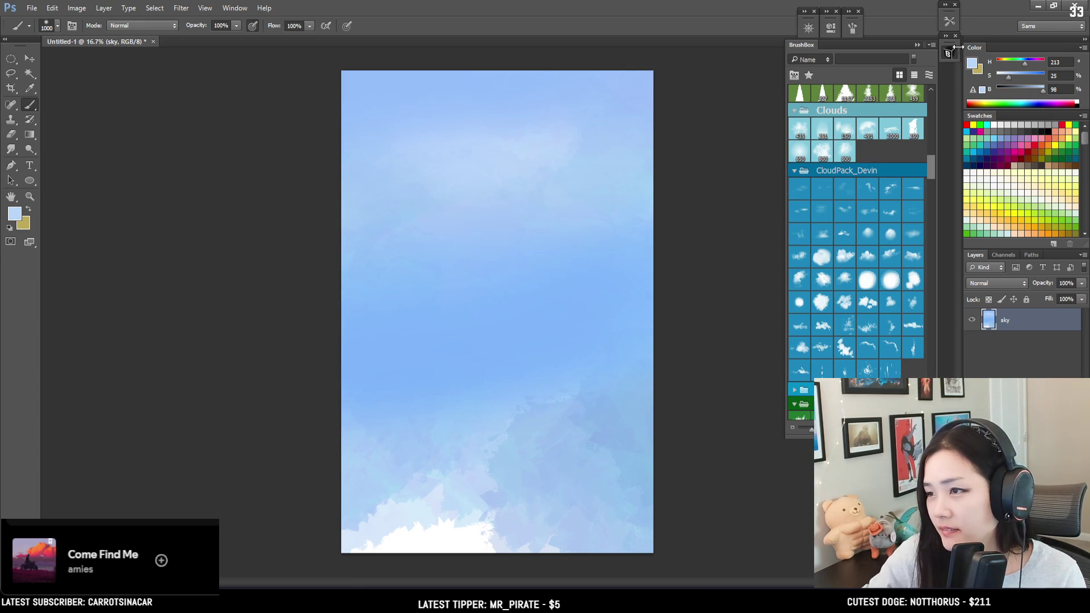
# Shift the paint colour to soft pink and brush a faint haze across the upper sky.
pyautogui.moveTo(1040, 66); pyautogui.dragTo(1036, 67)
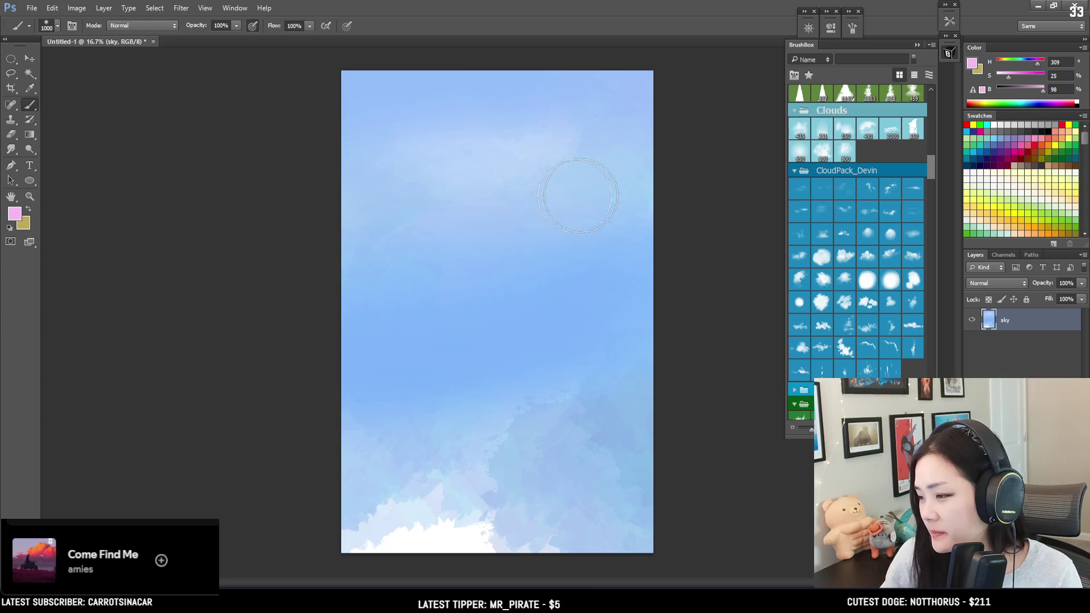
pyautogui.moveTo(363, 143)
pyautogui.mouseDown()
pyautogui.moveTo(584, 139)
pyautogui.moveTo(336, 142)
pyautogui.moveTo(652, 117)
pyautogui.moveTo(429, 133)
pyautogui.moveTo(394, 114)
pyautogui.moveTo(688, 119)
pyautogui.moveTo(348, 195)
pyautogui.moveTo(472, 151)
pyautogui.moveTo(621, 143)
pyautogui.mouseUp()
pyautogui.press('[')
pyautogui.press('[')
pyautogui.press('[')
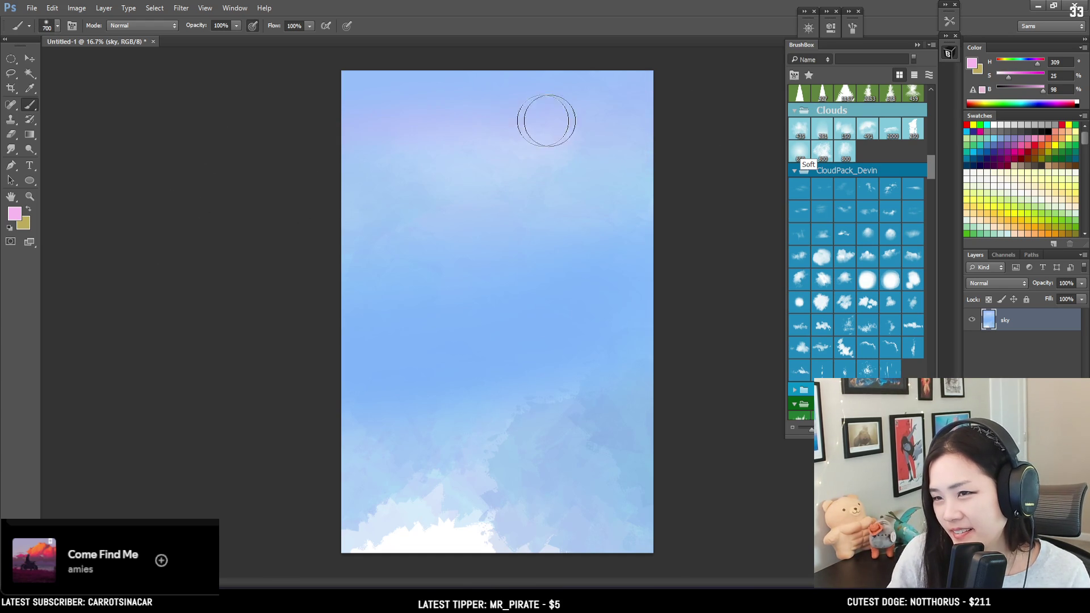
pyautogui.press('[')
pyautogui.press('[')
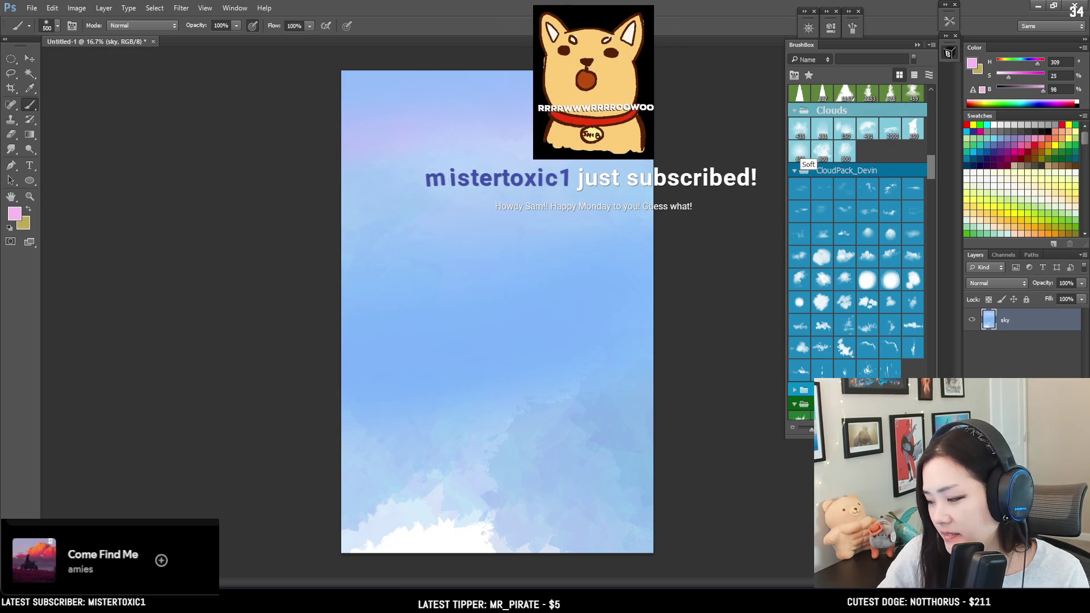
pyautogui.keyDown('alt'); pyautogui.click(565, 136); pyautogui.keyUp('alt')
pyautogui.keyDown('alt'); pyautogui.click(532, 129); pyautogui.keyUp('alt')
pyautogui.press('[')
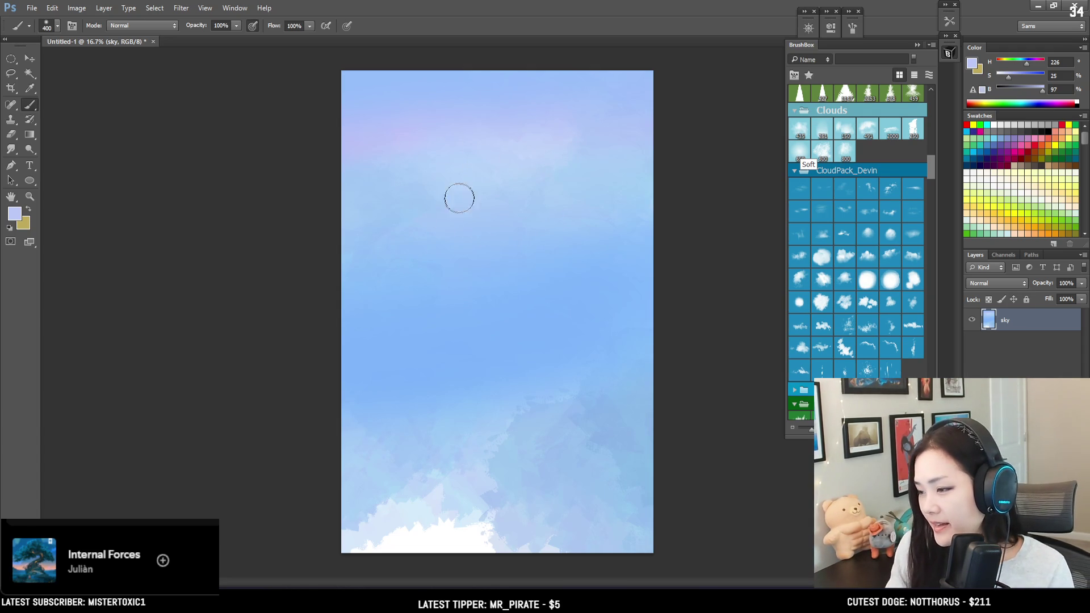
# Sample several stronger blues from the sky and enlarge the brush.
pyautogui.keyDown('alt'); pyautogui.click(448, 223); pyautogui.keyUp('alt')
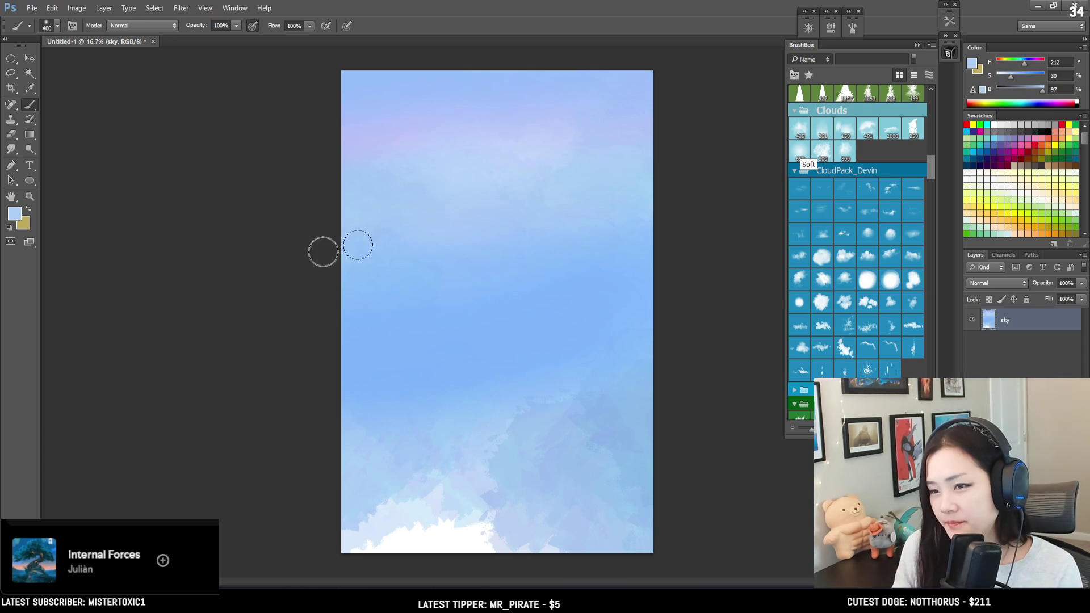
pyautogui.press(']')
pyautogui.press(']')
pyautogui.press(']')
pyautogui.keyDown('alt'); pyautogui.click(468, 262); pyautogui.keyUp('alt')
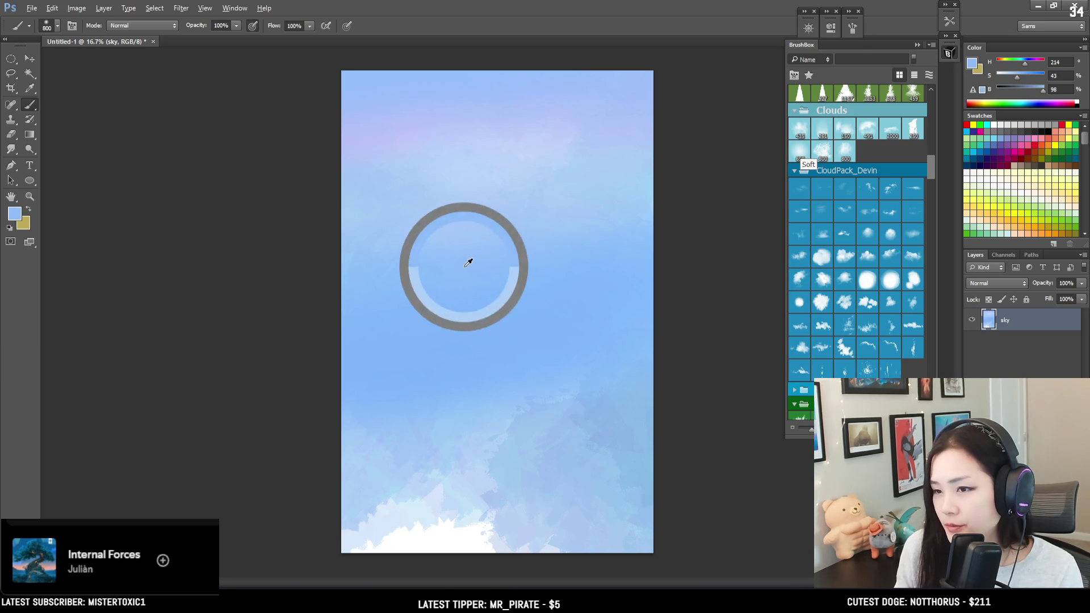
pyautogui.keyDown('alt'); pyautogui.click(622, 219); pyautogui.keyUp('alt')
pyautogui.keyDown('alt'); pyautogui.click(622, 221); pyautogui.keyUp('alt')
# Apply Levels to the sky with black input 11 and midtones 0.95.
pyautogui.hotkey('ctrl', 'l')
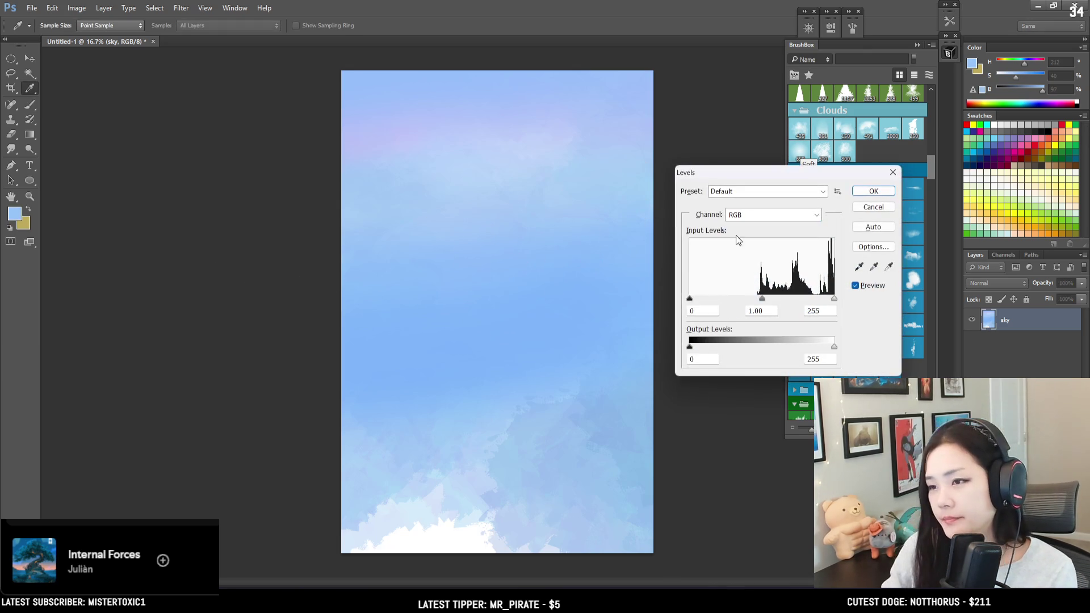
pyautogui.moveTo(690, 299); pyautogui.dragTo(697, 298)
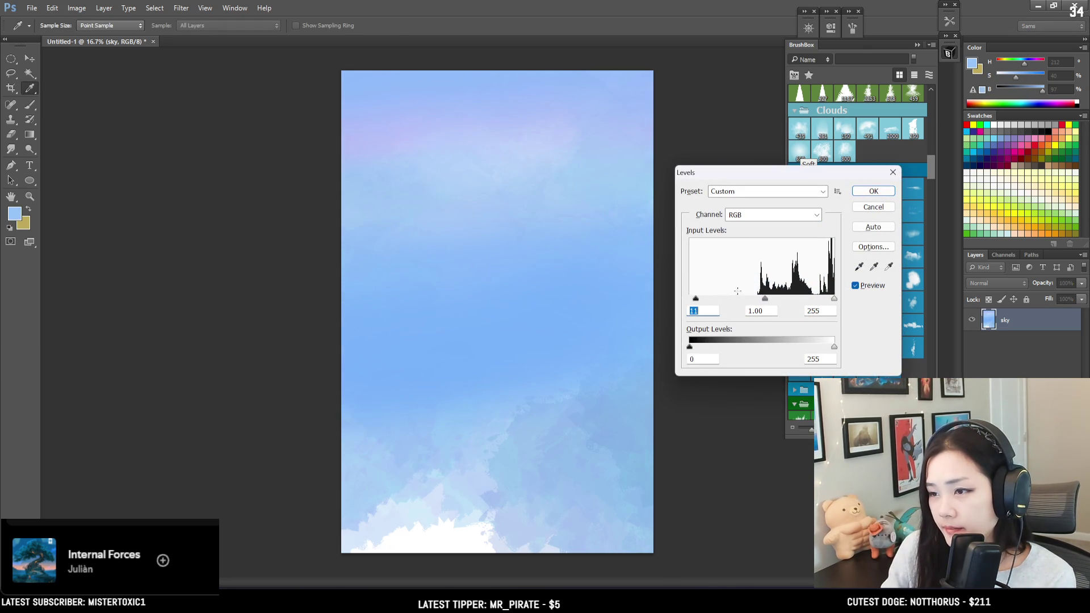
pyautogui.moveTo(769, 300); pyautogui.dragTo(766, 301)
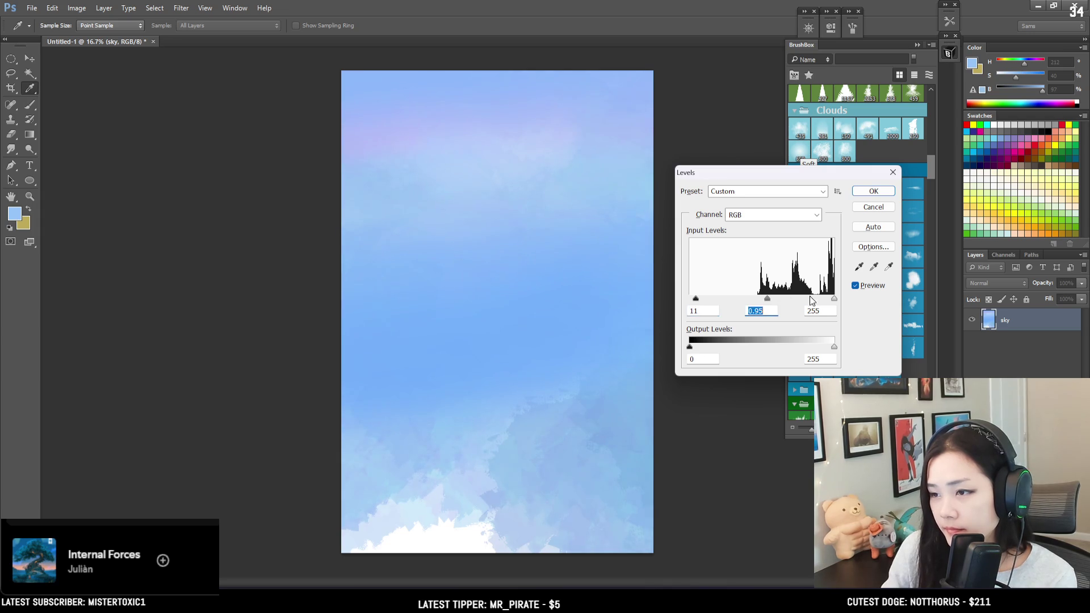
pyautogui.moveTo(834, 299); pyautogui.dragTo(833, 301)
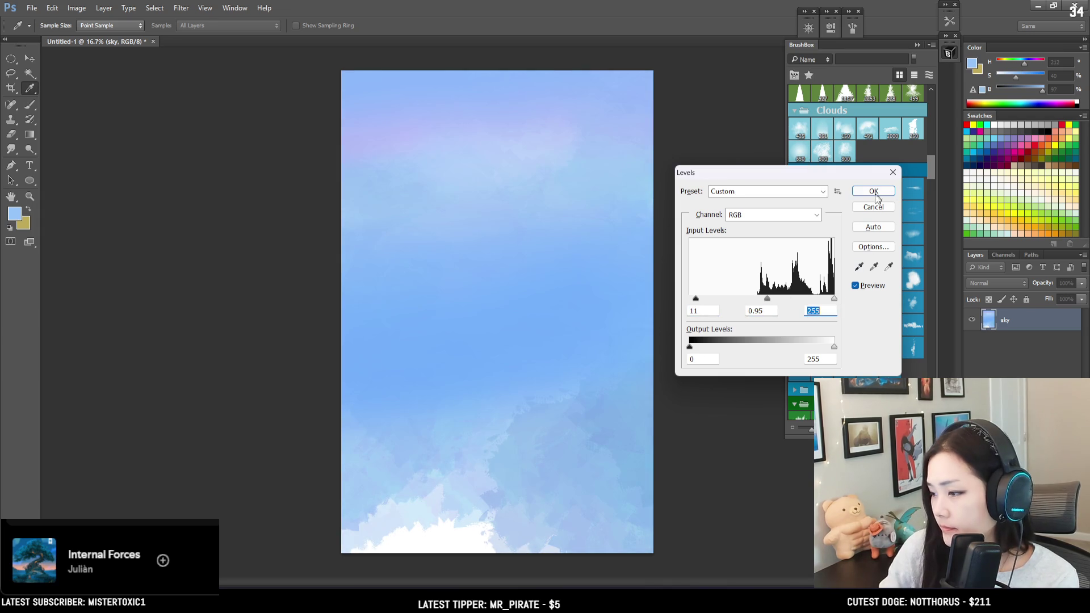
pyautogui.click(868, 191)
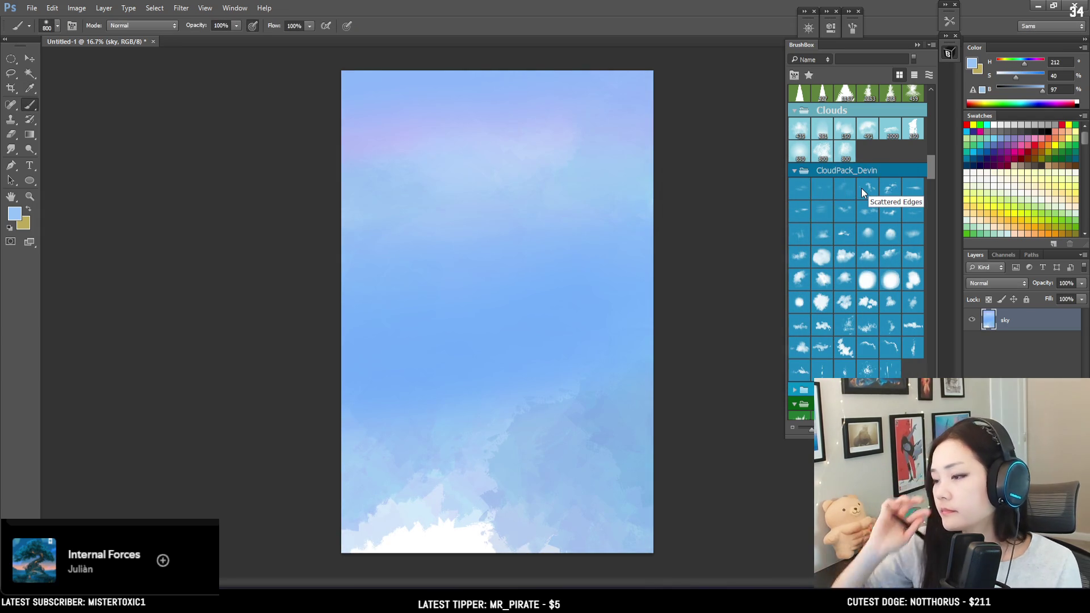
# Sample a saturated blue and paint over the white clouds along the bottom.
pyautogui.press(']')
pyautogui.press(']')
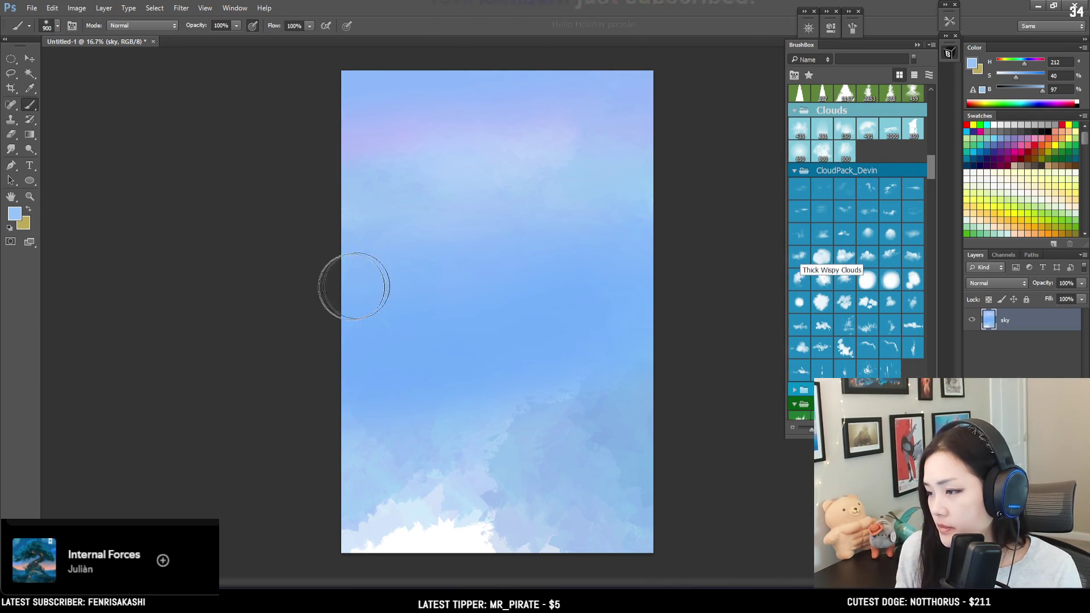
pyautogui.keyDown('alt'); pyautogui.click(467, 390); pyautogui.keyUp('alt')
pyautogui.press('[')
pyautogui.press('[')
pyautogui.keyDown('alt'); pyautogui.click(440, 416); pyautogui.keyUp('alt')
pyautogui.moveTo(445, 433)
pyautogui.mouseDown()
pyautogui.moveTo(413, 474)
pyautogui.moveTo(333, 511)
pyautogui.moveTo(558, 515)
pyautogui.moveTo(377, 523)
pyautogui.mouseUp()
pyautogui.press(']')
pyautogui.press(']')
pyautogui.press(']')
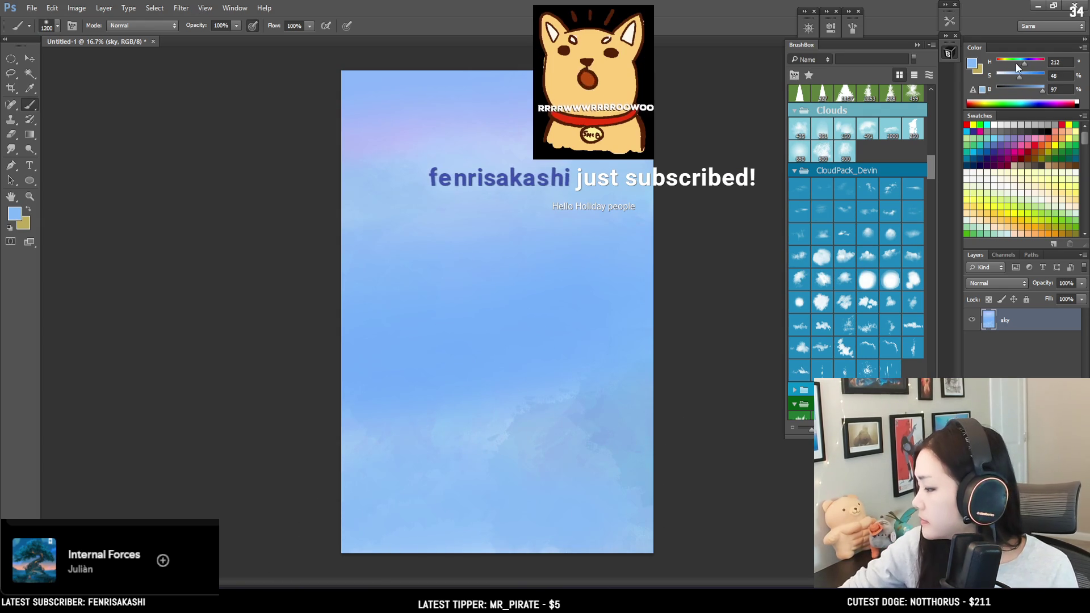
# Shift the paint colour through darker cyan toward green while enlarging the brush.
pyautogui.click(1020, 63)
pyautogui.click(1027, 75)
pyautogui.click(1035, 90)
pyautogui.press(']')
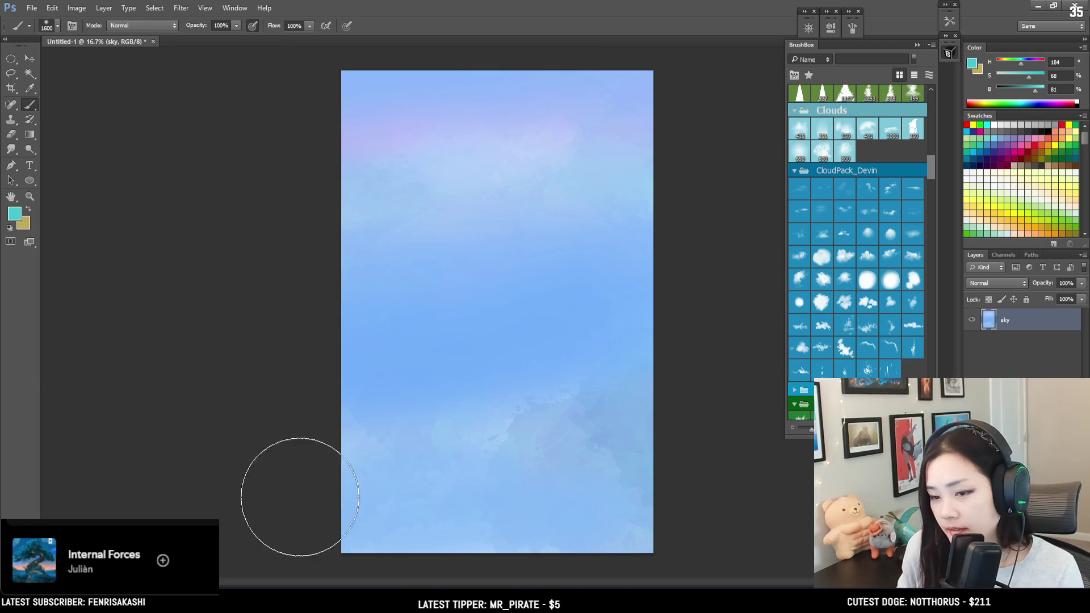
pyautogui.press(']')
pyautogui.press(']')
pyautogui.press(']')
pyautogui.press(']')
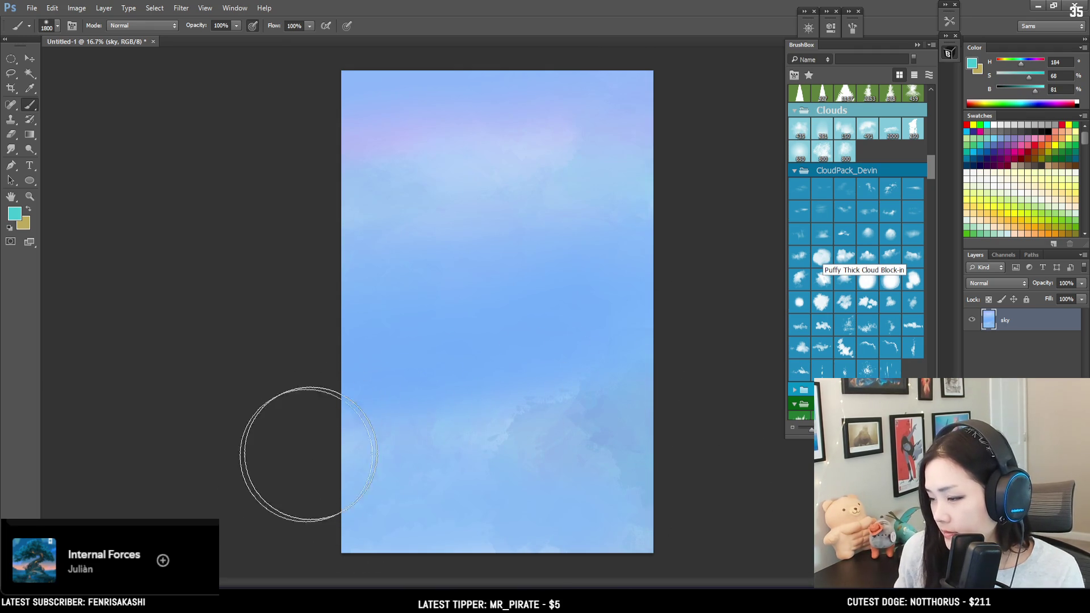
pyautogui.press(']')
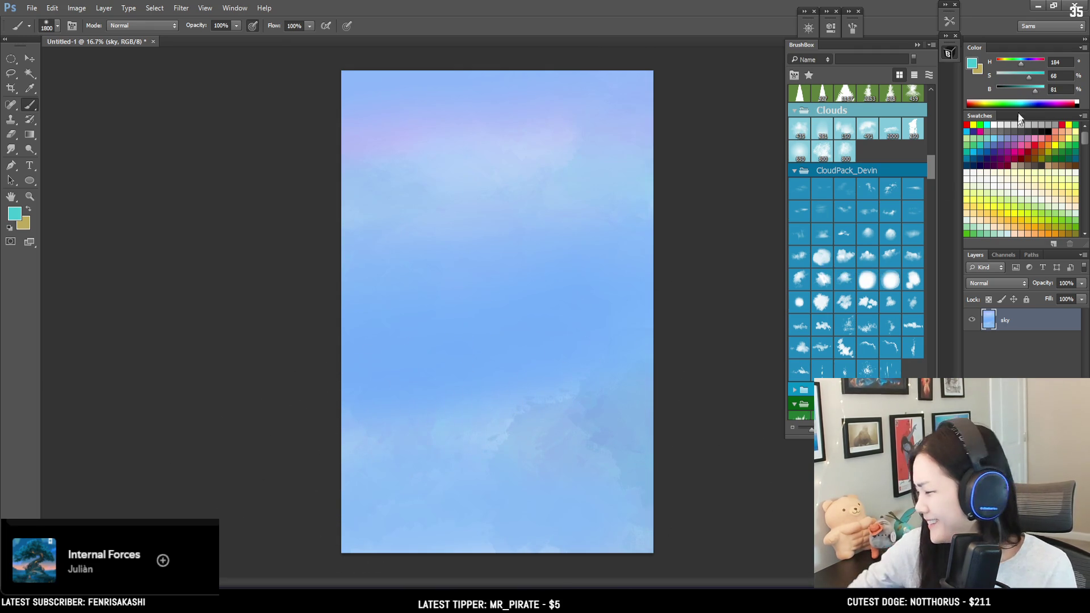
pyautogui.moveTo(1019, 58); pyautogui.dragTo(1015, 65)
pyautogui.press(']')
pyautogui.press(']')
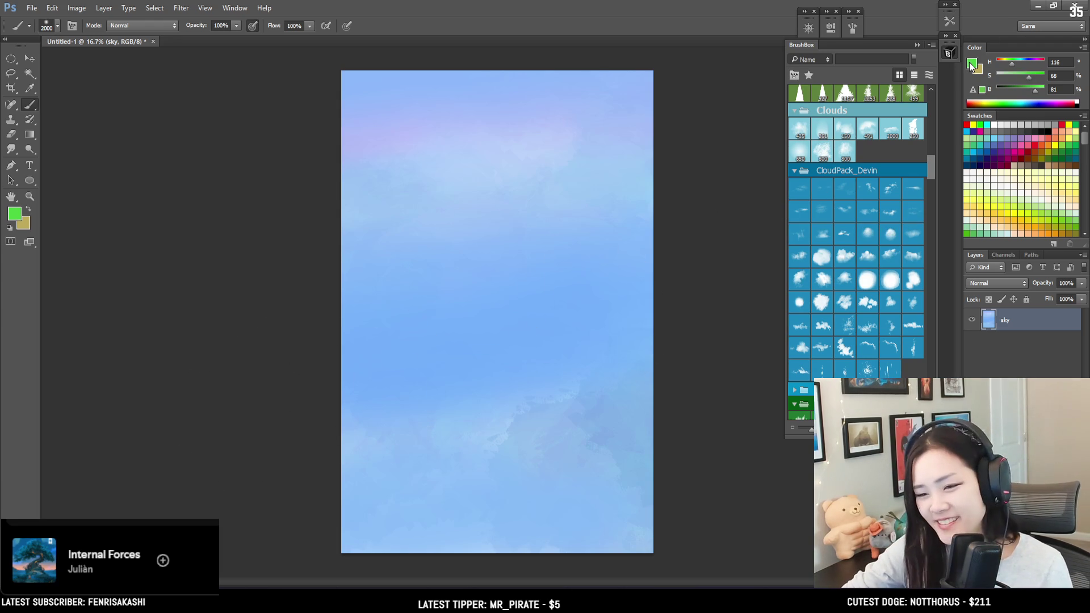
pyautogui.click(972, 63)
# Pick a darker green, then a brighter teal, and confirm it as the foreground colour.
pyautogui.moveTo(521, 235); pyautogui.dragTo(494, 206)
pyautogui.moveTo(612, 223); pyautogui.dragTo(619, 229)
pyautogui.click(536, 209)
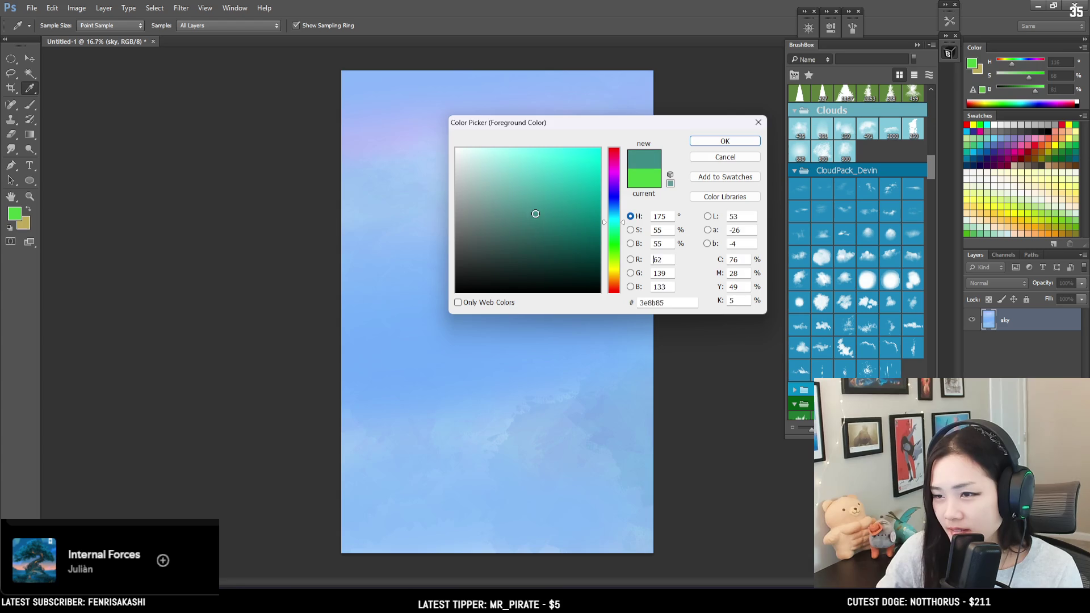
pyautogui.click(724, 140)
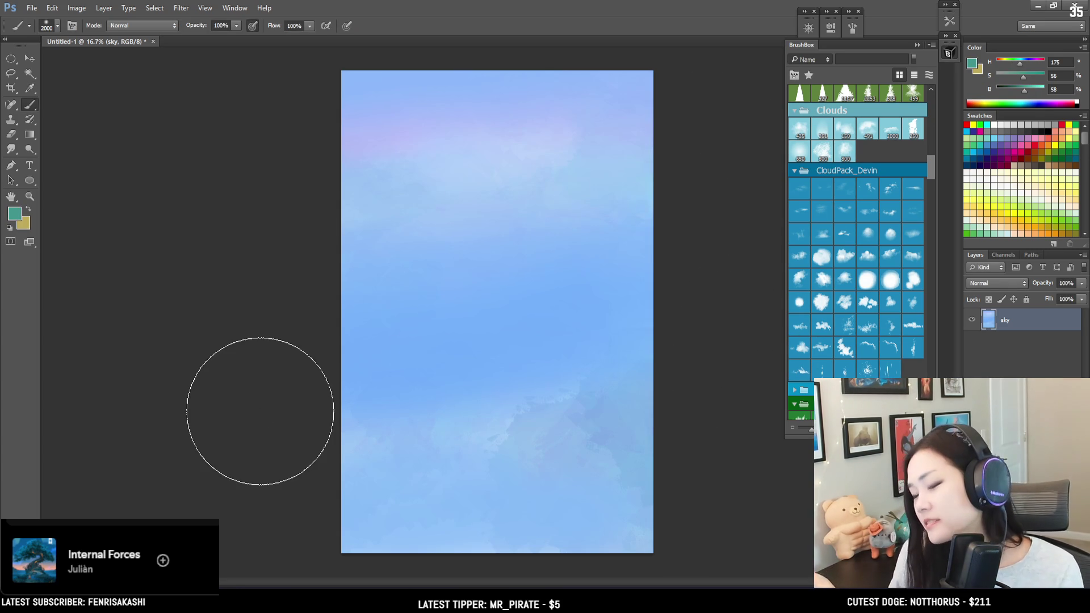
# Sample light blues across the sky while shrinking the brush from 1800 to about 600.
pyautogui.press('[')
pyautogui.press('[')
pyautogui.keyDown('alt'); pyautogui.click(577, 352); pyautogui.keyUp('alt')
pyautogui.press('[')
pyautogui.press('[')
pyautogui.press('[')
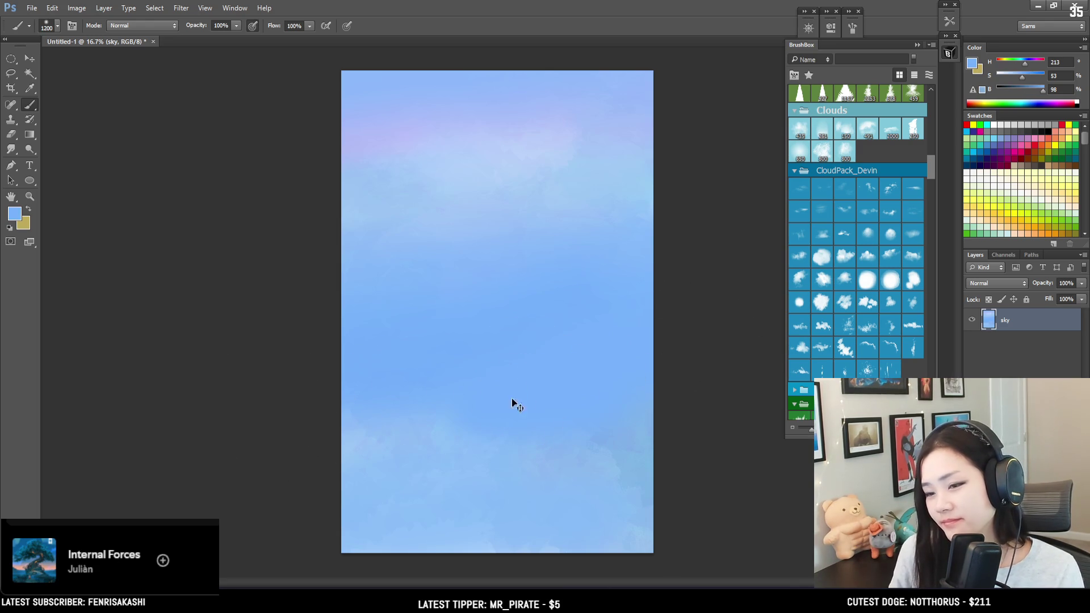
pyautogui.press('[')
pyautogui.press('[')
pyautogui.press('[')
pyautogui.keyDown('alt'); pyautogui.click(397, 425); pyautogui.keyUp('alt')
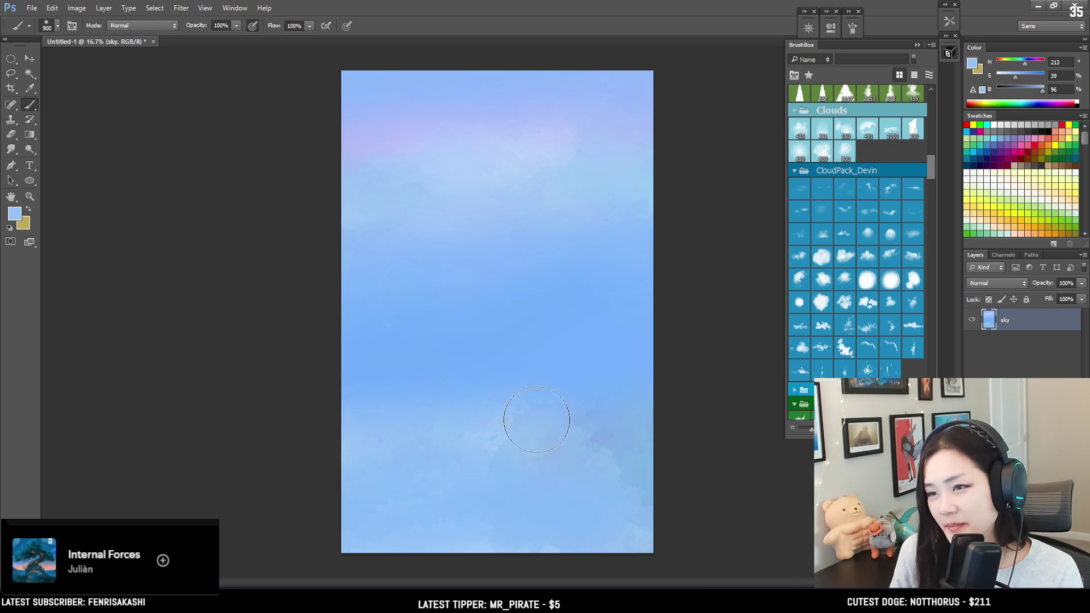
pyautogui.keyDown('alt'); pyautogui.click(601, 160); pyautogui.keyUp('alt')
pyautogui.press('[')
pyautogui.press('[')
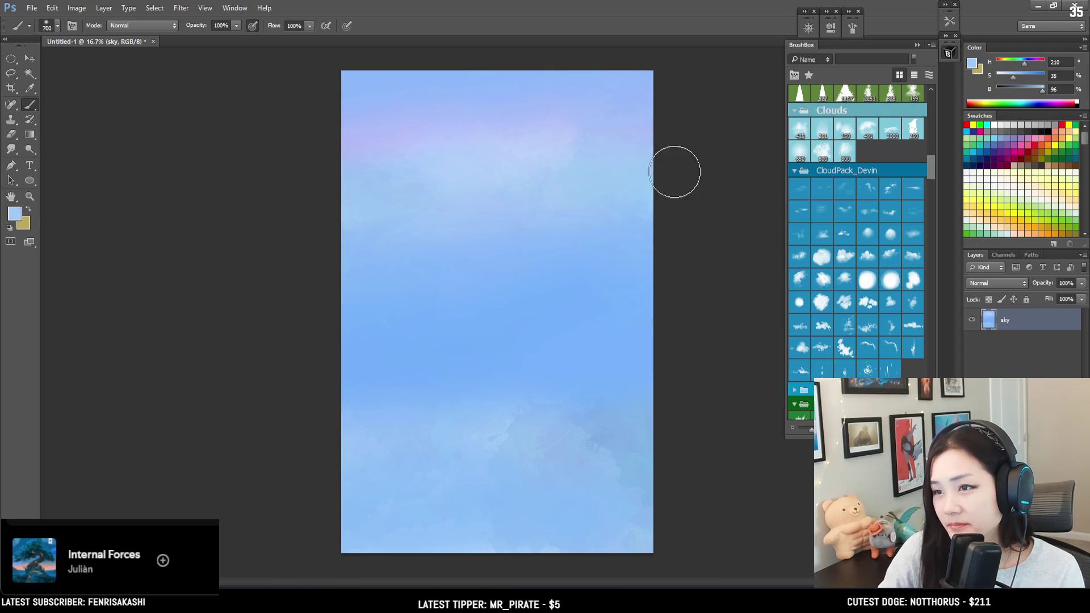
pyautogui.keyDown('alt'); pyautogui.click(550, 116); pyautogui.keyUp('alt')
pyautogui.press('[')
pyautogui.press('[')
pyautogui.press('[')
pyautogui.keyDown('alt'); pyautogui.click(487, 83); pyautogui.keyUp('alt')
pyautogui.press(']')
pyautogui.press(']')
pyautogui.press(']')
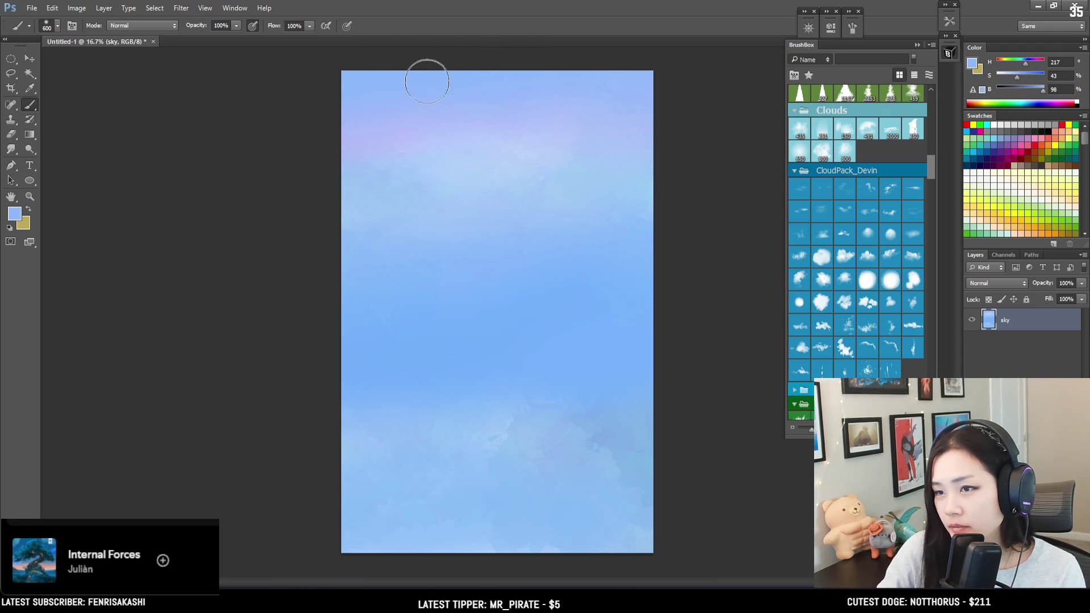
# Raise saturation to 51, enlarge the brush to 1000, and paint a lavender-pink glow top right.
pyautogui.moveTo(1017, 79); pyautogui.dragTo(1021, 81)
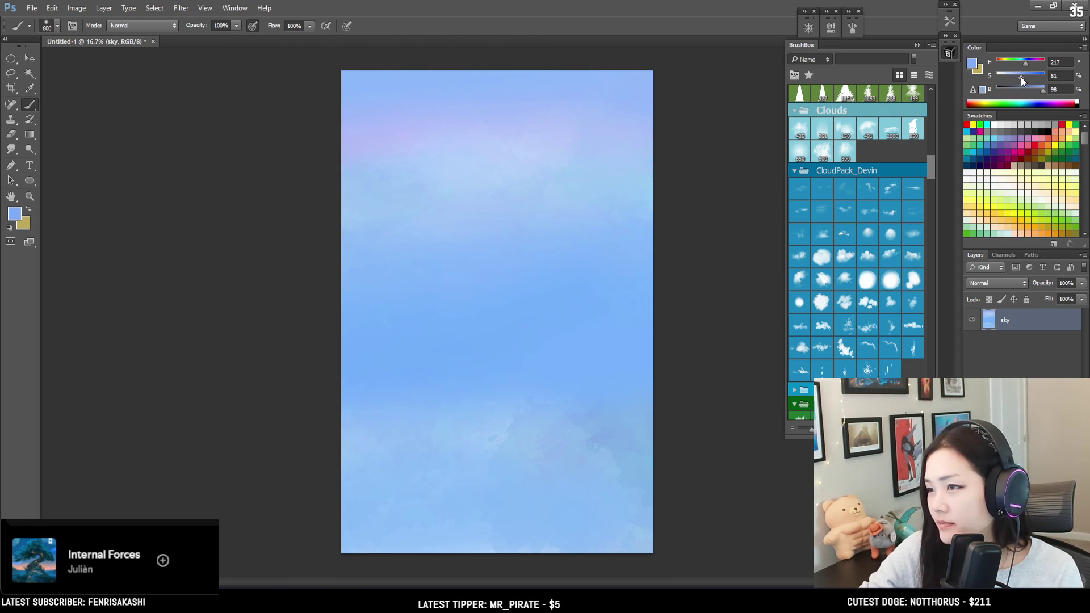
pyautogui.press(']')
pyautogui.press(']')
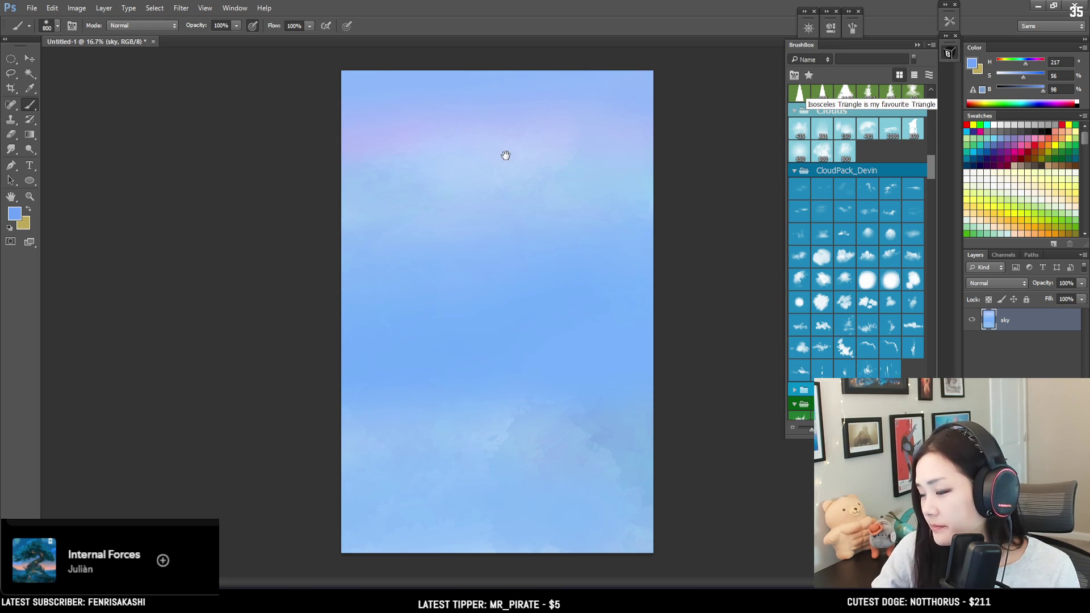
pyautogui.press(']')
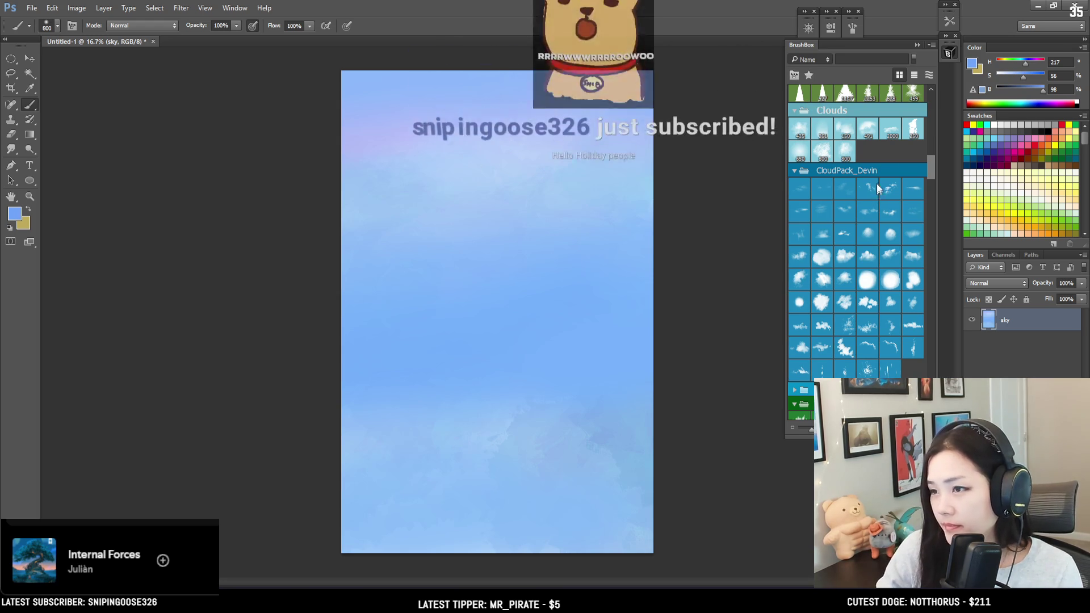
pyautogui.press(']')
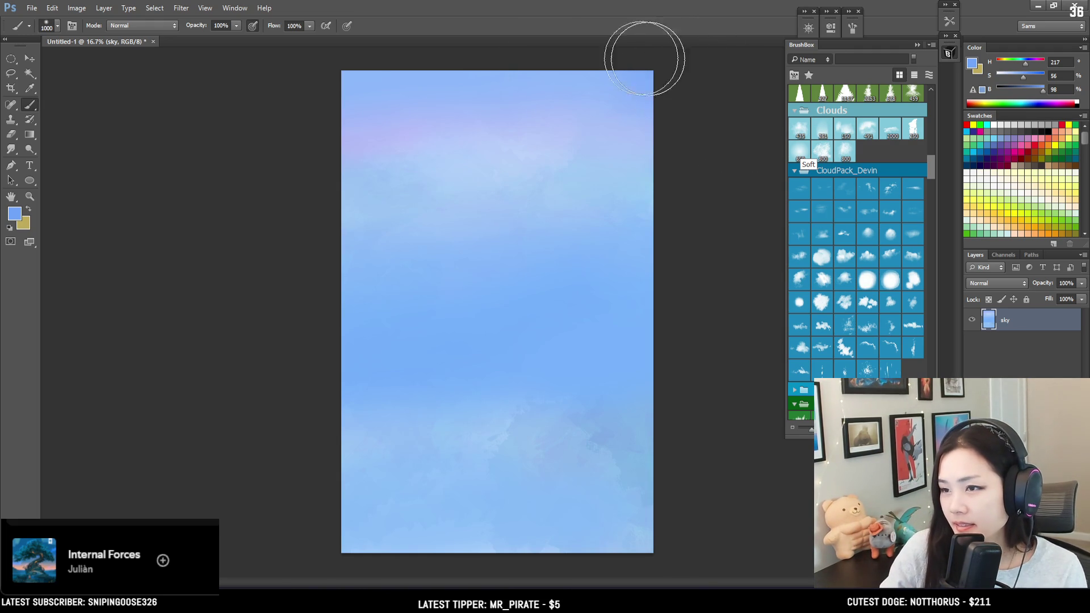
pyautogui.keyDown('alt'); pyautogui.click(499, 134); pyautogui.keyUp('alt')
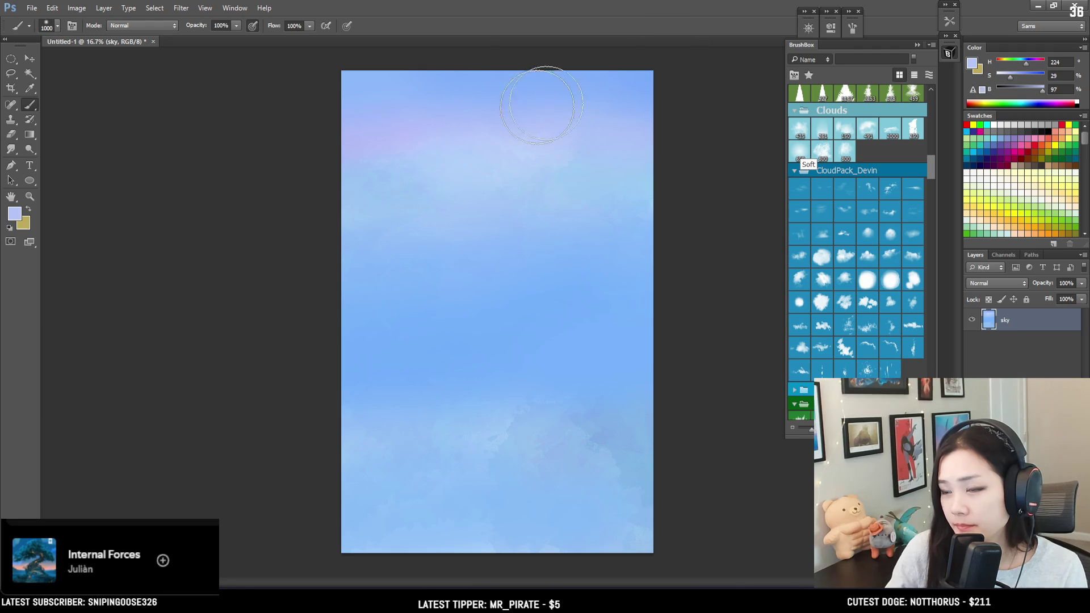
pyautogui.moveTo(1027, 67); pyautogui.dragTo(1033, 67)
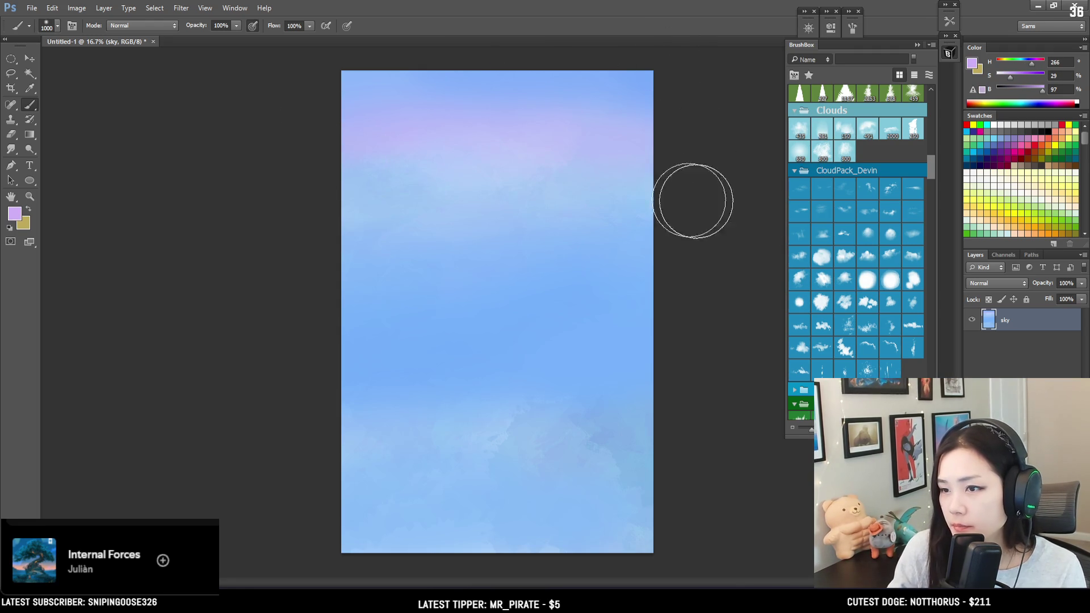
pyautogui.moveTo(670, 177); pyautogui.dragTo(584, 166)
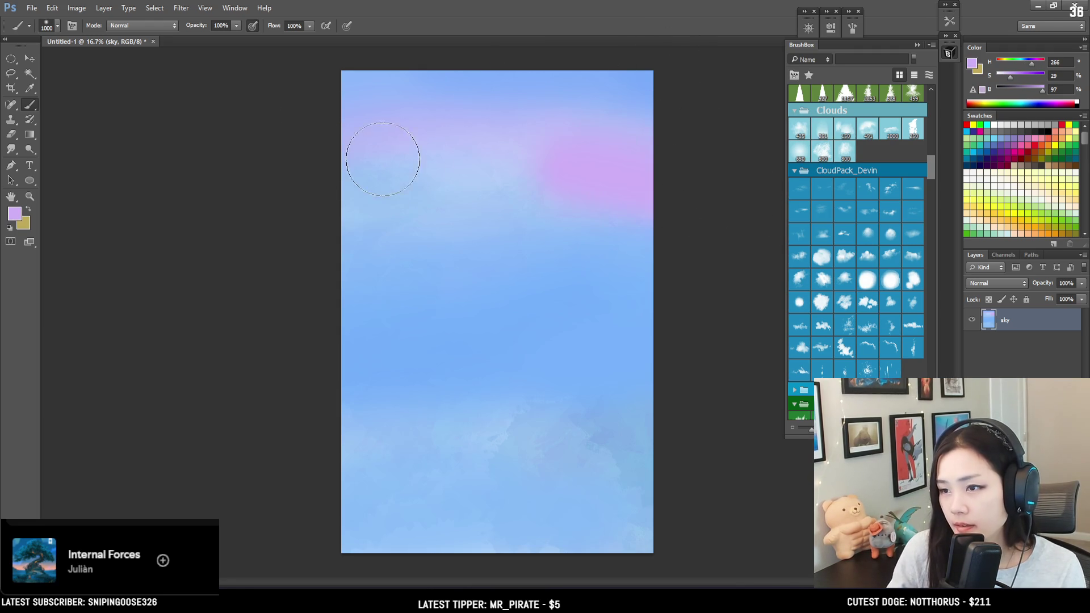
# Soften the lower sky with sampled blues at sizes 700–900, then add a new layer above sky.
pyautogui.keyDown('alt'); pyautogui.click(567, 191); pyautogui.keyUp('alt')
pyautogui.press('[')
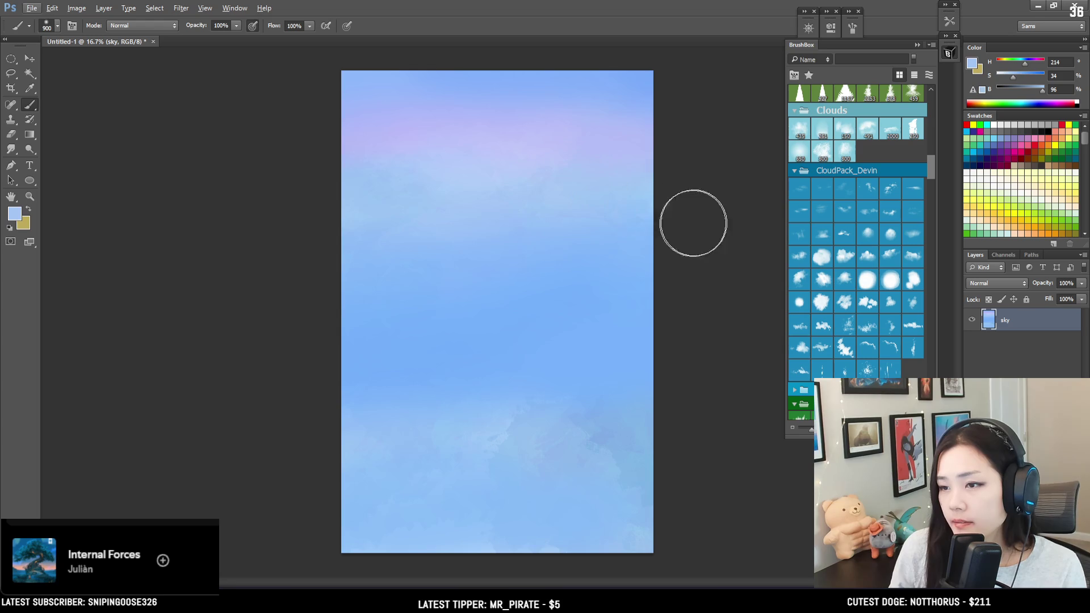
pyautogui.press('[')
pyautogui.press('[')
pyautogui.keyDown('alt'); pyautogui.click(499, 257); pyautogui.keyUp('alt')
pyautogui.keyDown('alt'); pyautogui.click(509, 339); pyautogui.keyUp('alt')
pyautogui.press(']')
pyautogui.press(']')
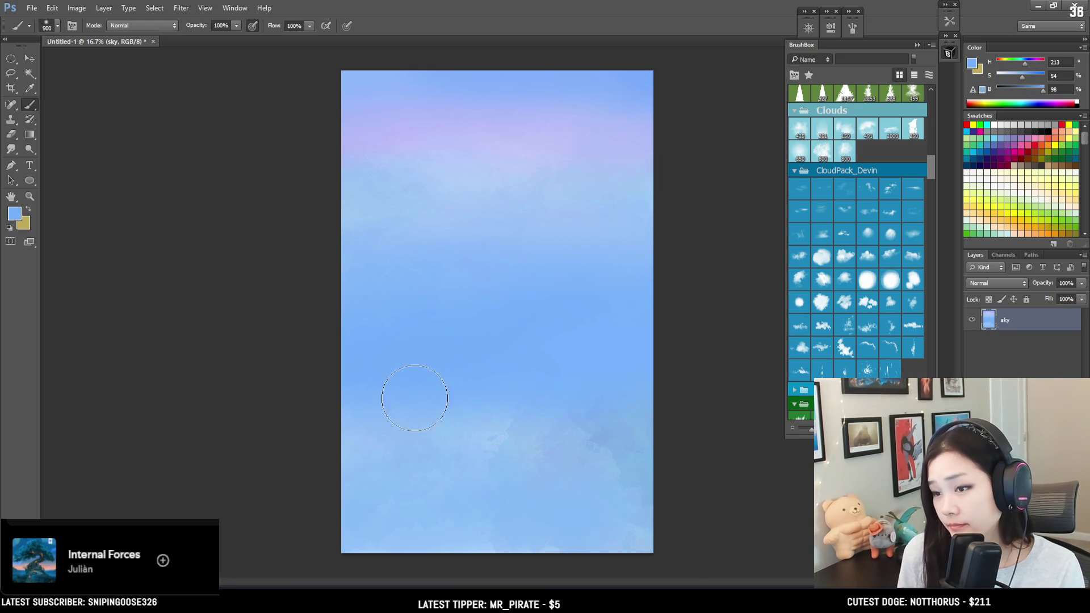
pyautogui.keyDown('alt'); pyautogui.click(598, 433); pyautogui.keyUp('alt')
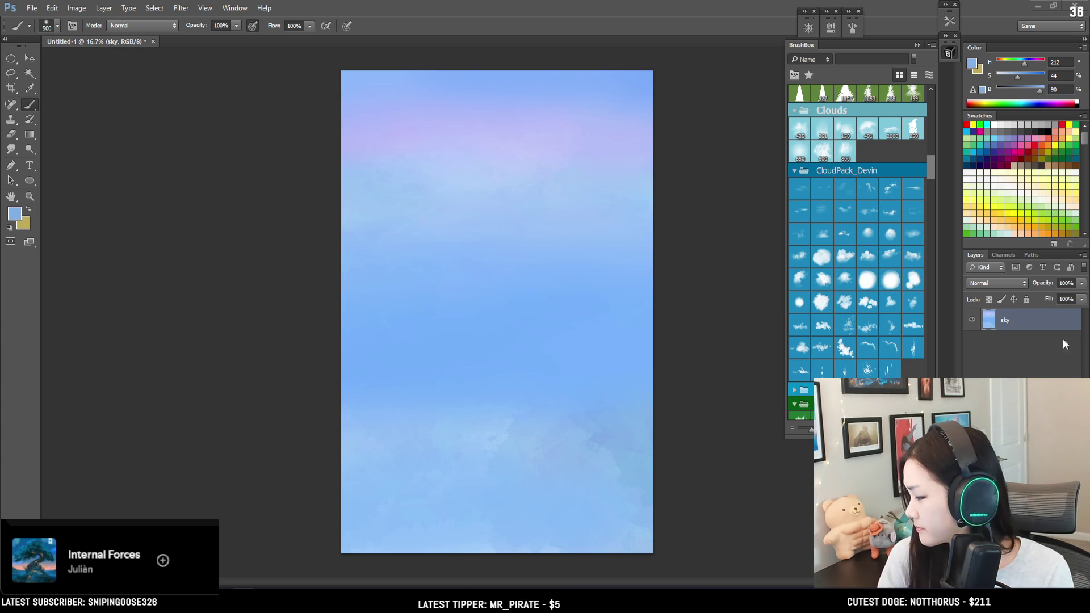
pyautogui.hotkey('ctrl', 'shift', 'alt', 'n')
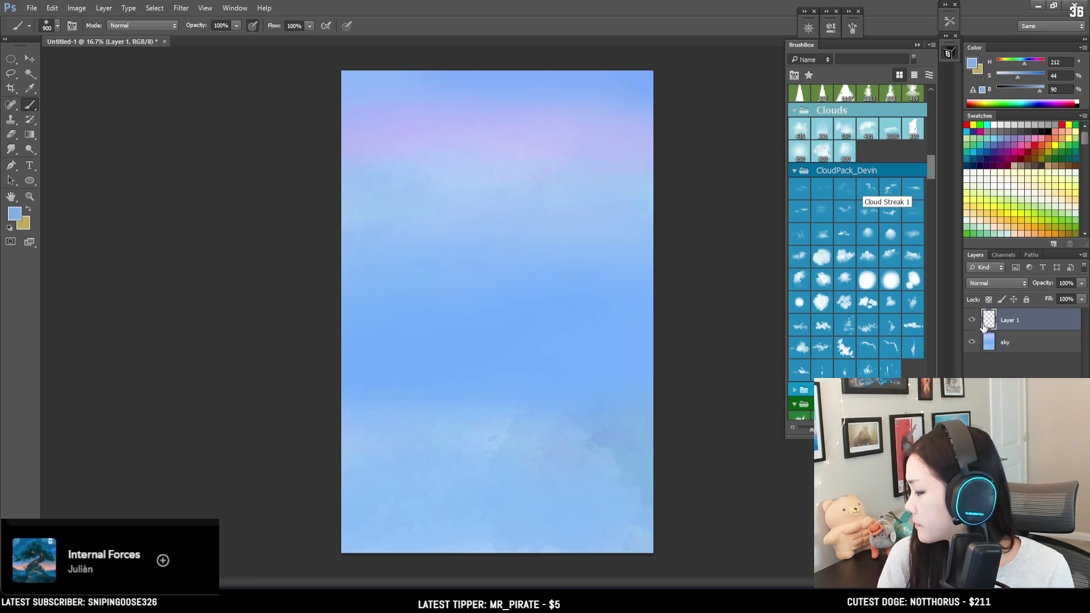
# Rename Layer 1 to 'far mt' and scroll the BrushBox to the EyvindEarle brushes.
pyautogui.doubleClick(1009, 321)
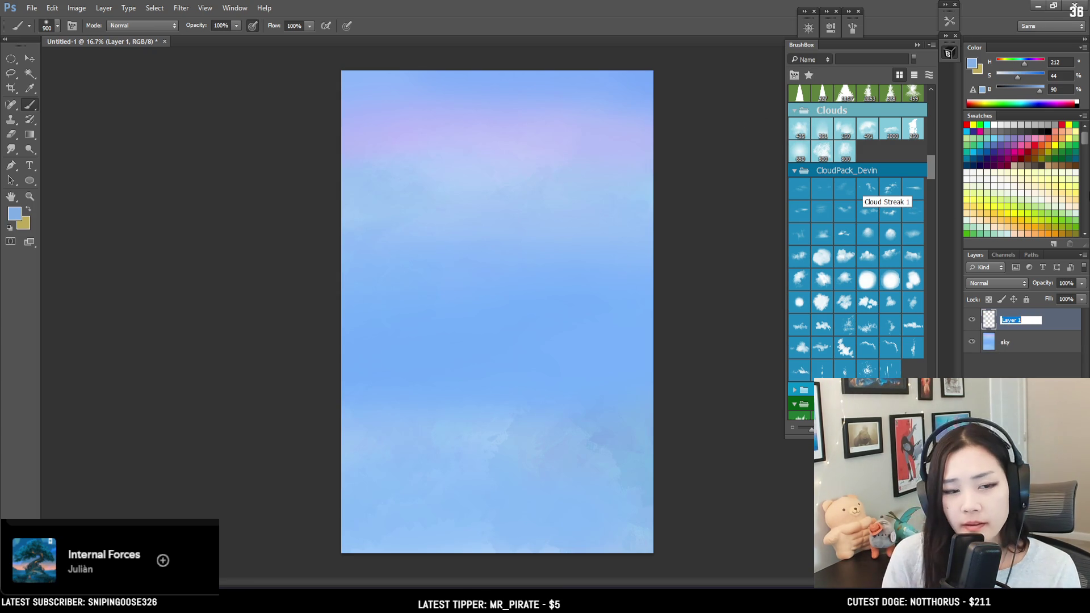
pyautogui.press('Return')
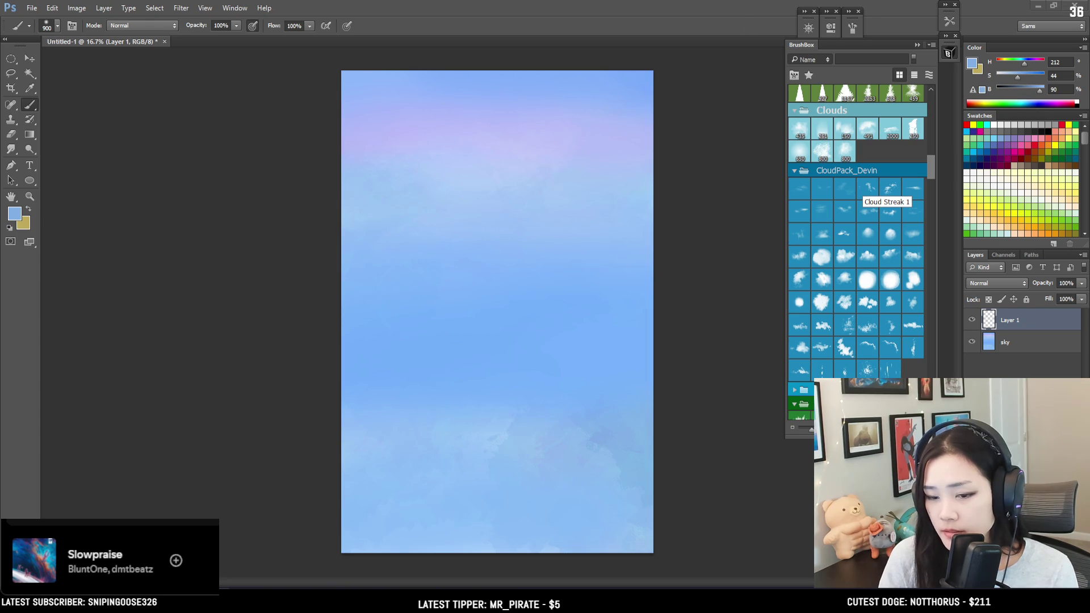
pyautogui.doubleClick(1011, 319)
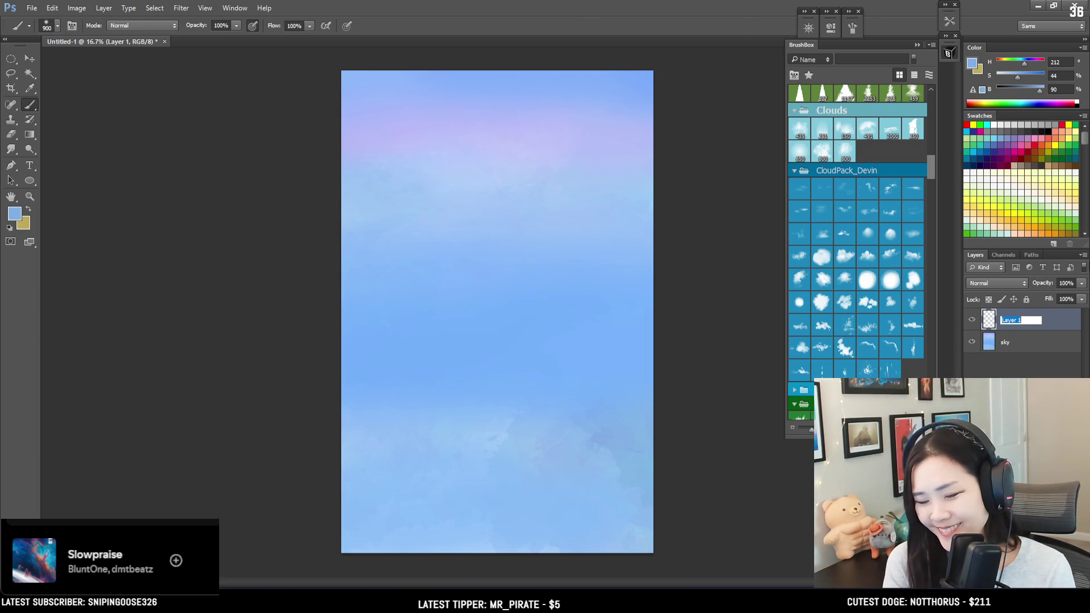
pyautogui.write('far mt')
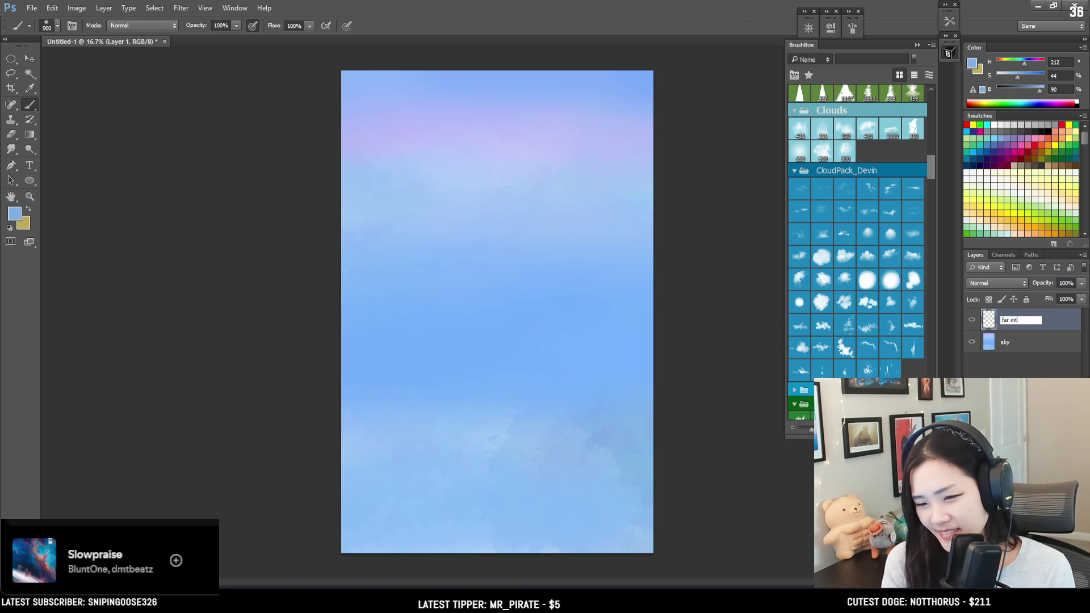
pyautogui.press('Return')
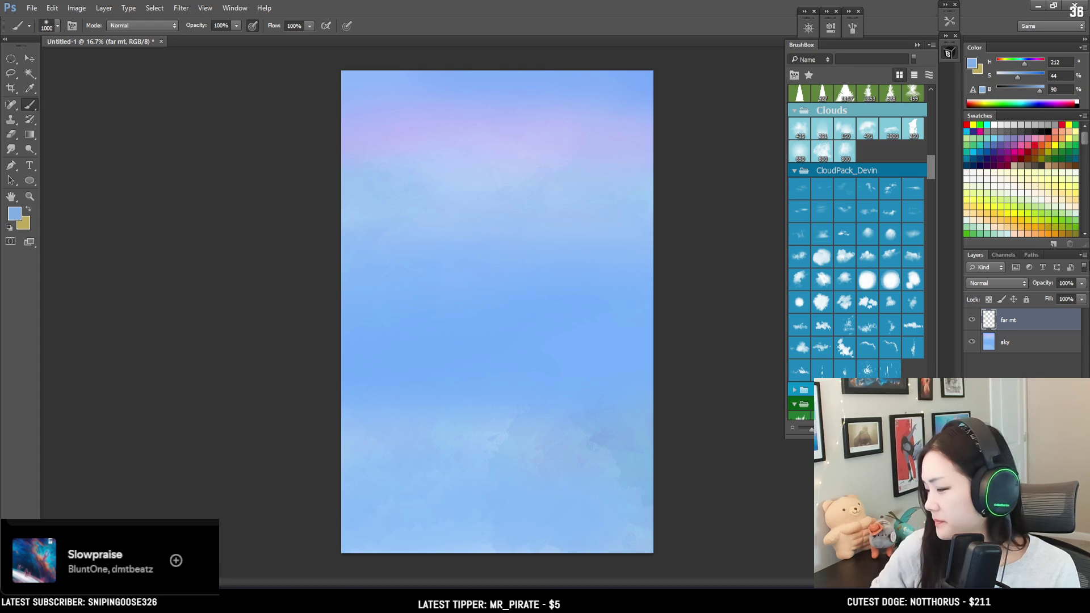
pyautogui.moveTo(931, 165); pyautogui.dragTo(931, 128)
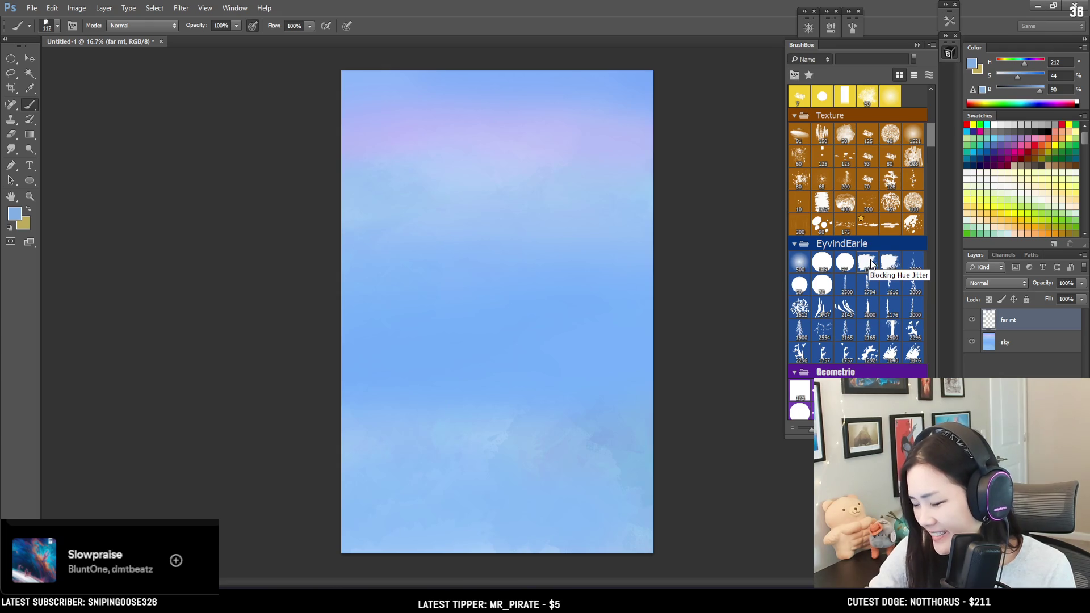
pyautogui.press('l')
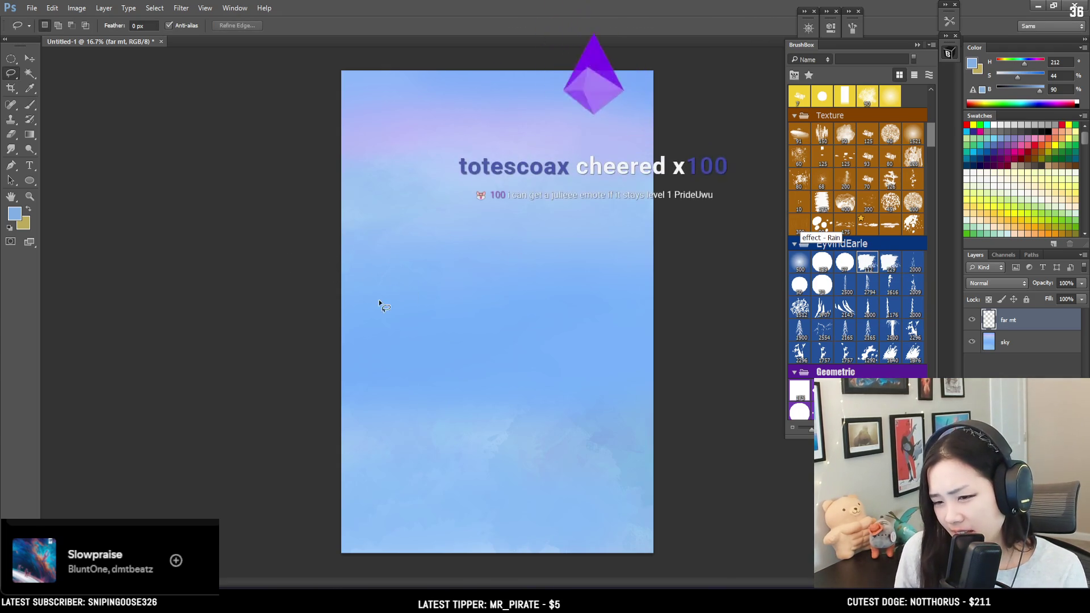
# Lasso a jagged mountain ridgeline with a flat base across the upper sky on far mt.
pyautogui.click(322, 239)
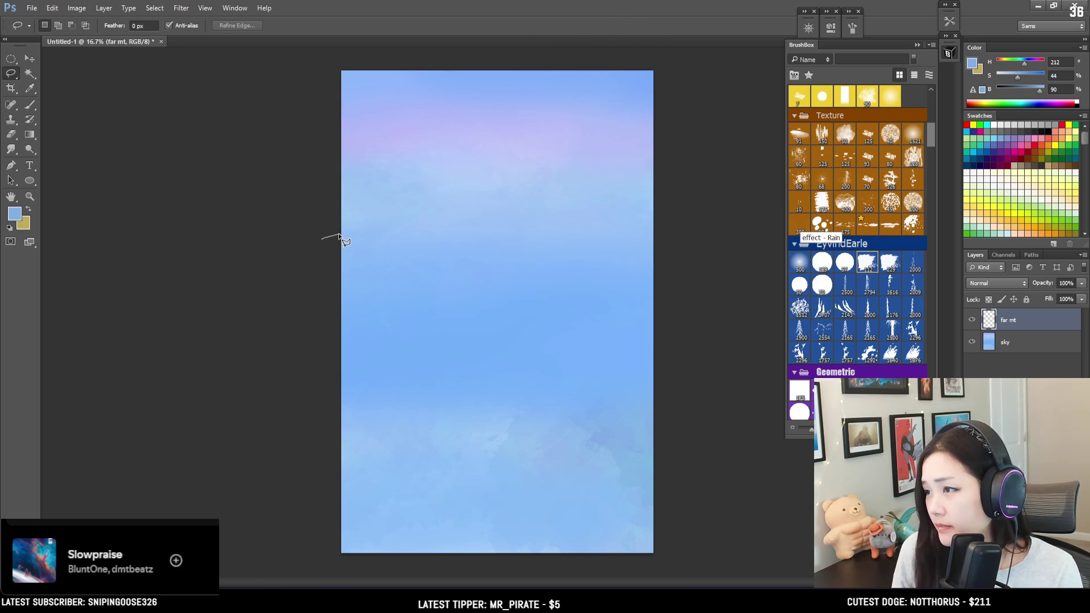
pyautogui.moveTo(348, 233)
pyautogui.mouseDown()
pyautogui.moveTo(375, 222)
pyautogui.moveTo(456, 264)
pyautogui.moveTo(483, 252)
pyautogui.moveTo(569, 257)
pyautogui.moveTo(612, 218)
pyautogui.moveTo(636, 223)
pyautogui.mouseUp()
pyautogui.moveTo(708, 291); pyautogui.dragTo(302, 318)
pyautogui.press('b')
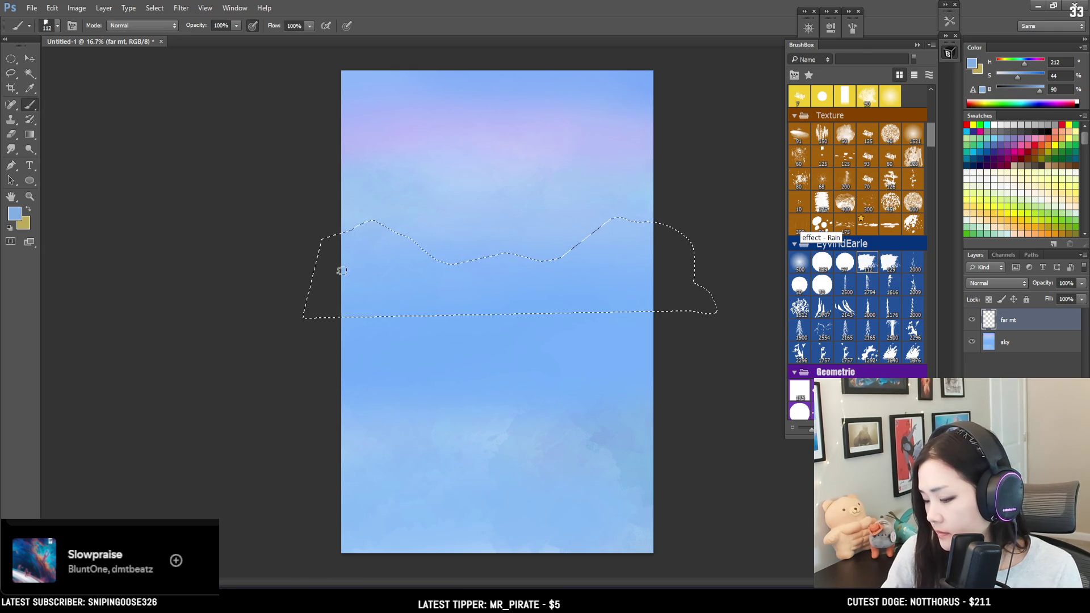
pyautogui.click(972, 64)
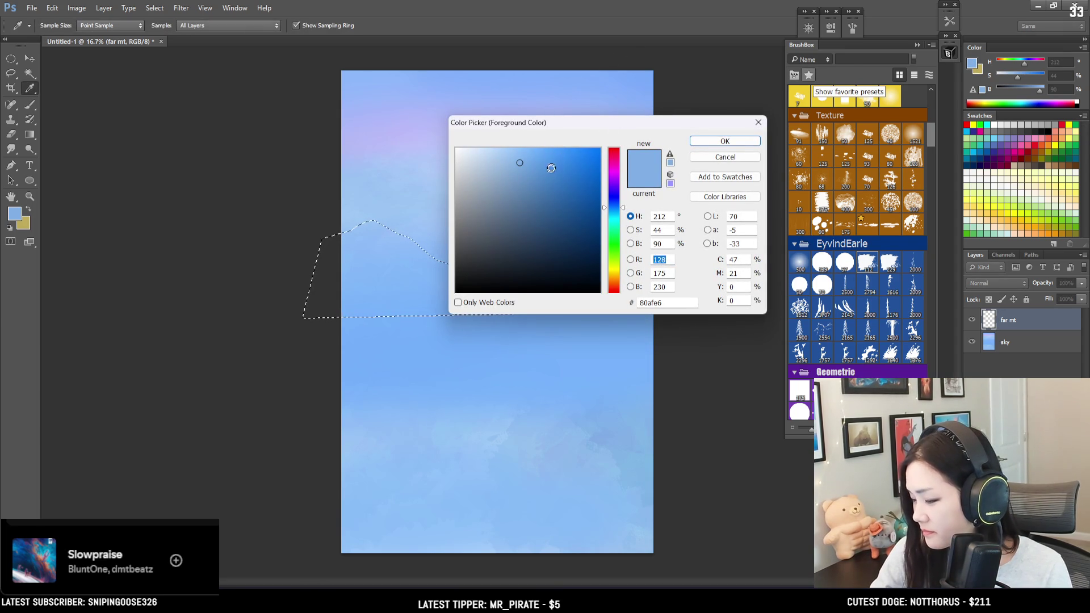
# Fill the ridge selection with pale, then more saturated textured blue at brush sizes 500–900.
pyautogui.click(721, 145)
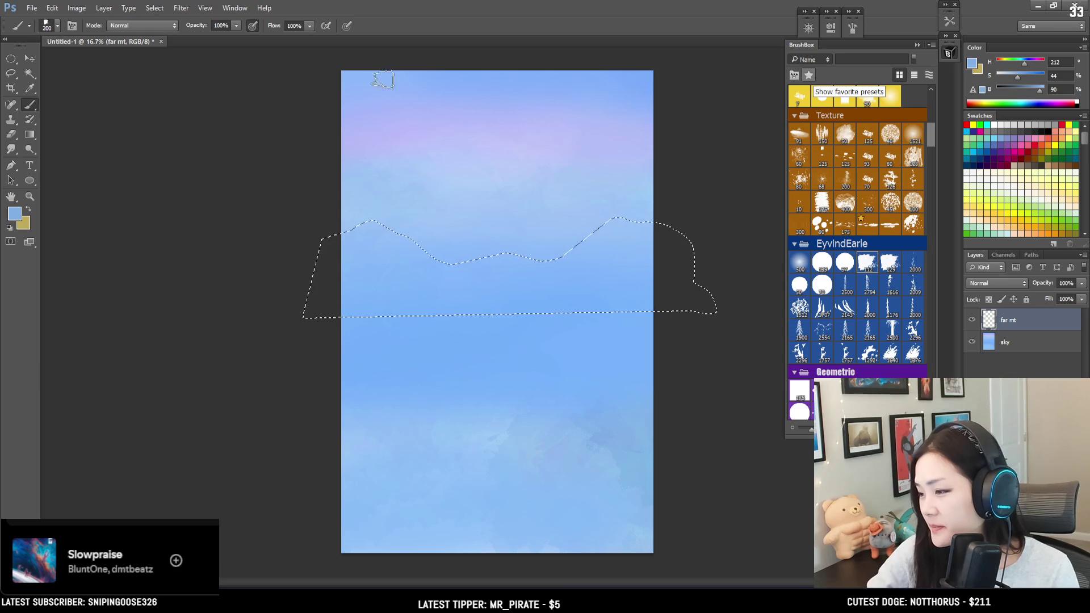
pyautogui.press(']')
pyautogui.press(']')
pyautogui.press(']')
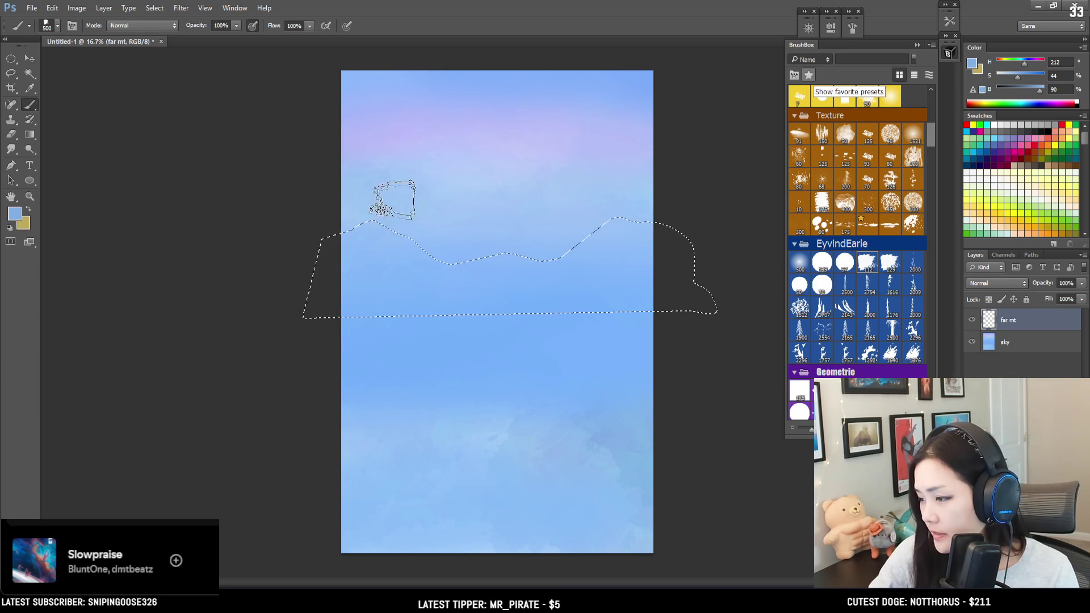
pyautogui.moveTo(377, 207)
pyautogui.mouseDown()
pyautogui.moveTo(365, 219)
pyautogui.moveTo(377, 239)
pyautogui.moveTo(415, 250)
pyautogui.mouseUp()
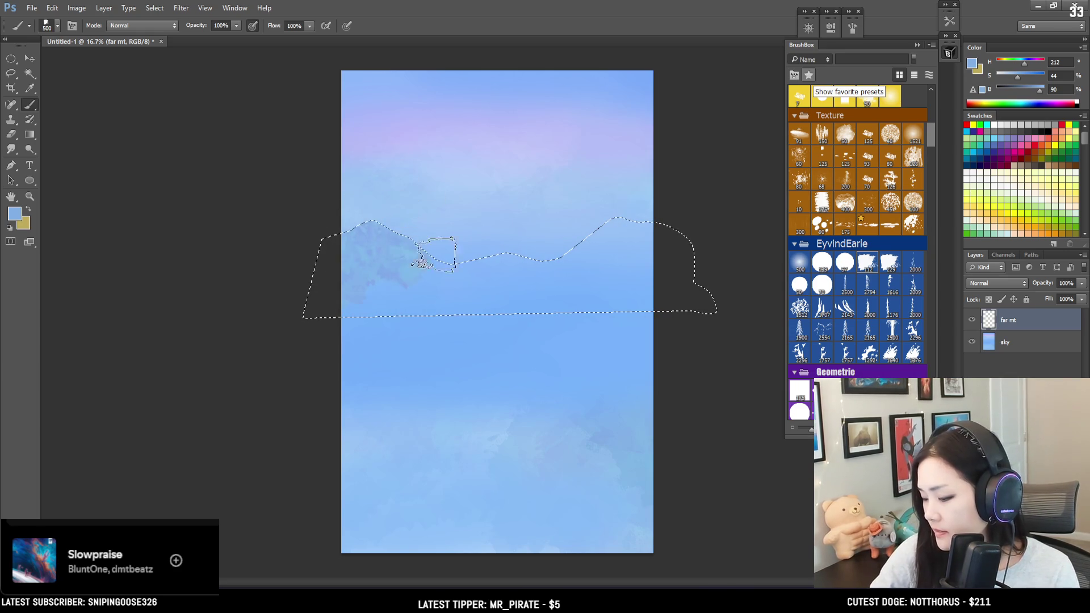
pyautogui.press(']')
pyautogui.click(1022, 79)
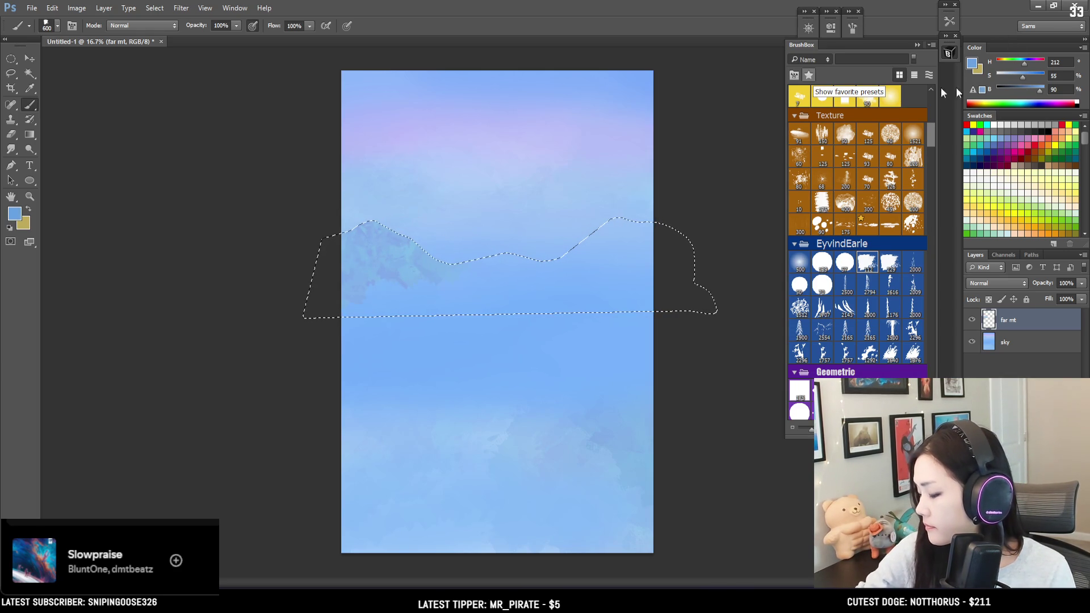
pyautogui.moveTo(424, 265)
pyautogui.mouseDown()
pyautogui.moveTo(511, 231)
pyautogui.moveTo(608, 224)
pyautogui.moveTo(570, 287)
pyautogui.moveTo(716, 309)
pyautogui.mouseUp()
pyautogui.press(']')
pyautogui.press(']')
pyautogui.press(']')
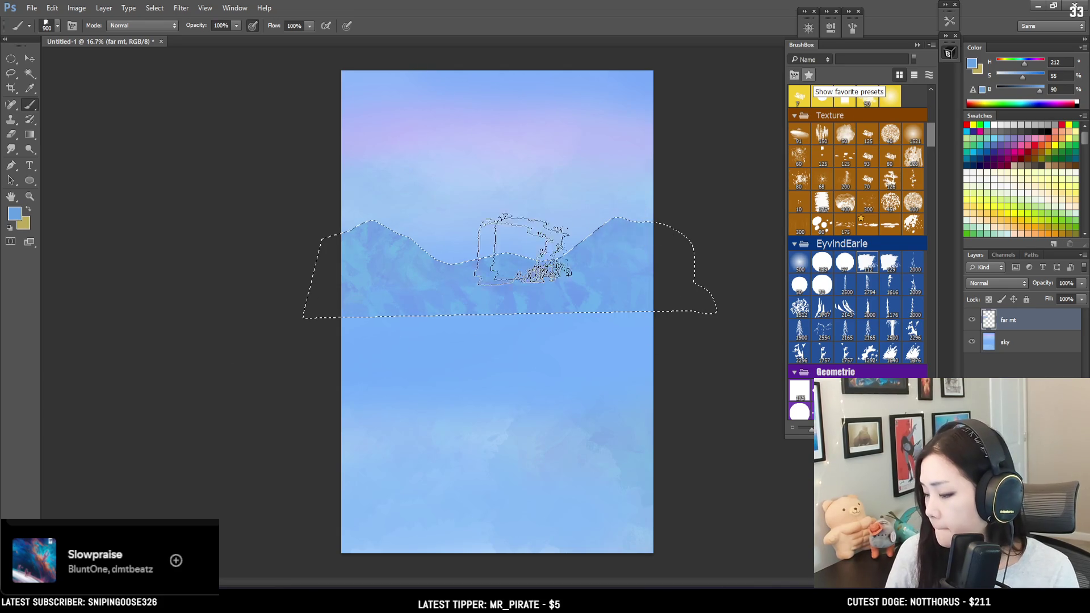
pyautogui.click(799, 263)
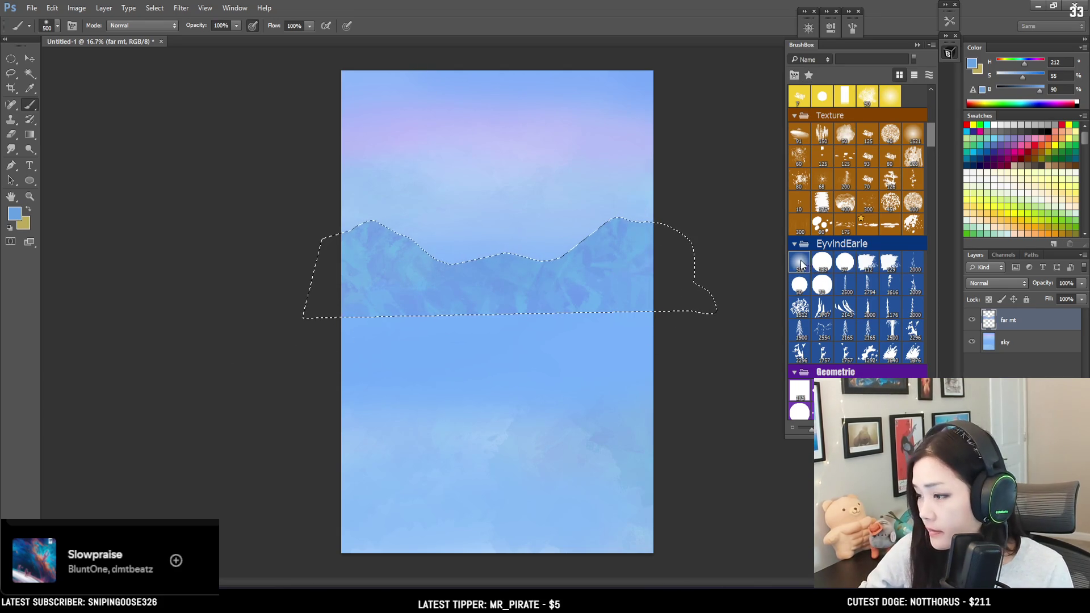
pyautogui.press(']')
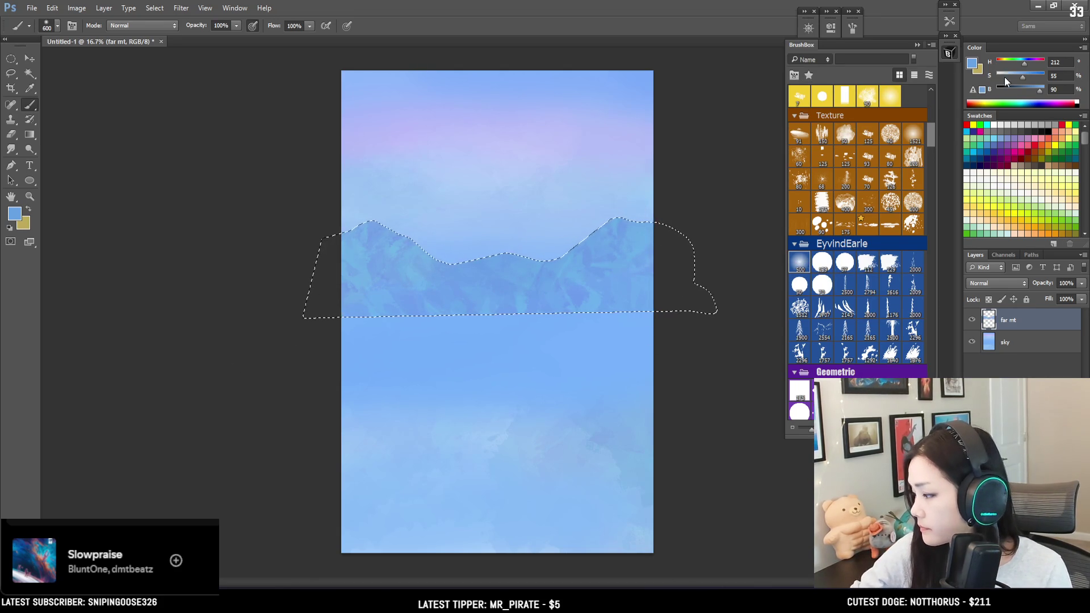
pyautogui.click(1020, 63)
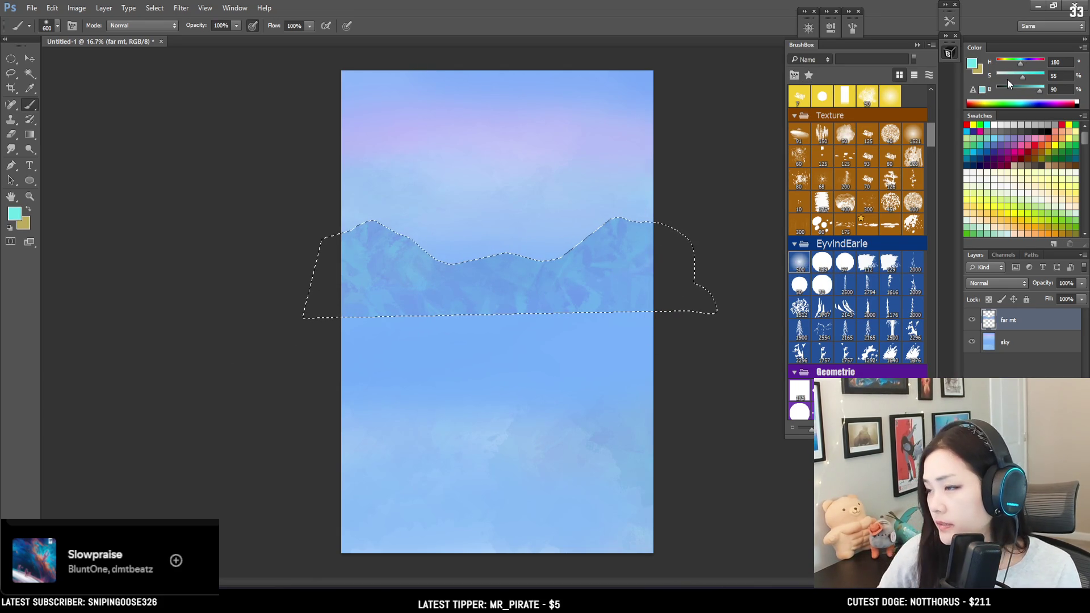
# Re-lasso the mountain band, repaint it with the peak's blue at size 1100, and start saving.
pyautogui.hotkey('ctrl', 'd')
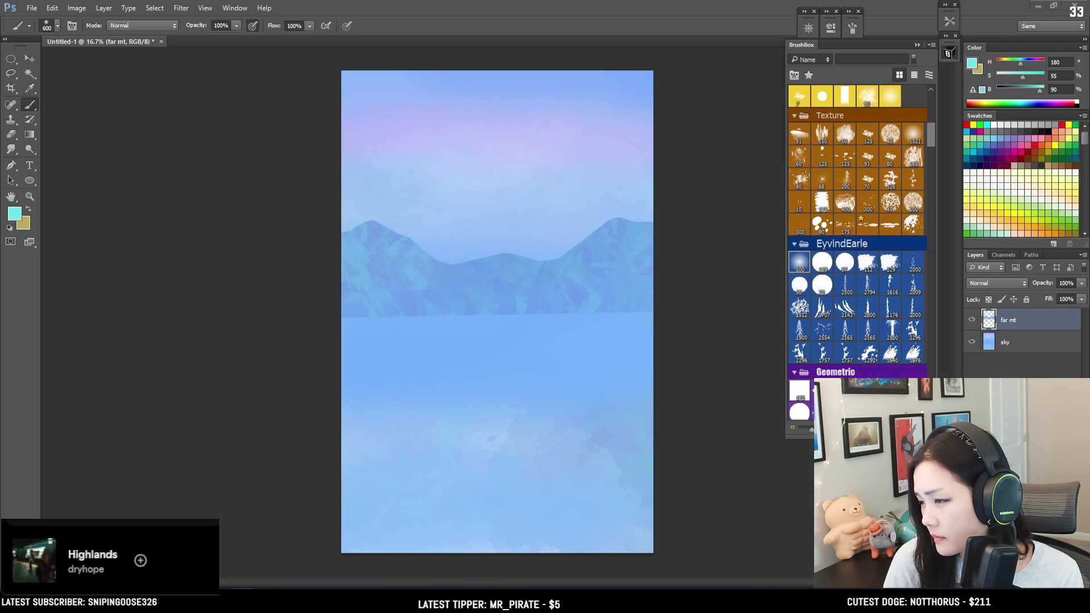
pyautogui.moveTo(304, 318)
pyautogui.mouseDown()
pyautogui.moveTo(689, 214)
pyautogui.moveTo(717, 311)
pyautogui.mouseUp()
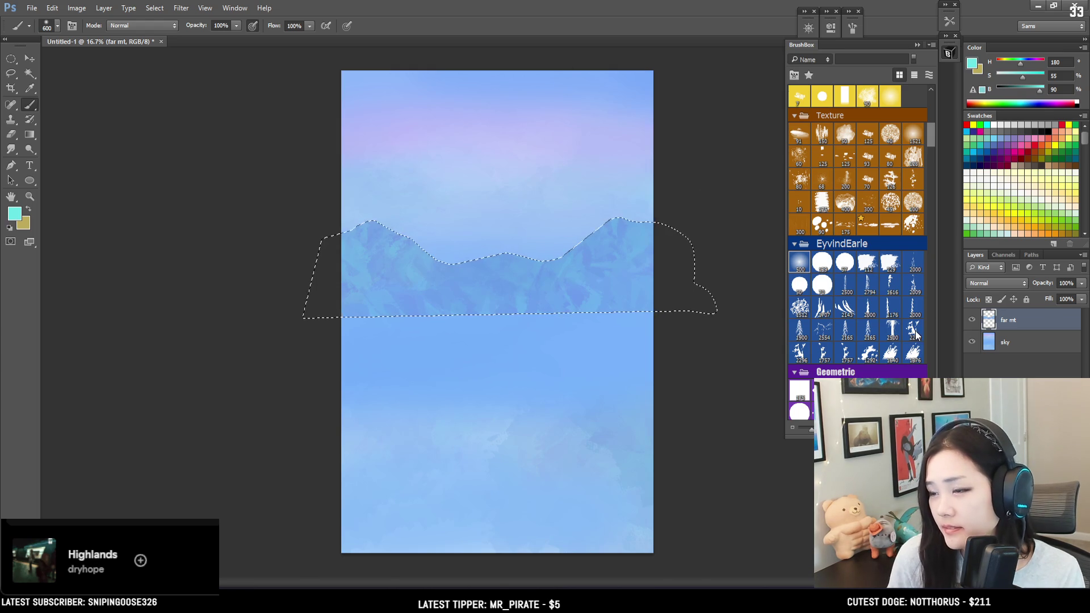
pyautogui.press(']')
pyautogui.press(']')
pyautogui.press(']')
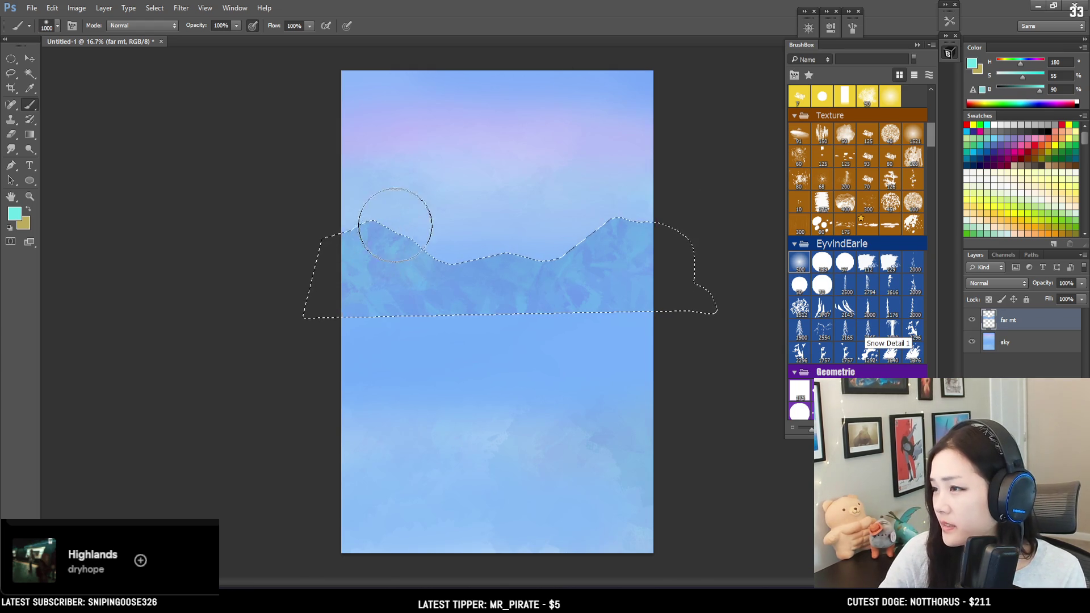
pyautogui.keyDown('alt'); pyautogui.click(381, 224); pyautogui.keyUp('alt')
pyautogui.press(']')
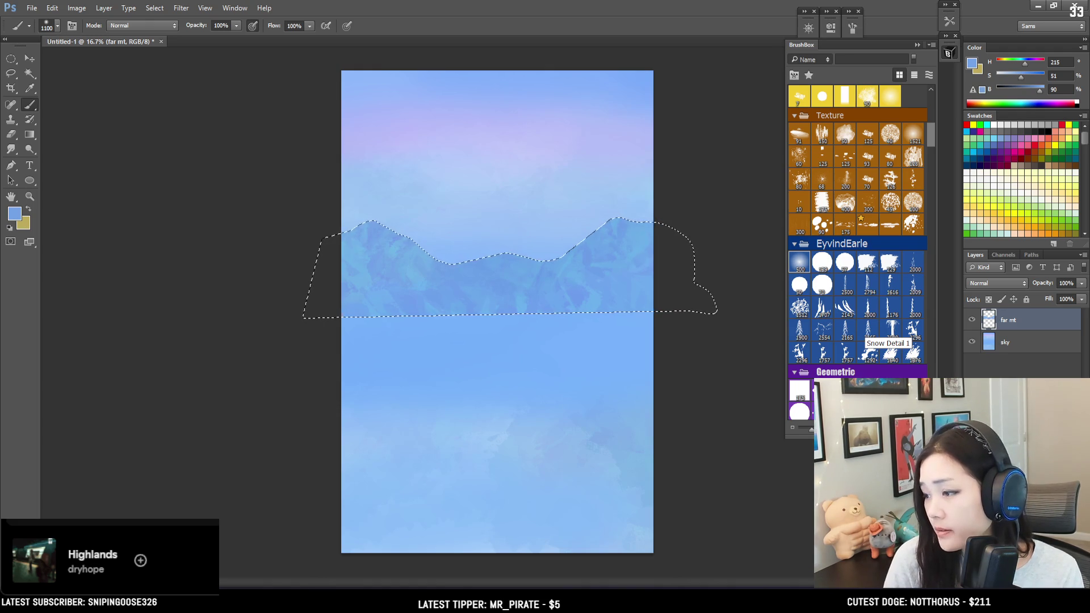
pyautogui.hotkey('ctrl', 'd')
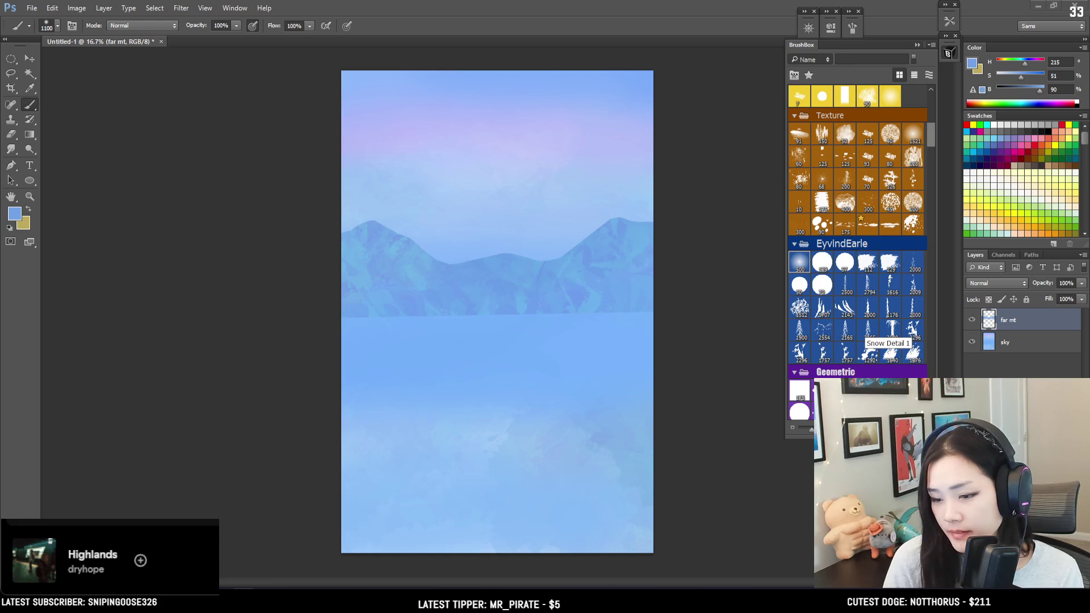
pyautogui.hotkey('ctrl', 'shift', 'd')
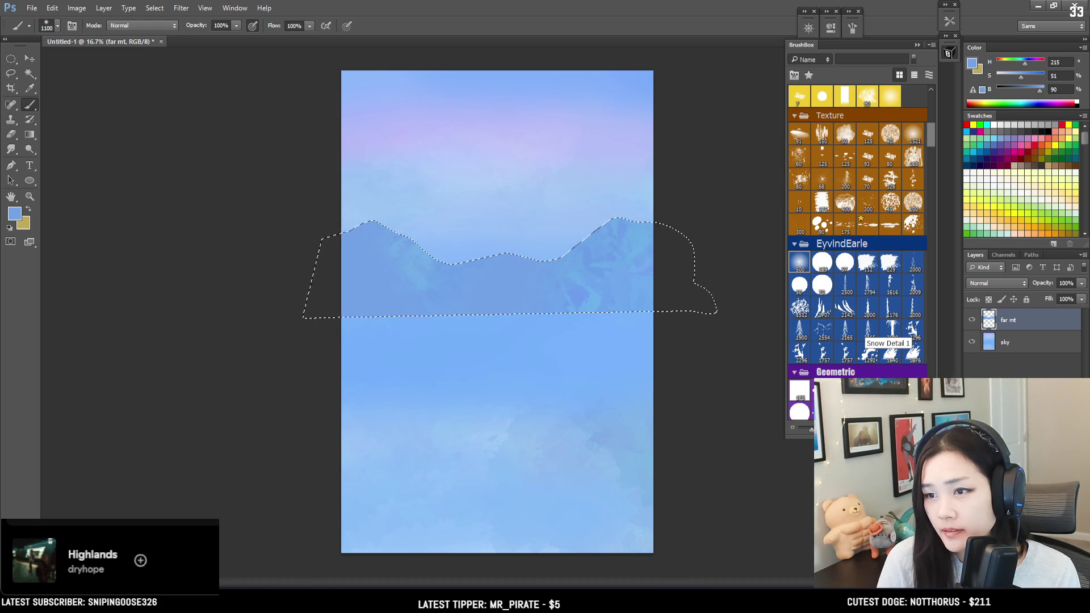
pyautogui.hotkey('ctrl', 's')
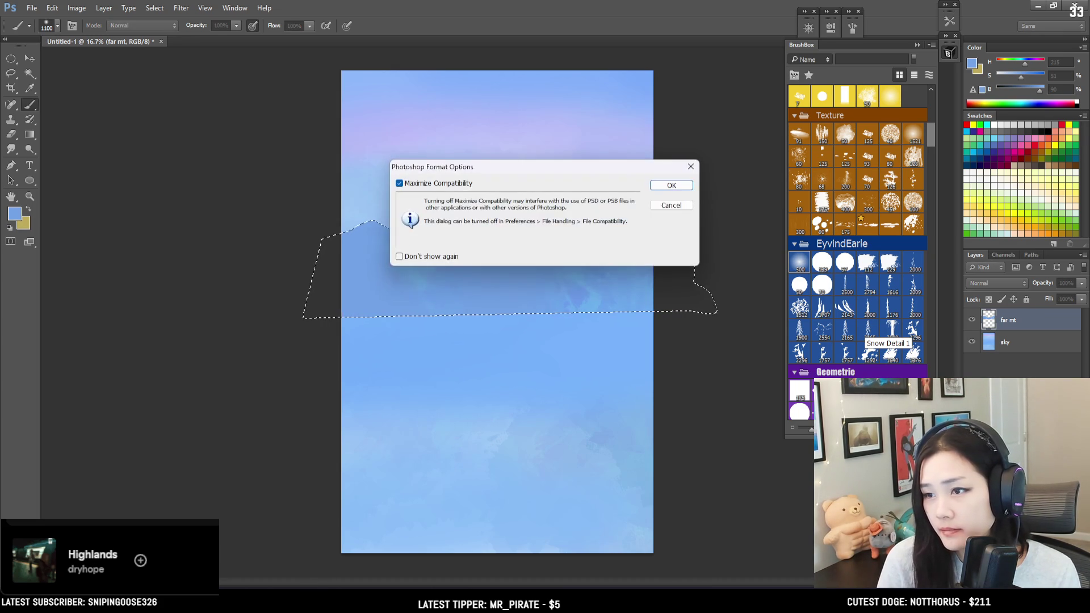
# Keep Maximize Compatibility on and confirm saving 12 Blue Landscape.psd.
pyautogui.press('Return')
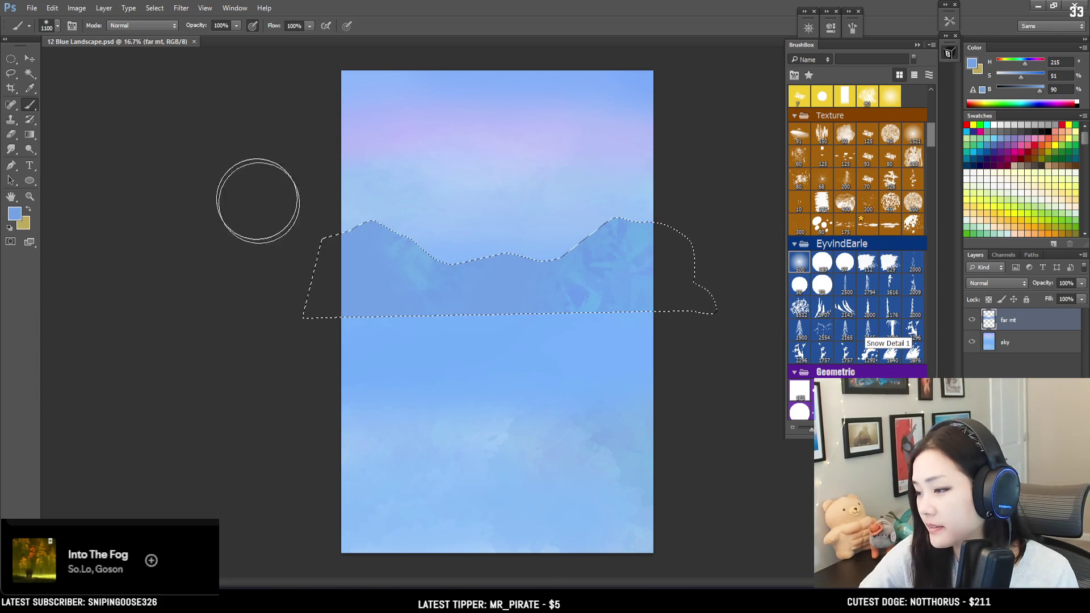
# Shift the paint hue toward violet and size the brush to about 1300 for the peaks.
pyautogui.click(240, 205)
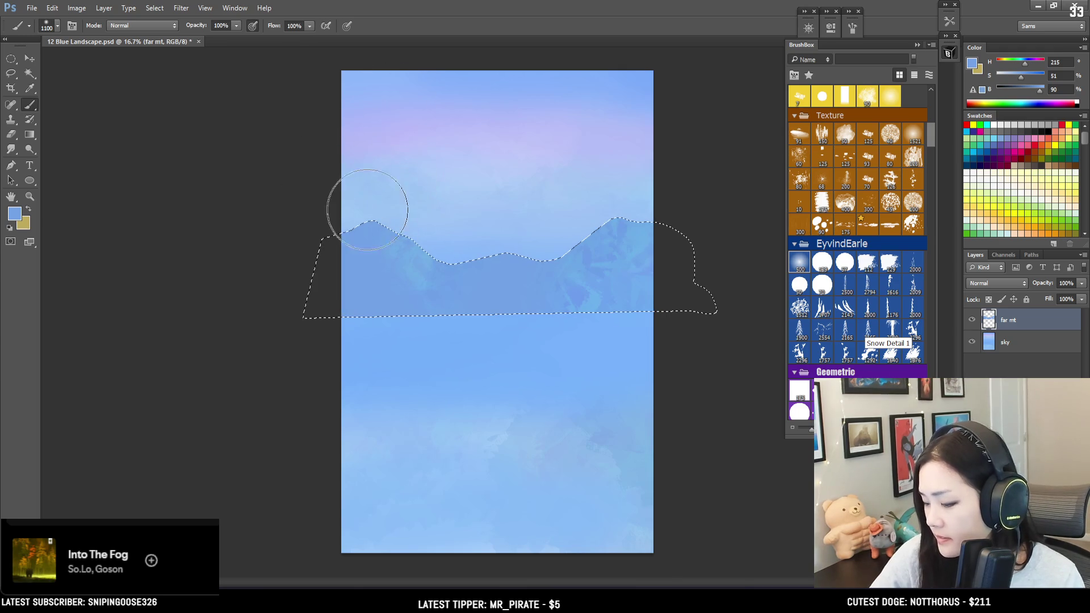
pyautogui.press(']')
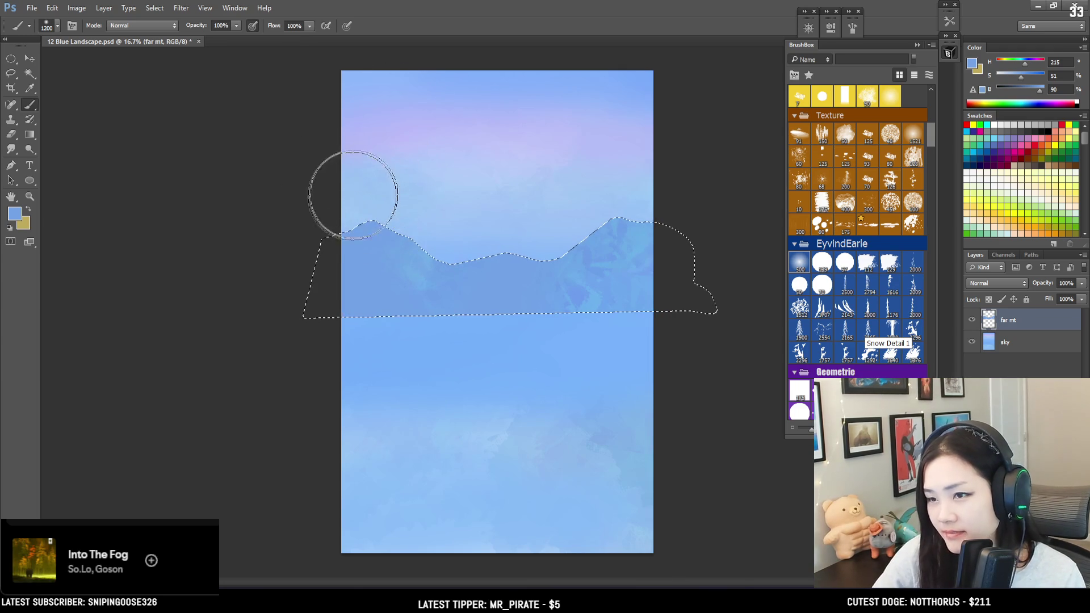
pyautogui.click(1026, 63)
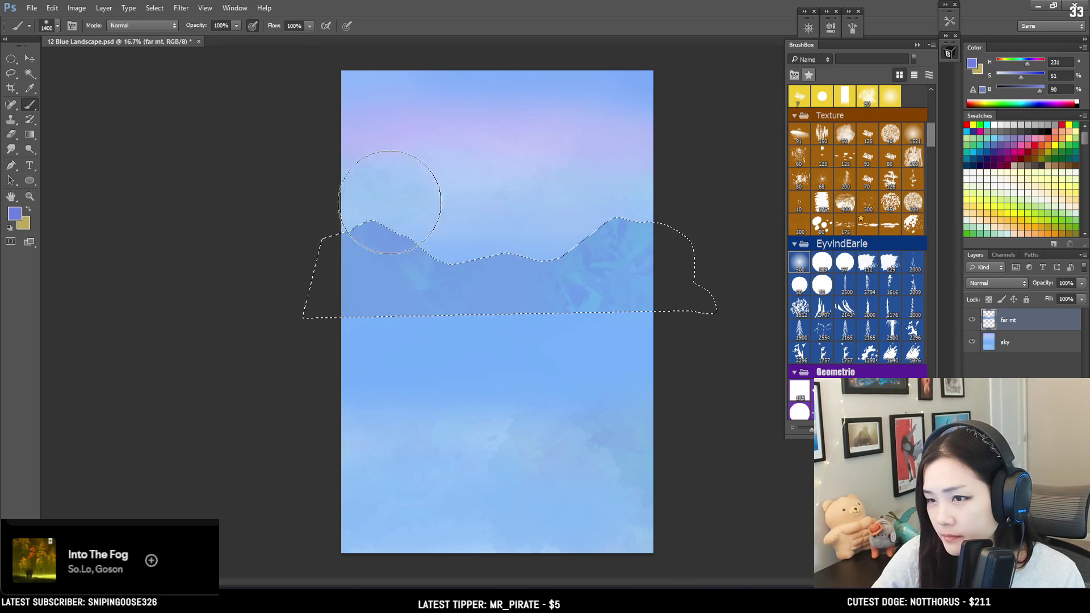
pyautogui.press(']')
pyautogui.press('[')
# Sample lighter mountain blues, brighten them for the base with a 500 brush, deselect, and add a layer.
pyautogui.keyDown('alt'); pyautogui.click(518, 284); pyautogui.keyUp('alt')
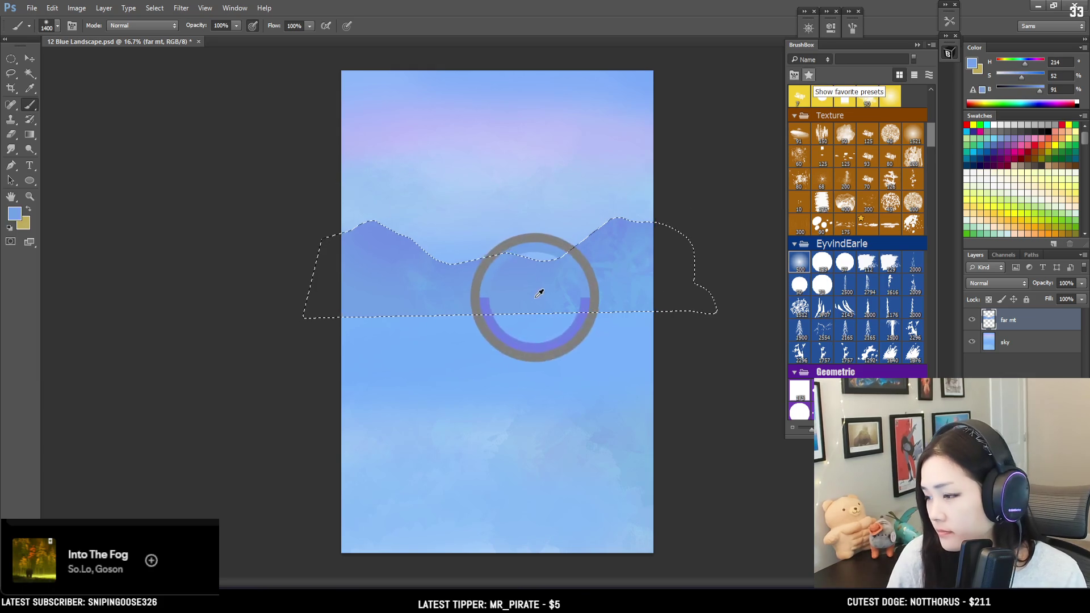
pyautogui.keyDown('alt'); pyautogui.click(600, 301); pyautogui.keyUp('alt')
pyautogui.press('[')
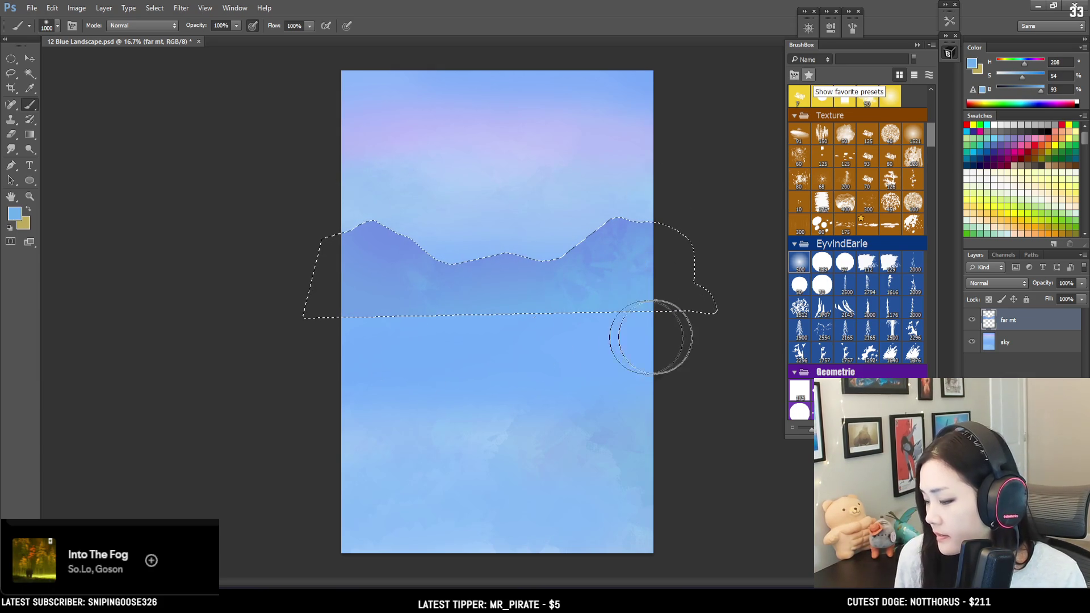
pyautogui.moveTo(1022, 78); pyautogui.dragTo(1044, 90)
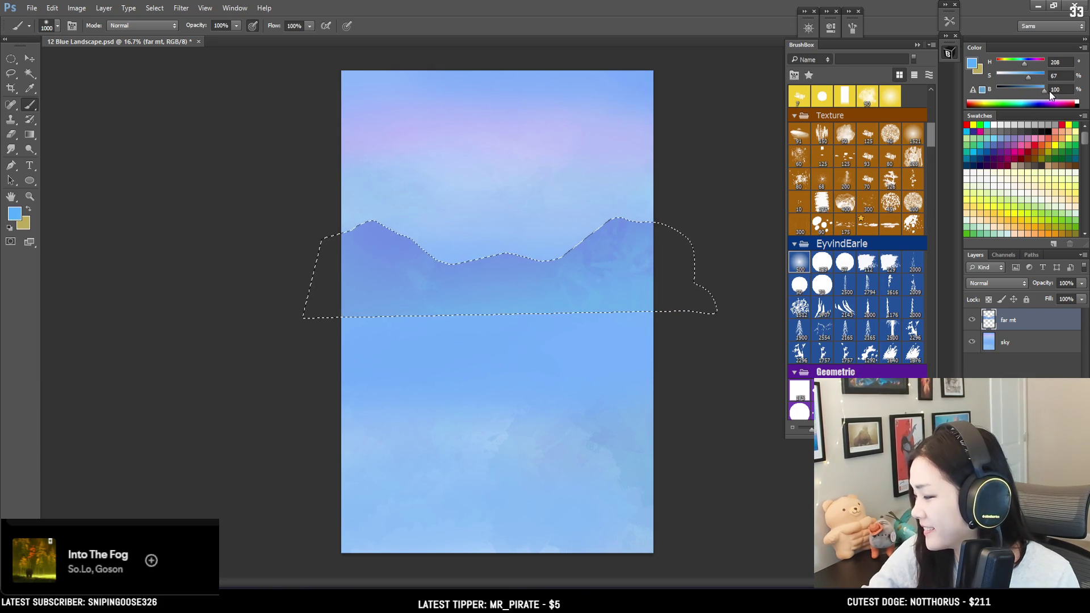
pyautogui.press('[')
pyautogui.press('[')
pyautogui.press('[')
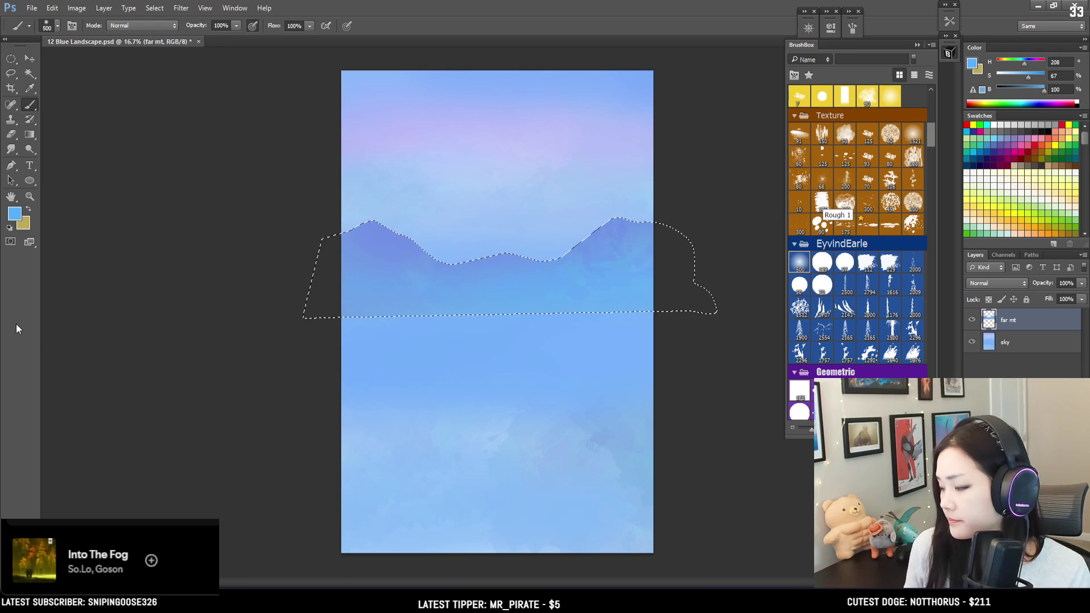
pyautogui.hotkey('ctrl', 'd')
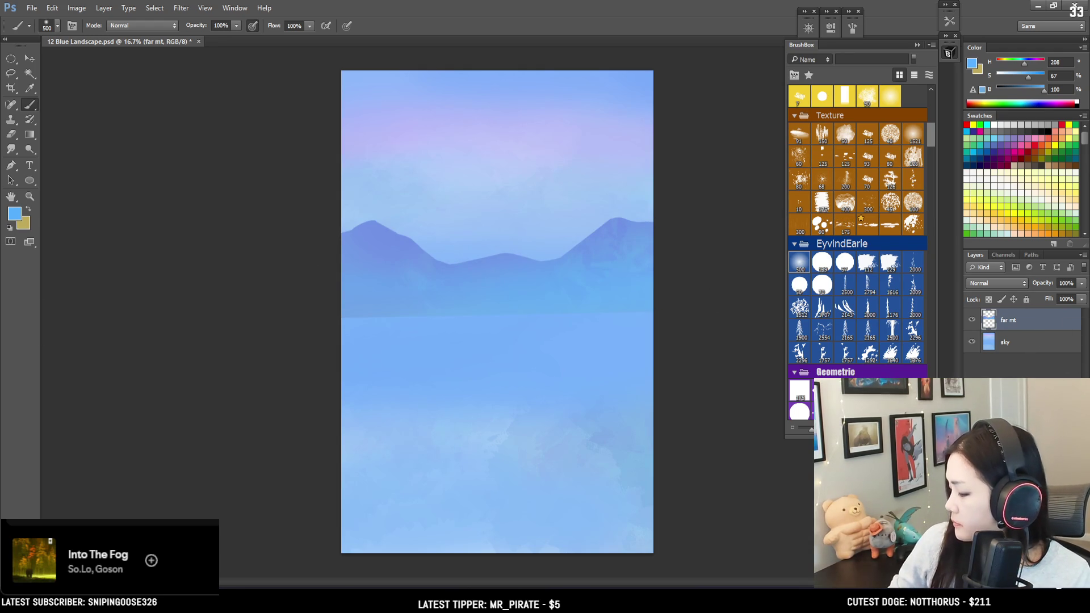
pyautogui.hotkey('ctrl', 'shift', 'alt', 'n')
# Name the new layer 'mid mt', then shrink far mt to about 80% and shift it left.
pyautogui.doubleClick(1005, 321)
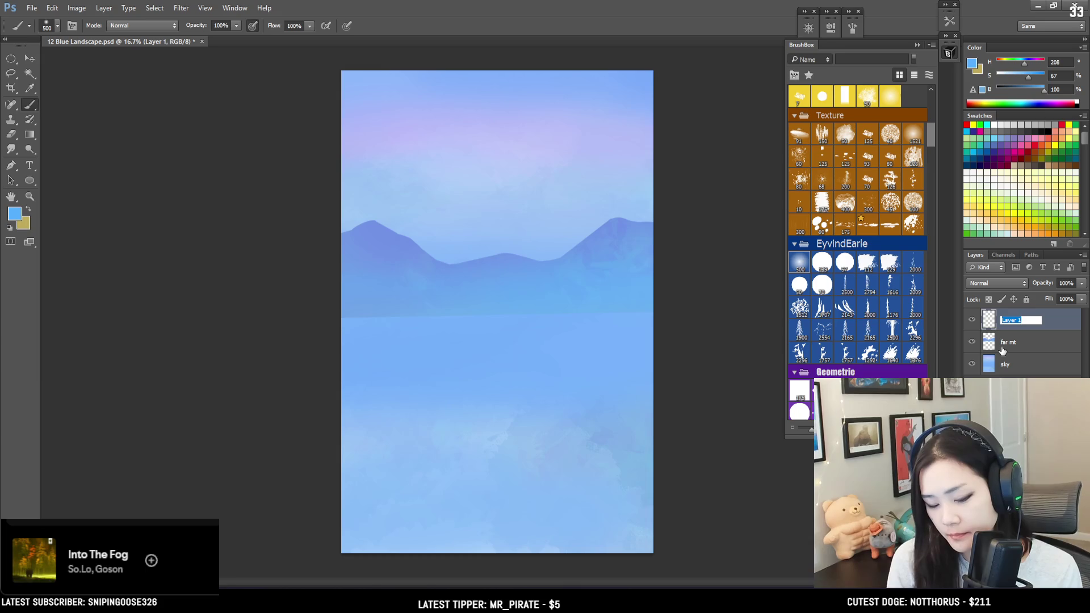
pyautogui.write('mi')
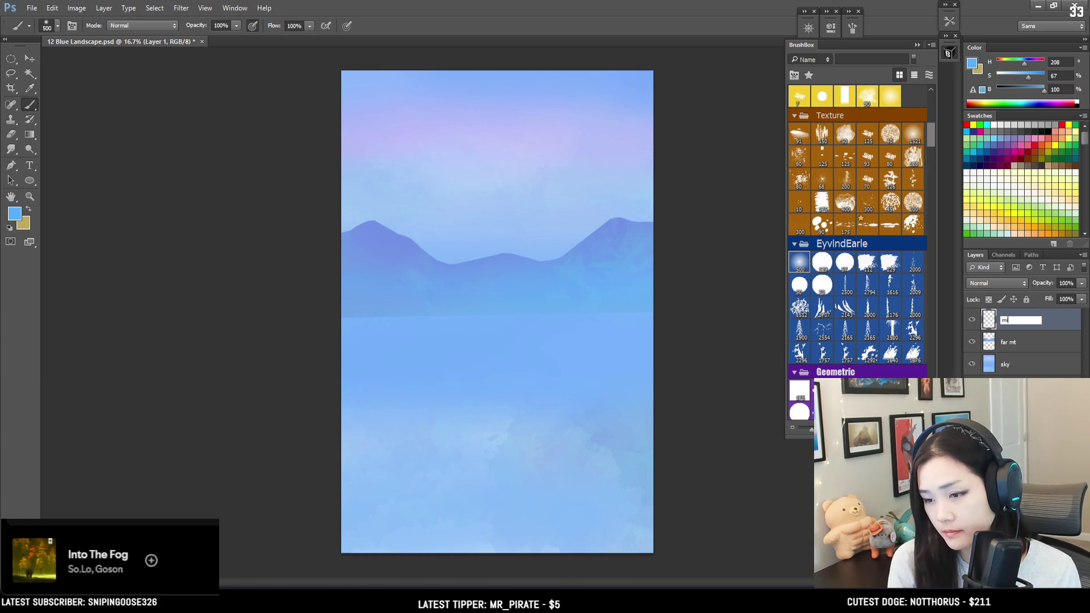
pyautogui.write('d mt')
pyautogui.press('Return')
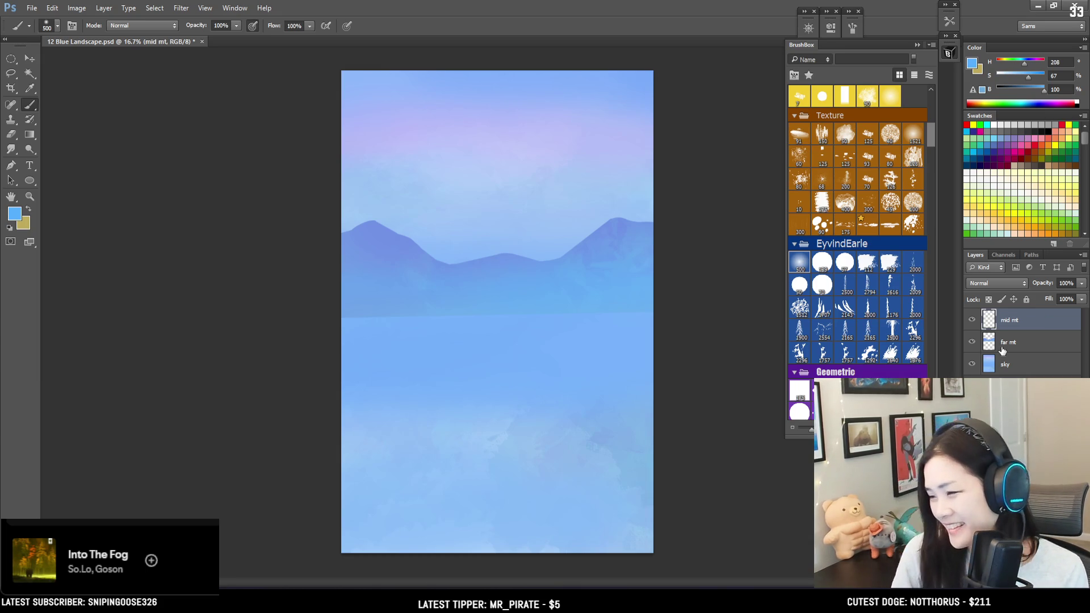
pyautogui.press('l')
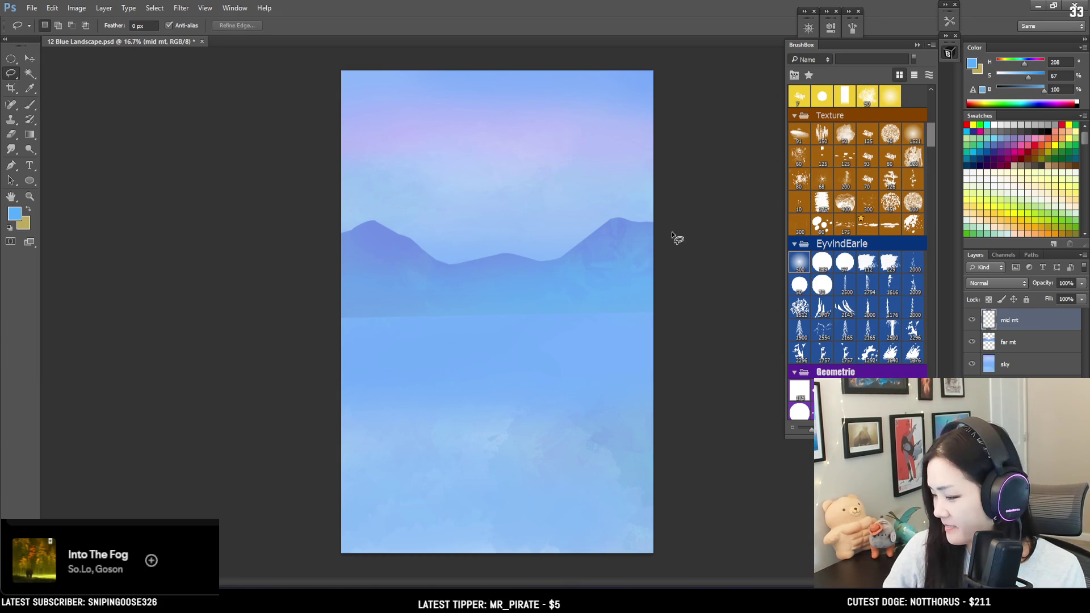
pyautogui.click(1016, 345)
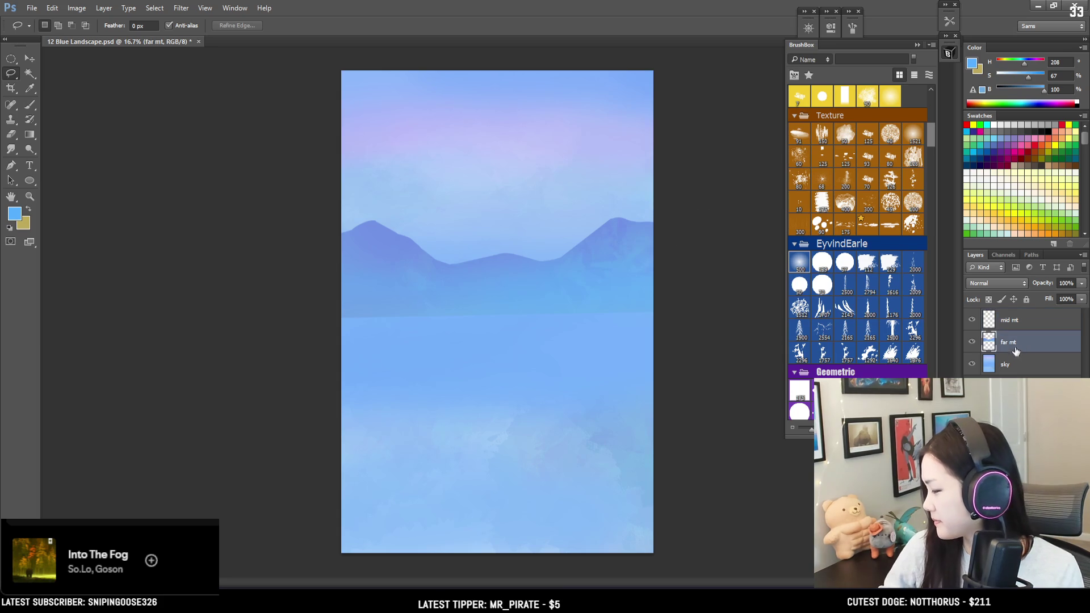
pyautogui.hotkey('ctrl', 't')
pyautogui.moveTo(653, 218); pyautogui.dragTo(645, 227)
pyautogui.moveTo(588, 276); pyautogui.dragTo(559, 274)
pyautogui.press('Return')
# Move the outlined ridge section right, flip it horizontally to fill the right side, and deselect.
pyautogui.press('e')
pyautogui.click(30, 59)
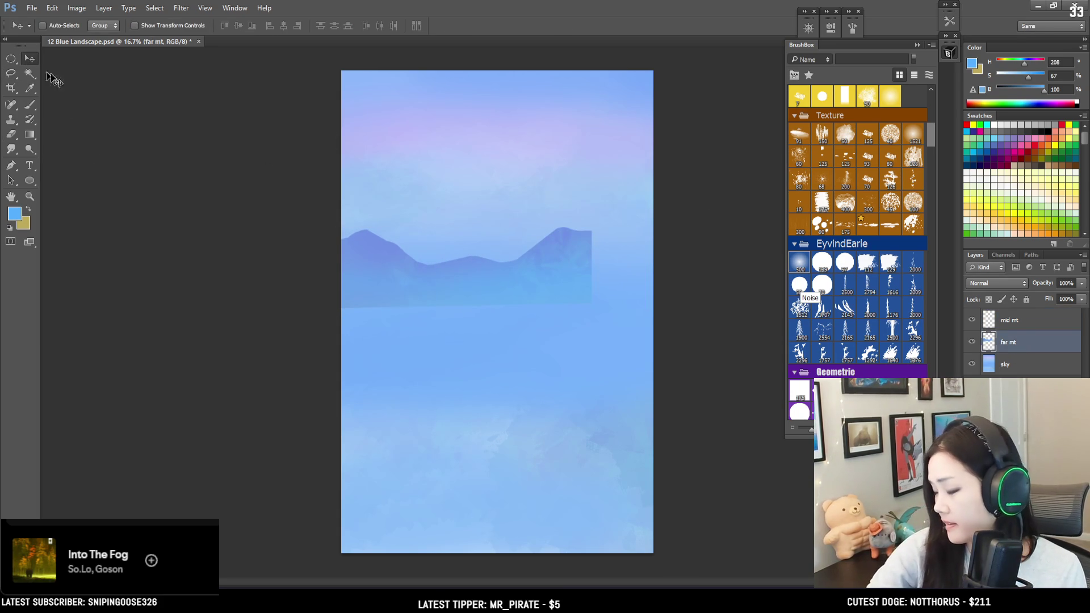
pyautogui.moveTo(450, 283); pyautogui.dragTo(693, 280)
pyautogui.hotkey('ctrl', 't')
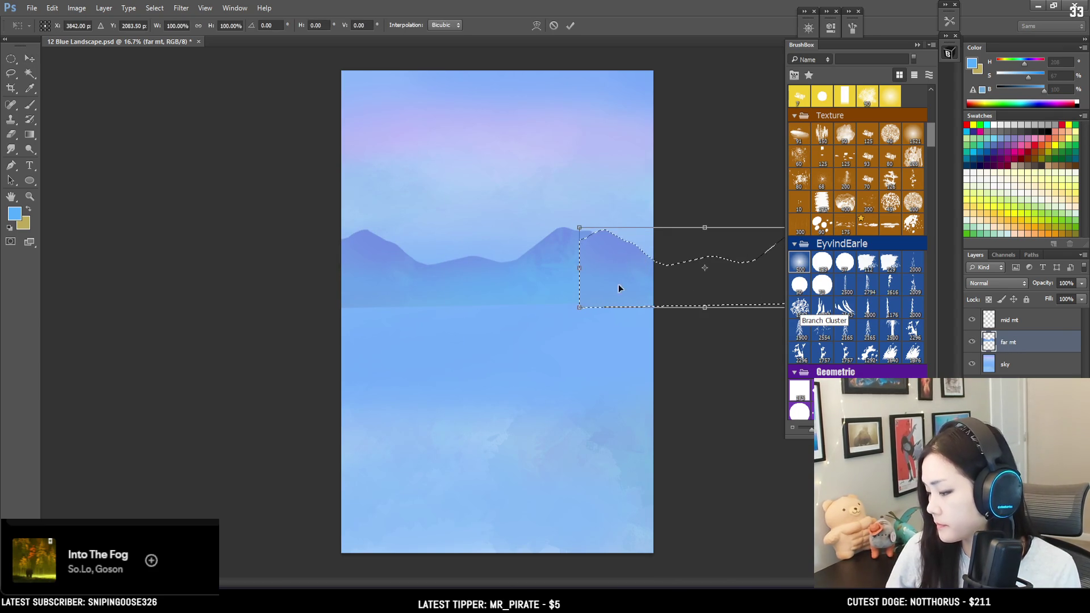
pyautogui.rightClick(621, 282)
pyautogui.click(672, 451)
pyautogui.moveTo(615, 276)
pyautogui.mouseDown()
pyautogui.moveTo(649, 272)
pyautogui.moveTo(611, 270)
pyautogui.mouseUp()
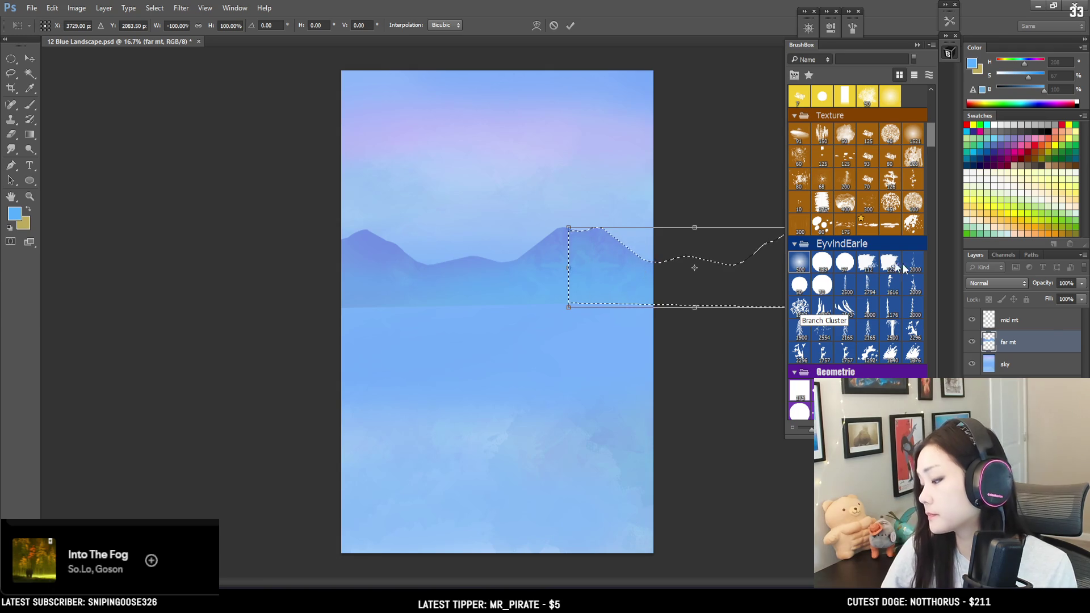
pyautogui.press('Return')
pyautogui.hotkey('ctrl', 'd')
# Erode the right mountain's upper ridge with the textured 112 eraser at 60–200 px.
pyautogui.press('e')
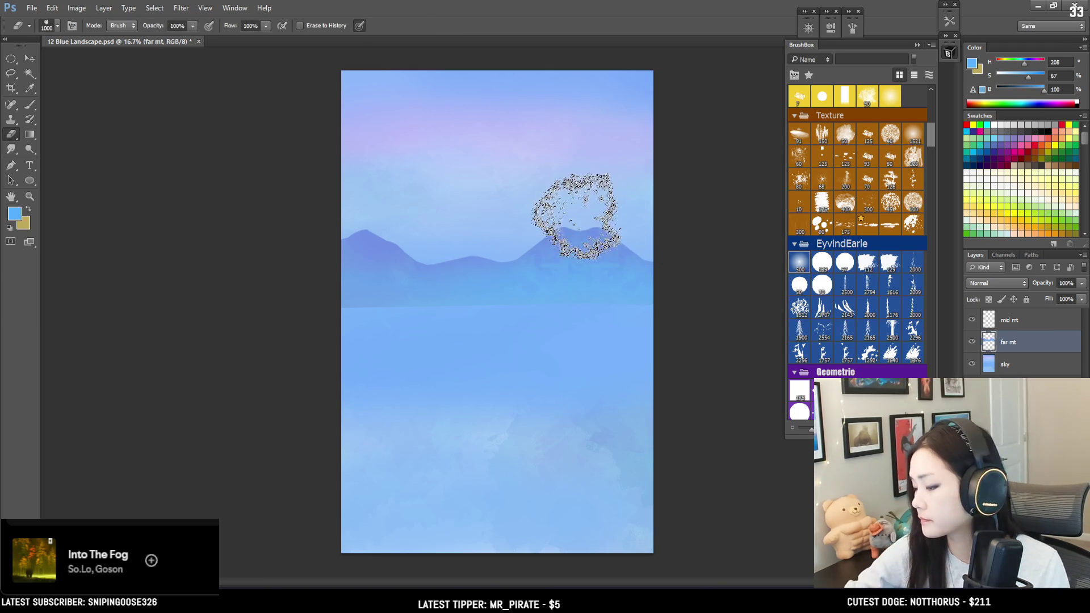
pyautogui.click(867, 262)
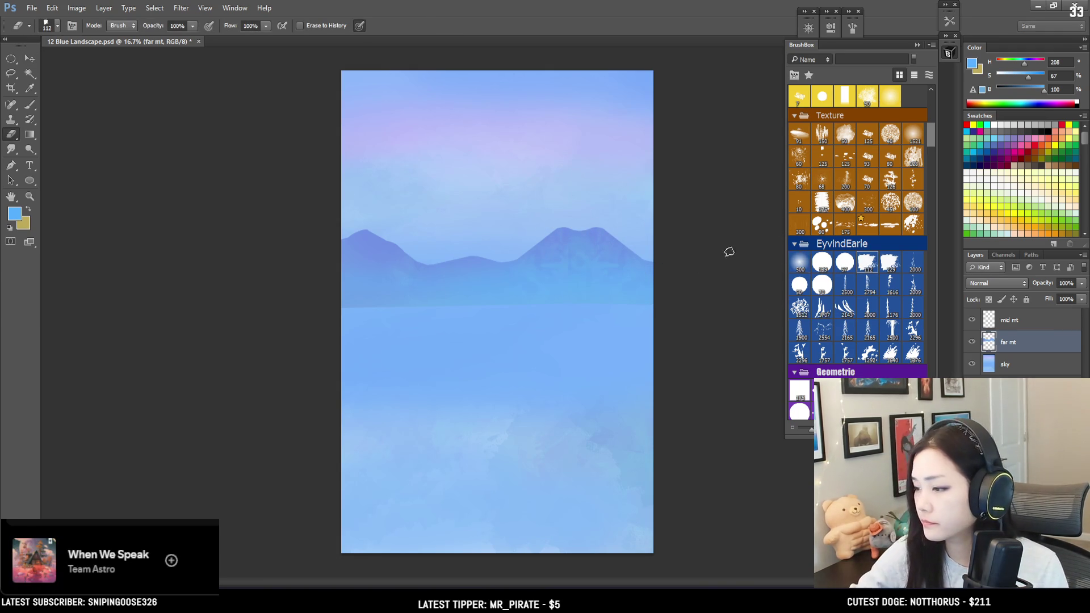
pyautogui.press('[')
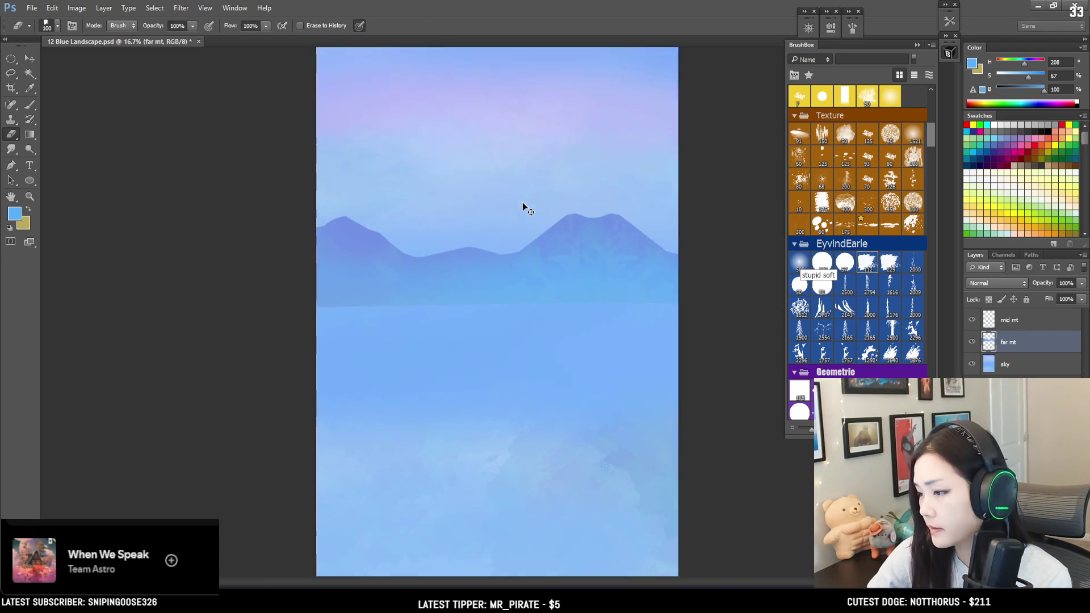
pyautogui.hotkey('ctrl', '+')
pyautogui.moveTo(550, 192); pyautogui.dragTo(314, 285)
pyautogui.press(']')
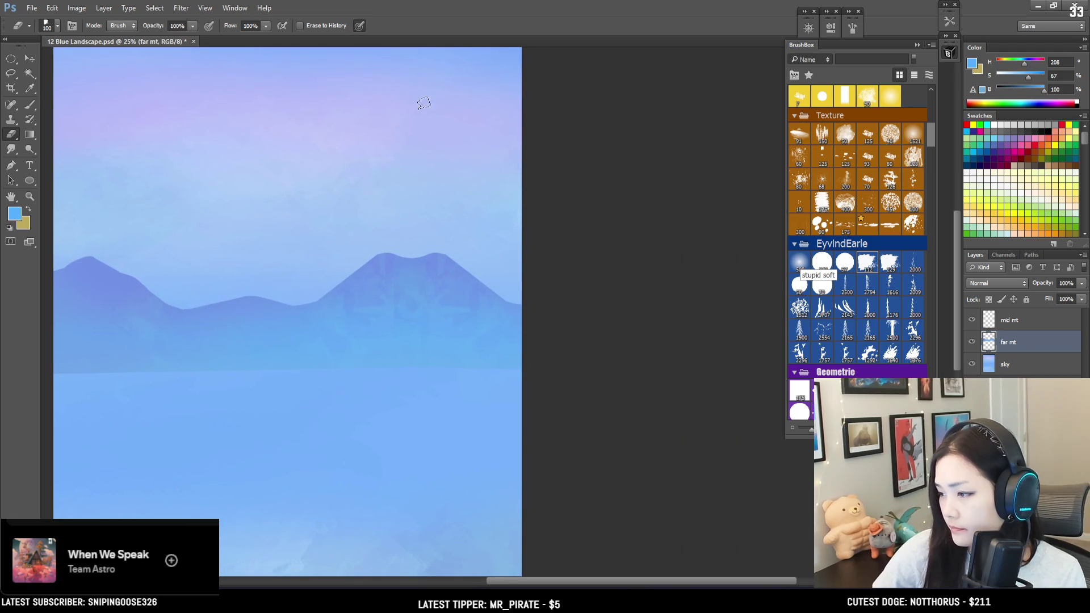
pyautogui.press(']')
pyautogui.press(']')
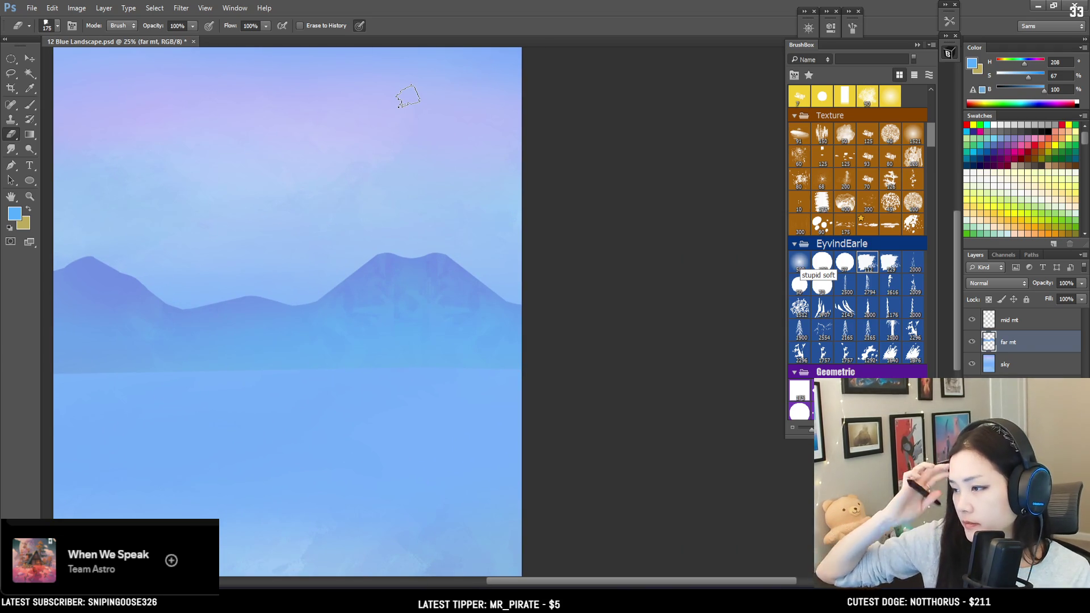
pyautogui.press(']')
pyautogui.moveTo(484, 268); pyautogui.dragTo(431, 255)
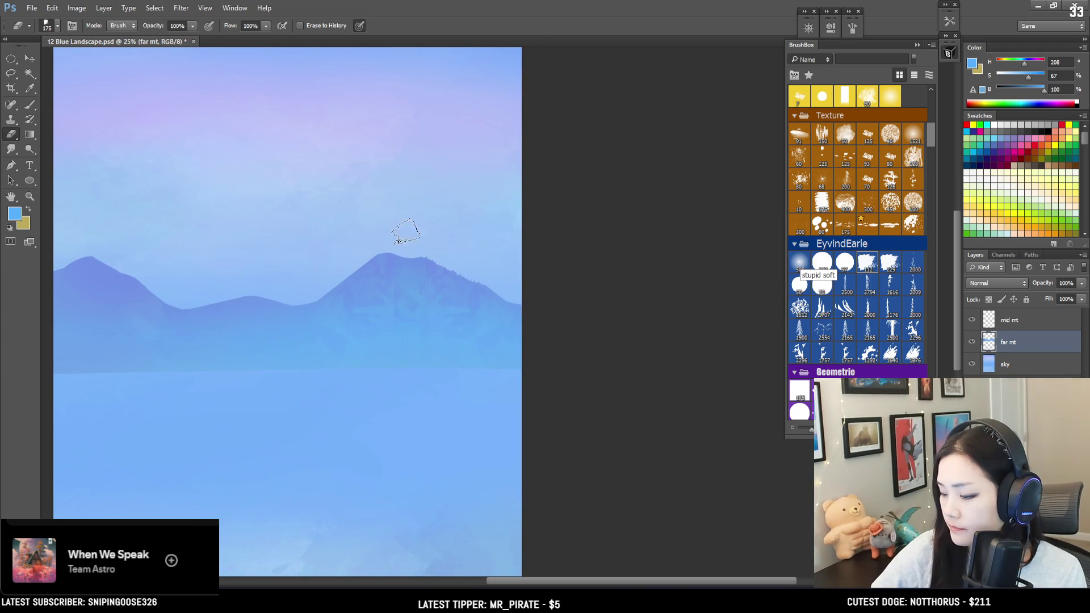
pyautogui.press('[')
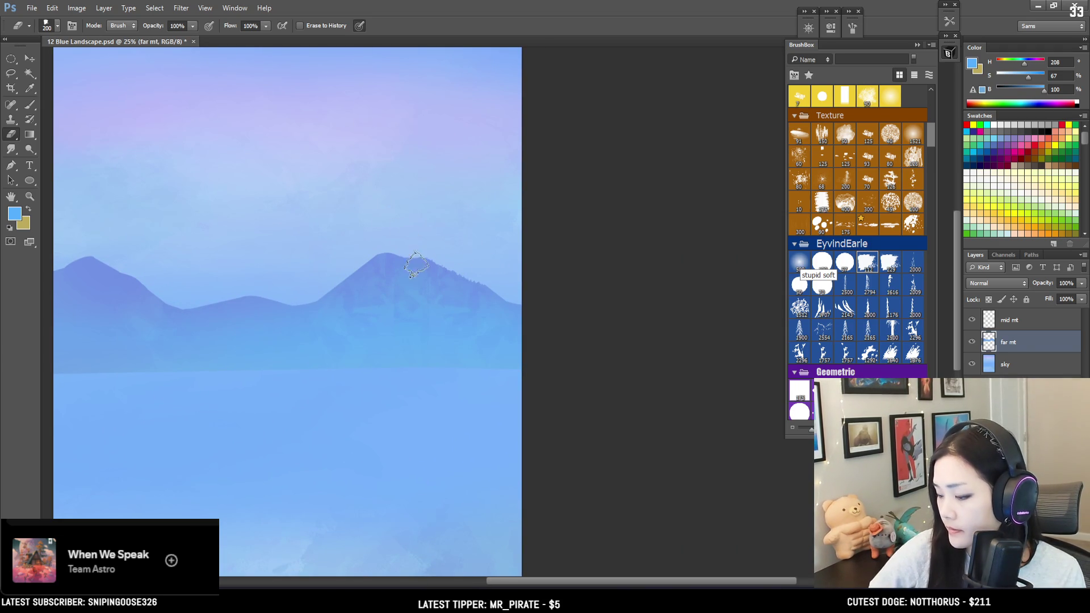
pyautogui.press('[')
pyautogui.press('[')
pyautogui.press('[')
pyautogui.press(']')
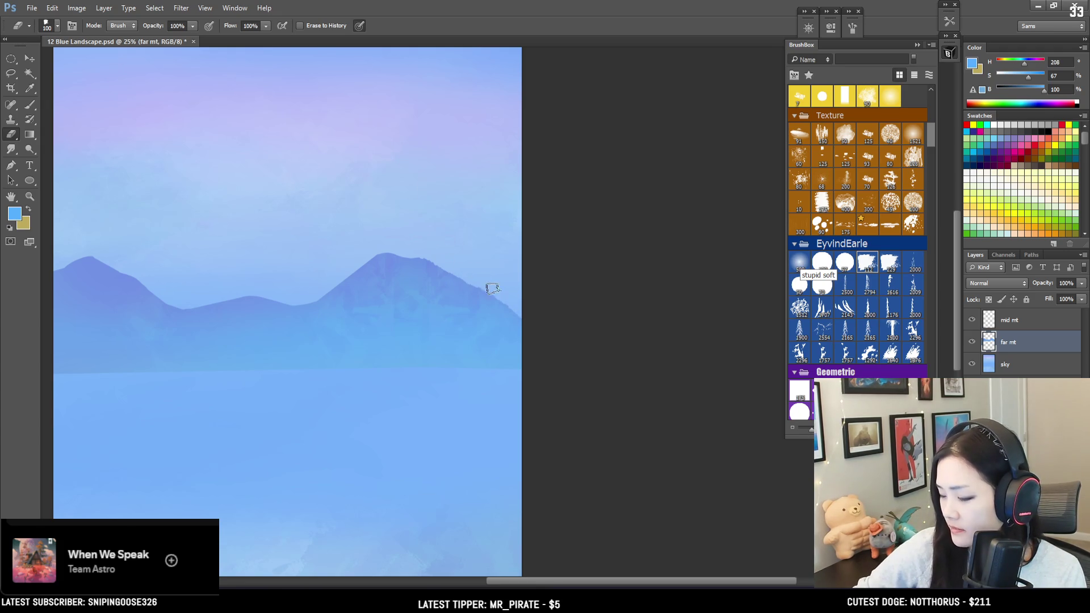
pyautogui.press('[')
pyautogui.press('[')
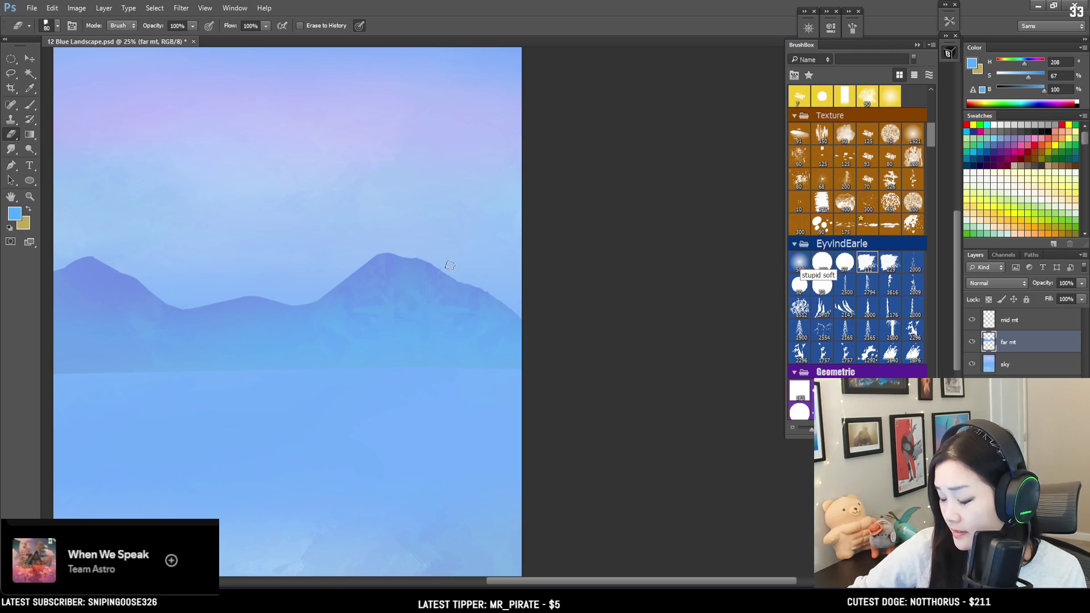
pyautogui.press('[')
pyautogui.press('[')
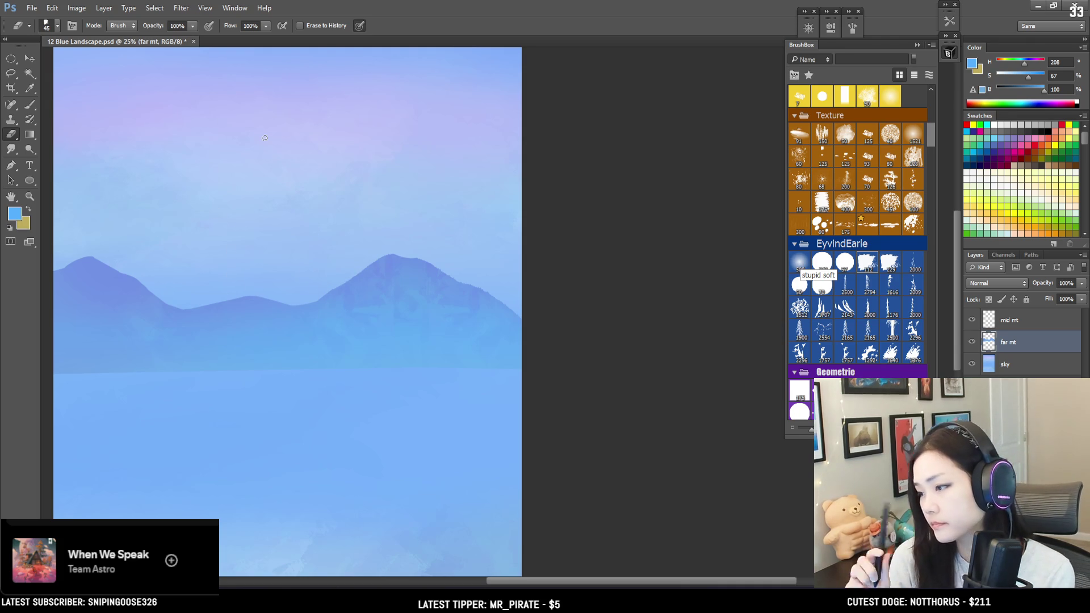
# Roughen the left peak's upper slope with a 45–60 px eraser, then view the whole canvas.
pyautogui.press('h')
pyautogui.moveTo(265, 138)
pyautogui.mouseDown()
pyautogui.moveTo(506, 302)
pyautogui.moveTo(374, 309)
pyautogui.mouseUp()
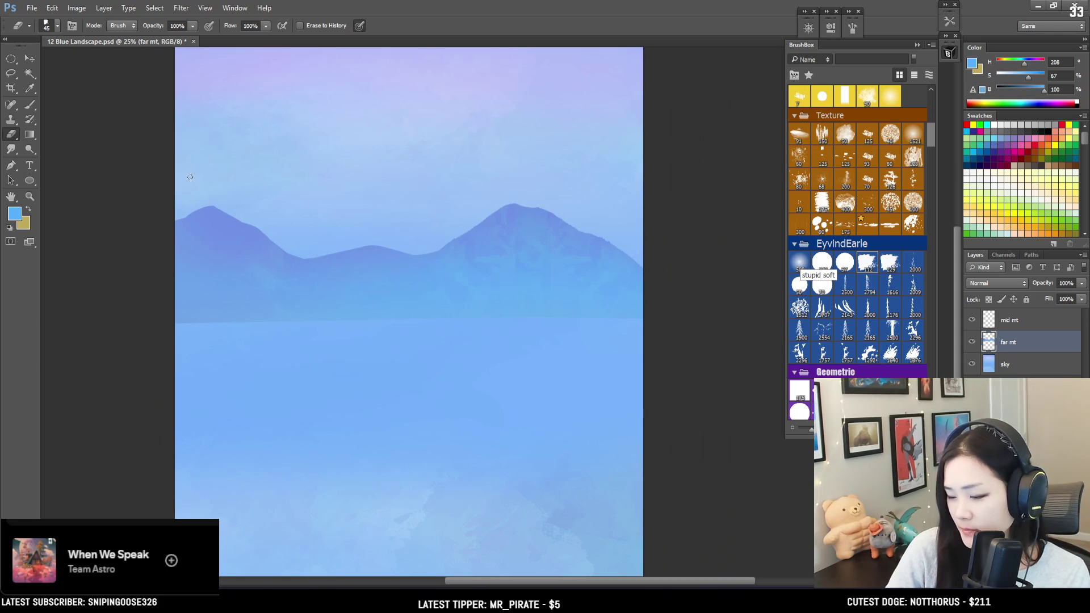
pyautogui.moveTo(193, 211); pyautogui.dragTo(223, 195)
pyautogui.press(']')
pyautogui.press(']')
pyautogui.press('[')
pyautogui.press('[')
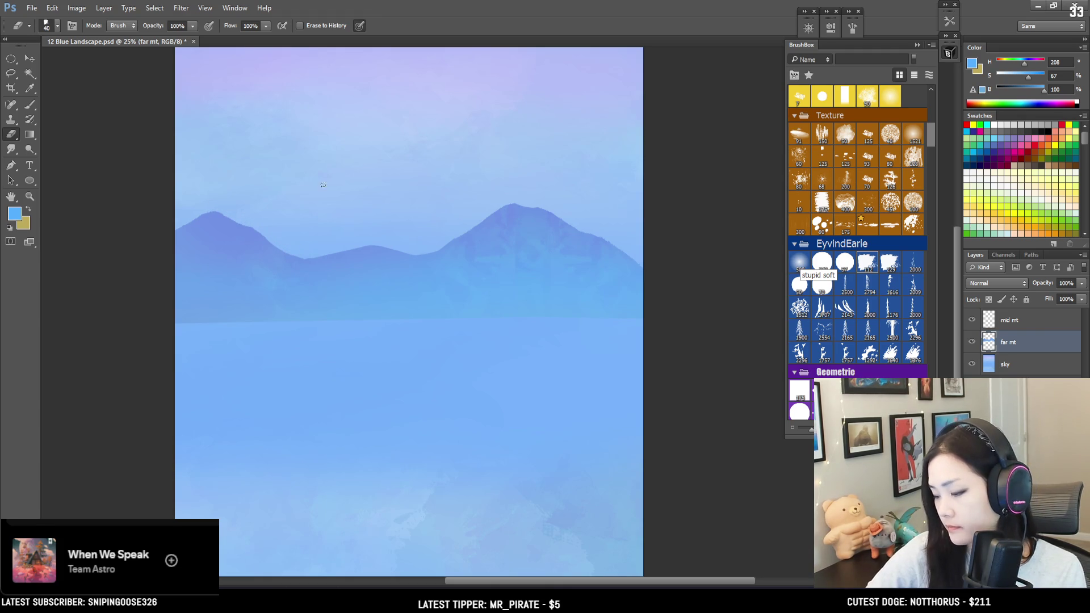
pyautogui.hotkey('ctrl', '-')
pyautogui.hotkey('ctrl', '-')
pyautogui.hotkey('ctrl', '+')
pyautogui.click(1011, 319)
# Lasso a mountain shape on mid mt from the right edge, down-left past the canvas, closing along the bottom.
pyautogui.press('b')
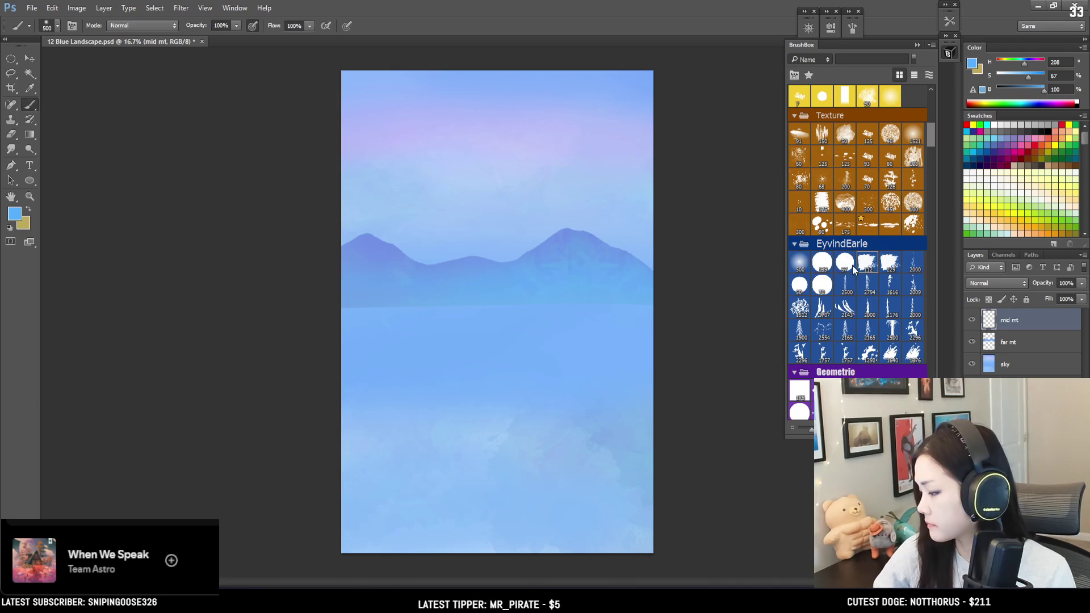
pyautogui.click(867, 263)
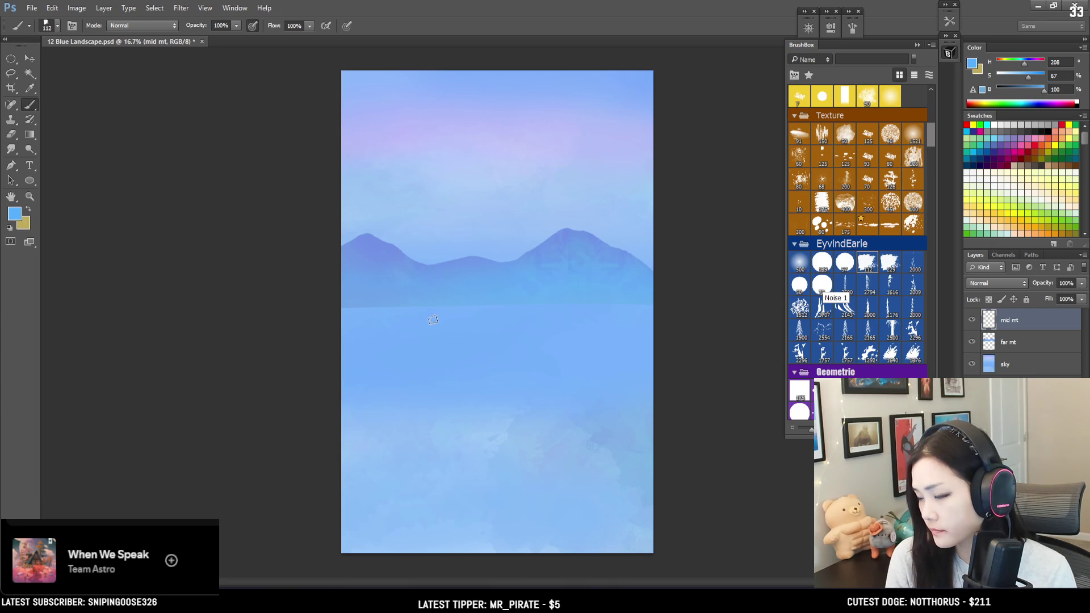
pyautogui.press('l')
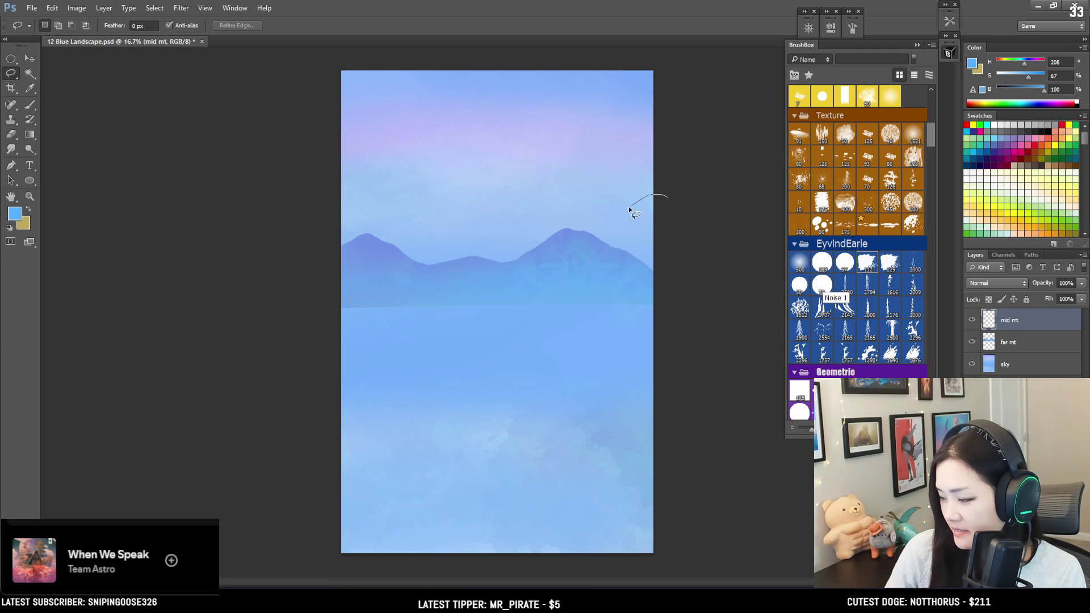
pyautogui.moveTo(612, 210)
pyautogui.mouseDown()
pyautogui.moveTo(511, 305)
pyautogui.moveTo(547, 275)
pyautogui.moveTo(573, 193)
pyautogui.mouseUp()
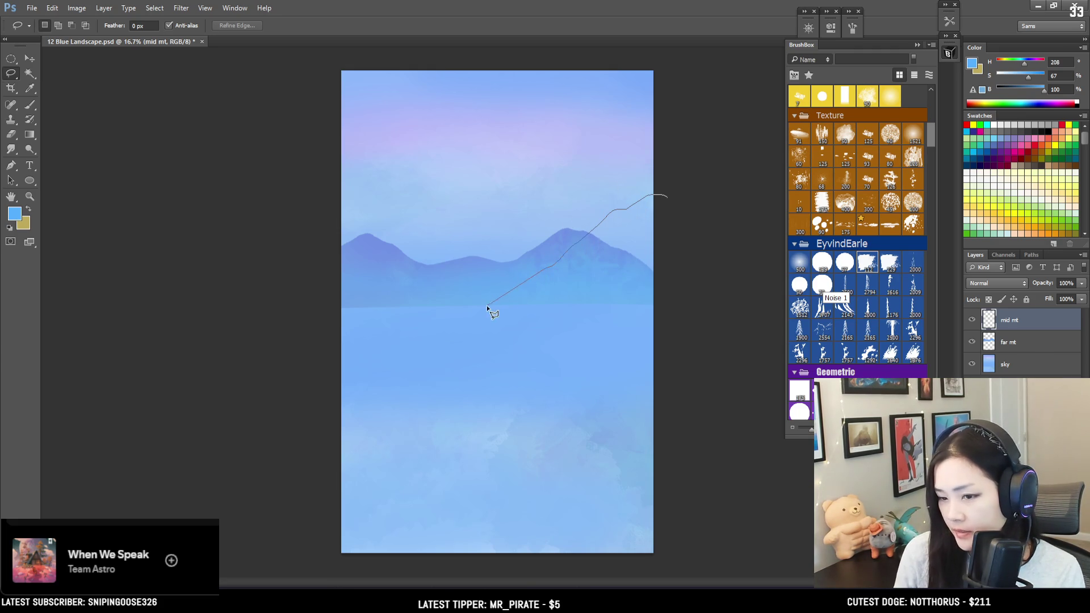
pyautogui.moveTo(477, 295)
pyautogui.mouseDown()
pyautogui.moveTo(430, 319)
pyautogui.moveTo(343, 331)
pyautogui.moveTo(300, 361)
pyautogui.mouseUp()
pyautogui.moveTo(319, 407)
pyautogui.mouseDown()
pyautogui.moveTo(693, 401)
pyautogui.moveTo(720, 365)
pyautogui.mouseUp()
pyautogui.press('b')
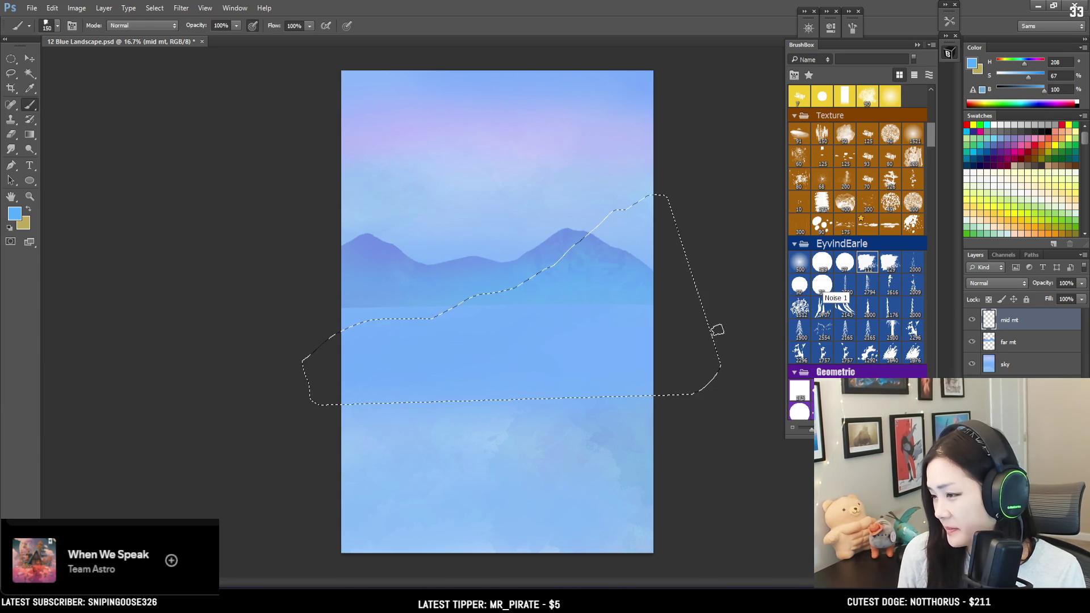
# Set the foreground to periwinkle blue H 223 S 55 B 87 (#6588de), sampled from the far mountain.
pyautogui.click(971, 63)
pyautogui.click(497, 214)
pyautogui.moveTo(497, 214)
pyautogui.mouseDown()
pyautogui.moveTo(512, 193)
pyautogui.moveTo(538, 191)
pyautogui.moveTo(537, 176)
pyautogui.mouseUp()
pyautogui.click(373, 237)
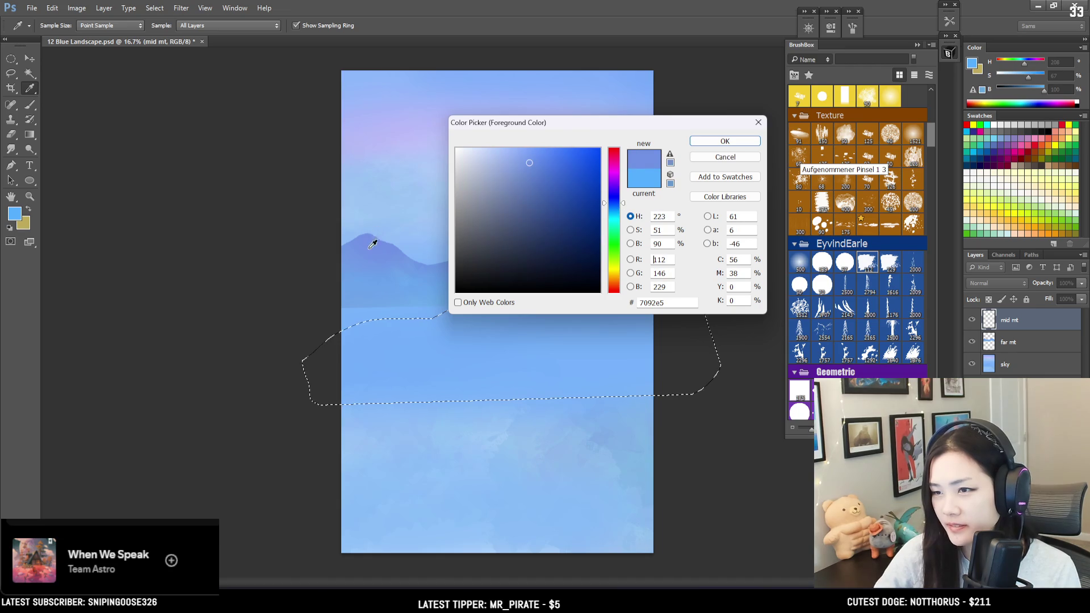
pyautogui.click(529, 164)
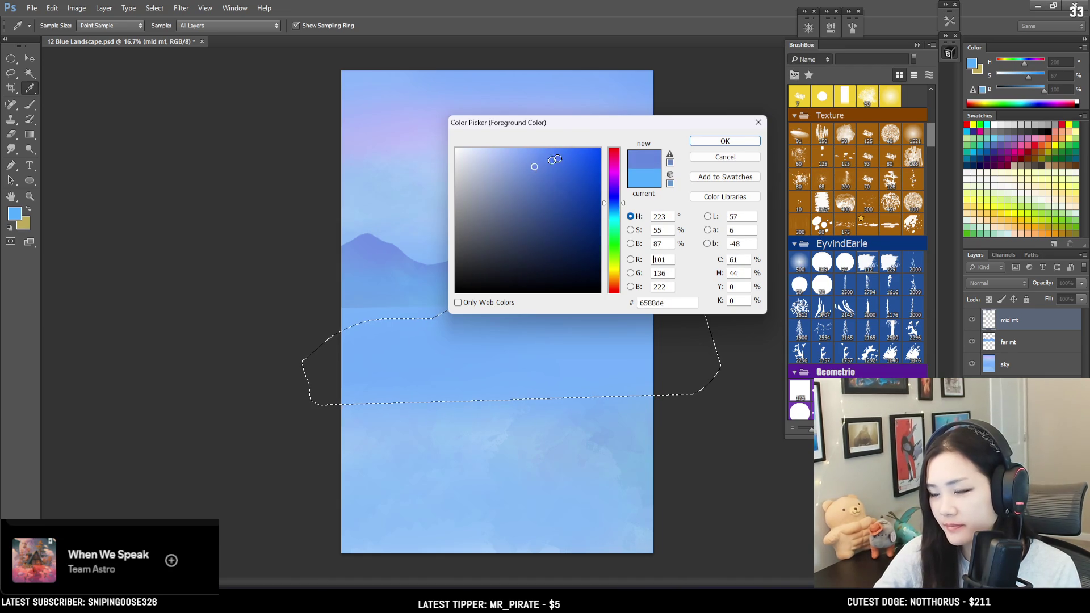
pyautogui.click(717, 141)
pyautogui.press('b')
pyautogui.press(']')
pyautogui.press(']')
pyautogui.press(']')
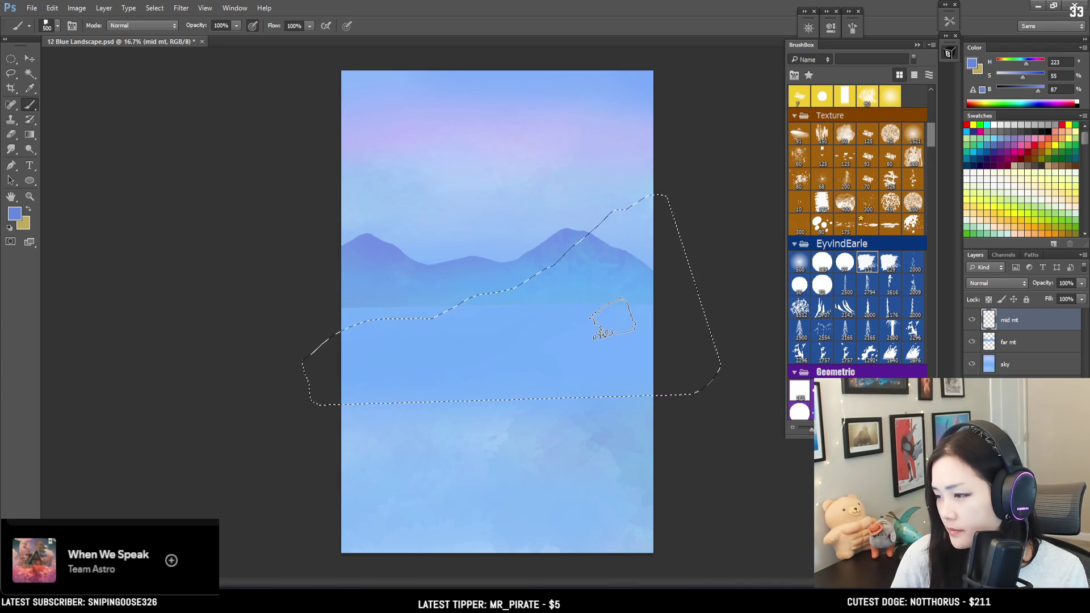
pyautogui.hotkey('ctrl', 'd')
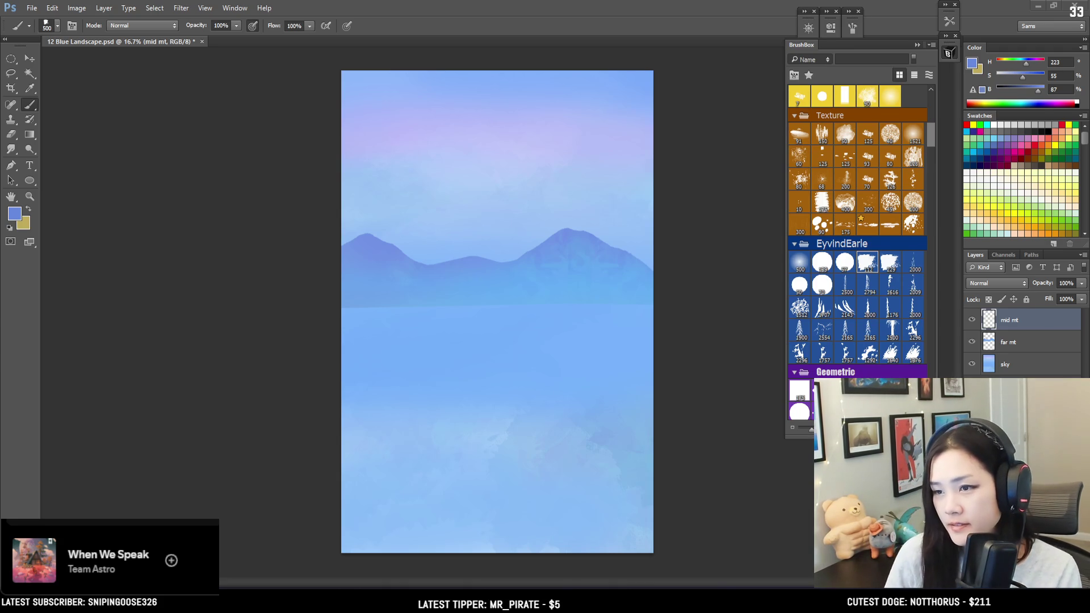
pyautogui.hotkey('ctrl', 'shift', 'd')
pyautogui.press(']')
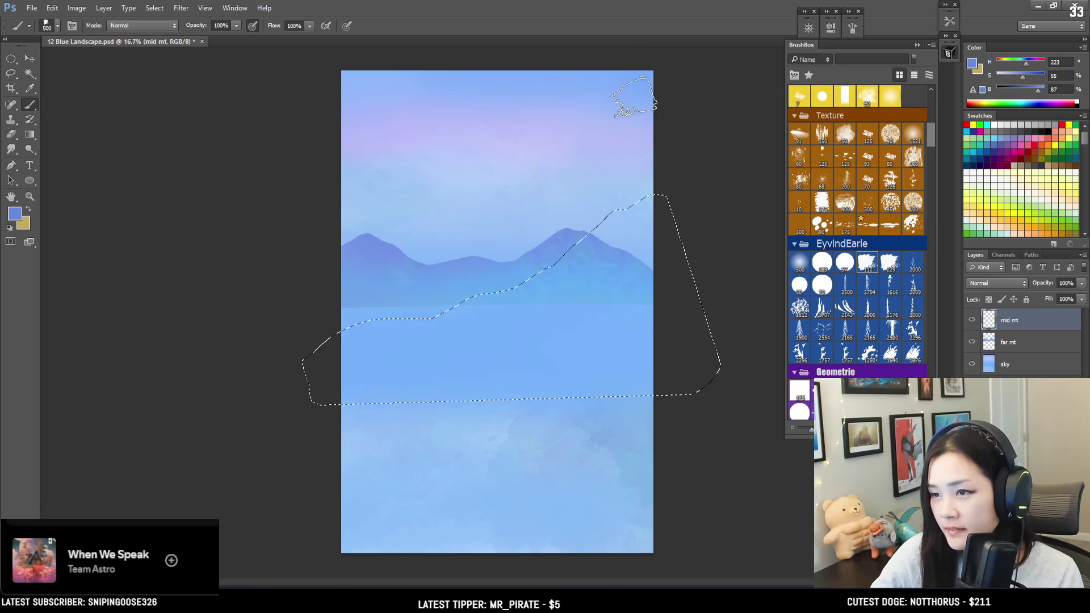
# Paint blue into the selection's upper and lower right with a 900 brush, sampling nearby canvas blues.
pyautogui.moveTo(651, 182); pyautogui.dragTo(621, 263)
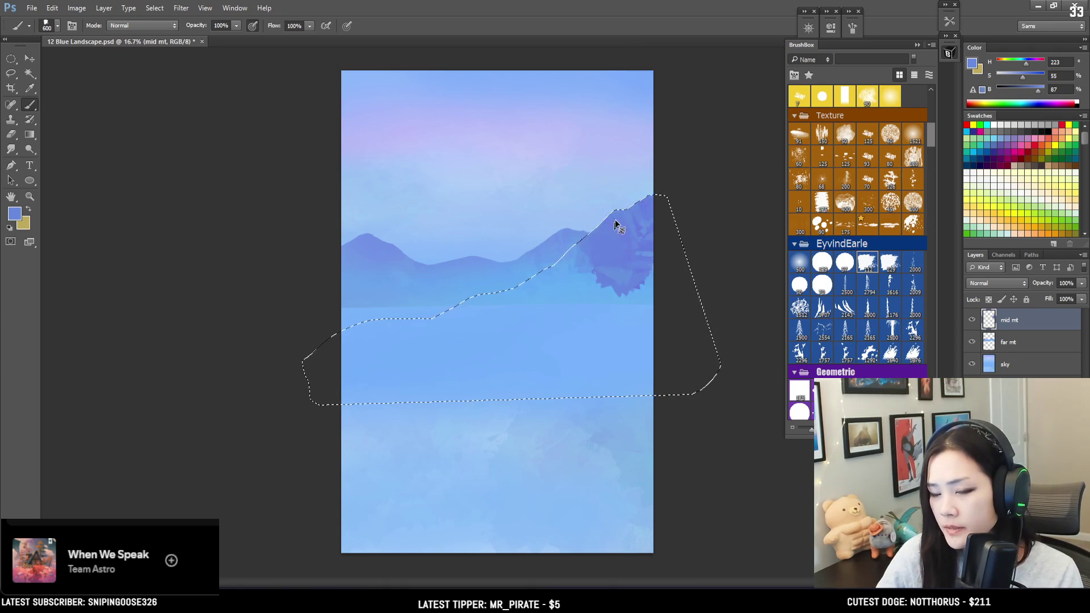
pyautogui.hotkey('ctrl', 'z')
pyautogui.press(']')
pyautogui.press(']')
pyautogui.press(']')
pyautogui.moveTo(591, 309); pyautogui.dragTo(645, 206)
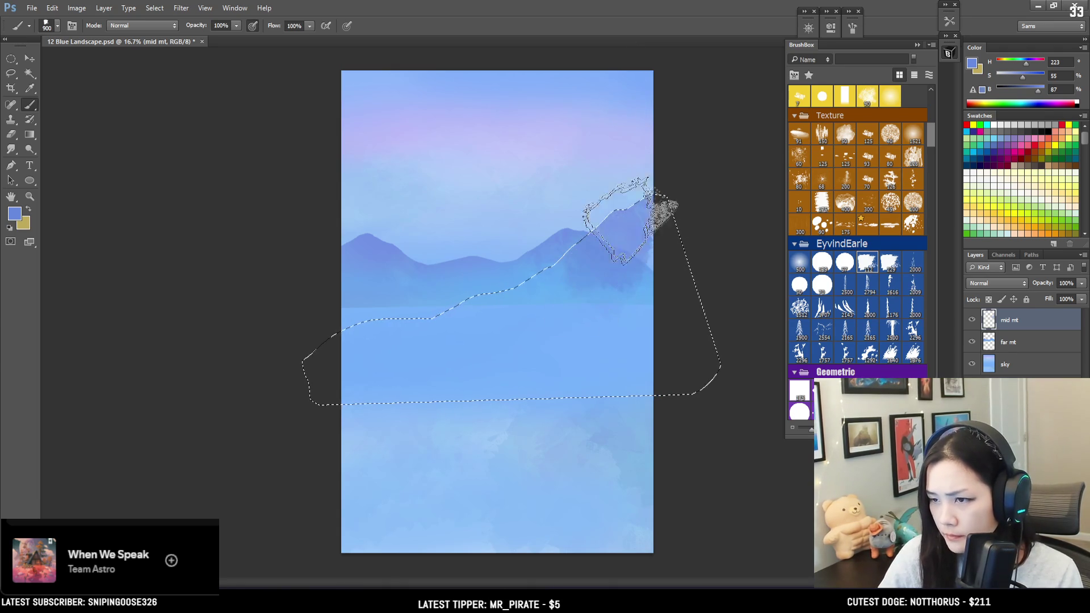
pyautogui.keyDown('alt'); pyautogui.click(637, 214); pyautogui.keyUp('alt')
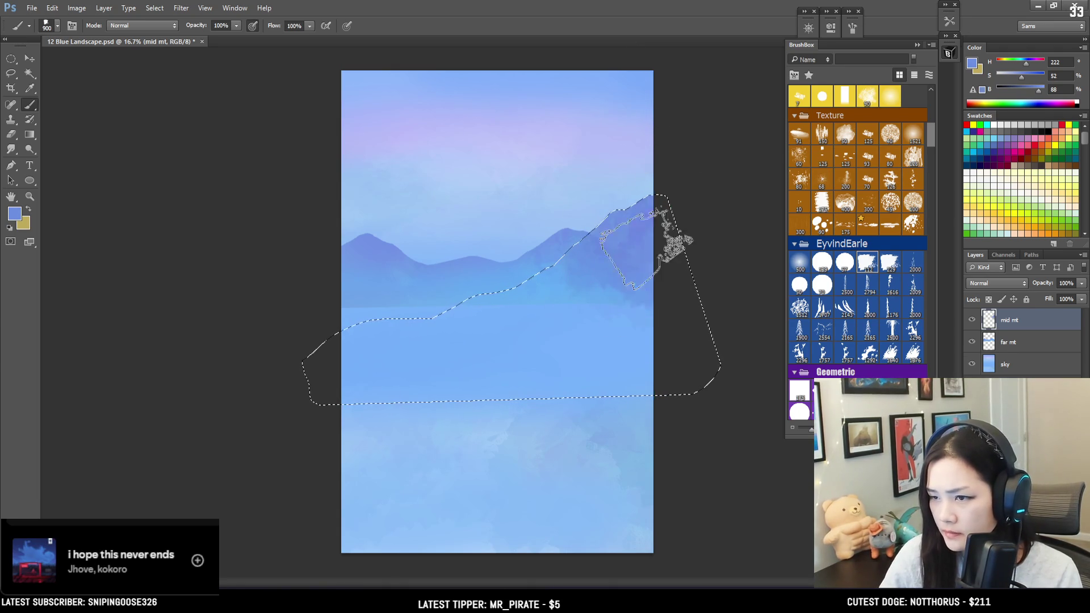
pyautogui.moveTo(669, 267); pyautogui.dragTo(608, 341)
pyautogui.keyDown('alt'); pyautogui.click(613, 314); pyautogui.keyUp('alt')
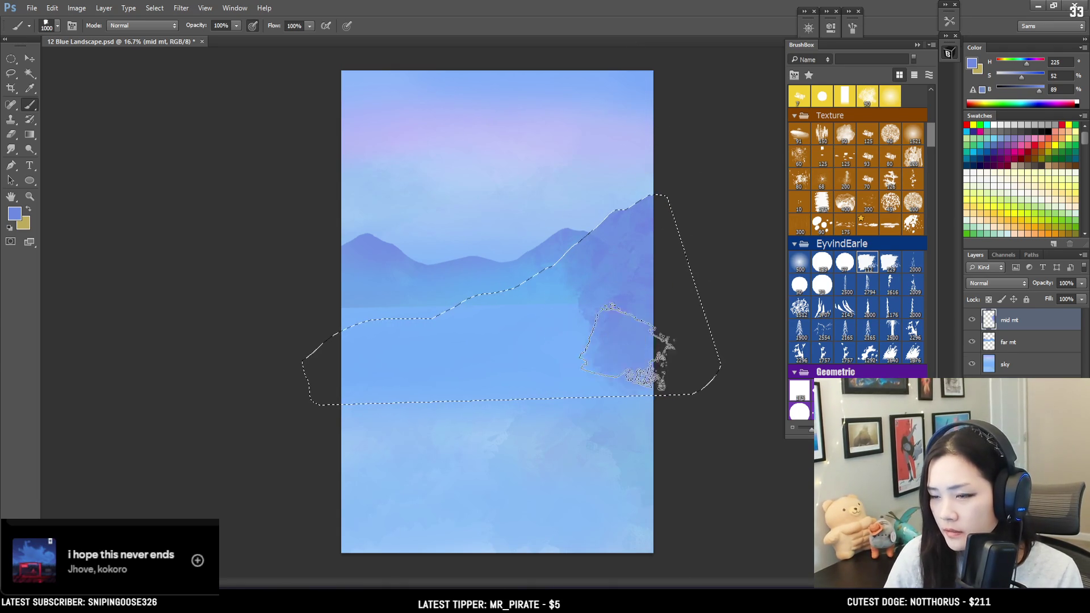
# Fill the rest of the mountain with a darker blue at 1000–1300 brush size, then deselect.
pyautogui.press(']')
pyautogui.moveTo(645, 401)
pyautogui.mouseDown()
pyautogui.moveTo(571, 360)
pyautogui.moveTo(547, 276)
pyautogui.moveTo(457, 340)
pyautogui.moveTo(291, 369)
pyautogui.moveTo(401, 329)
pyautogui.moveTo(528, 314)
pyautogui.moveTo(561, 207)
pyautogui.moveTo(365, 273)
pyautogui.moveTo(374, 404)
pyautogui.mouseUp()
pyautogui.press(']')
pyautogui.press(']')
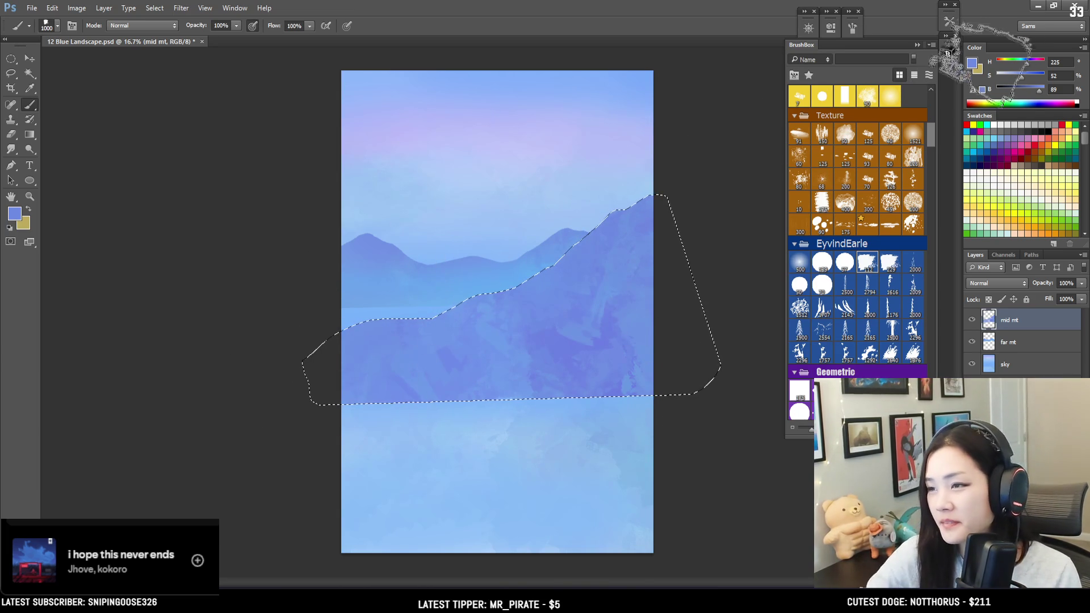
pyautogui.moveTo(1021, 77); pyautogui.dragTo(1023, 80)
pyautogui.click(1031, 87)
pyautogui.press(']')
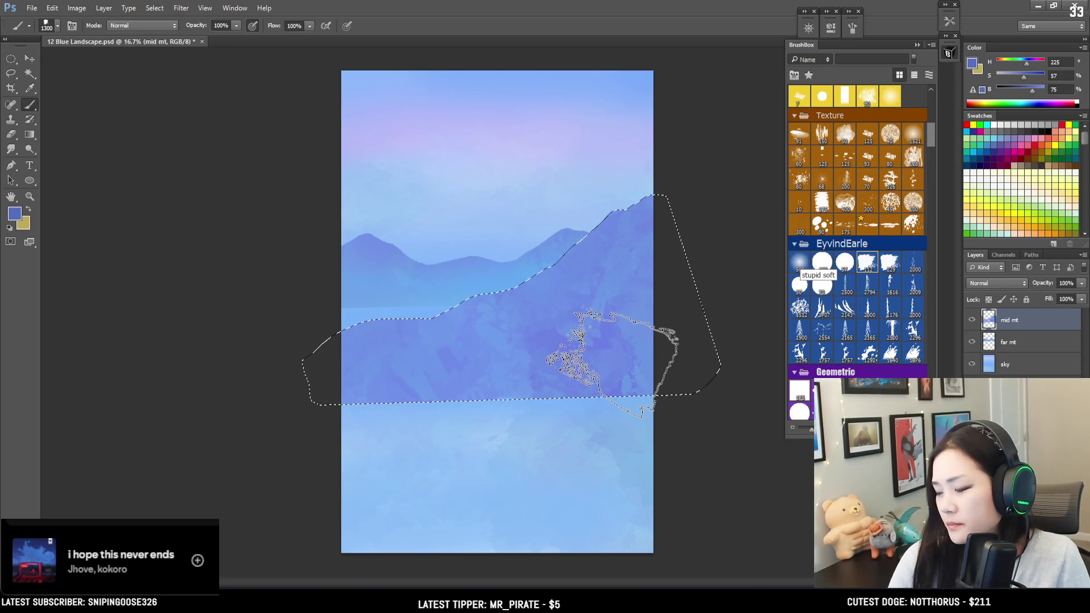
pyautogui.hotkey('ctrl', 'd')
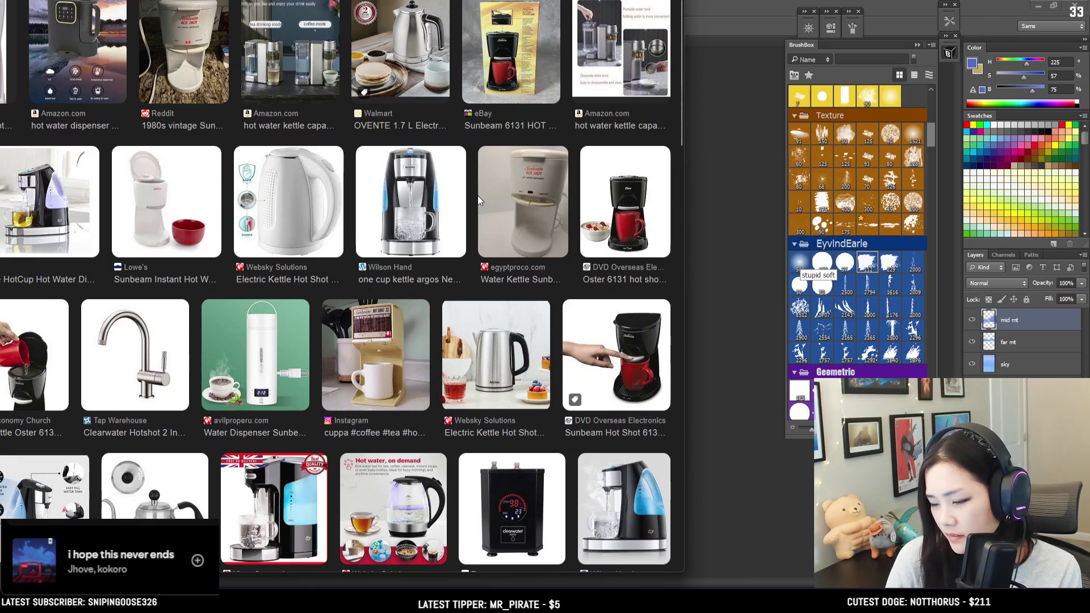
# Browse Google Images results for water boilers, hot water kettles and dispensers.
pyautogui.scroll(2, 313, 67)
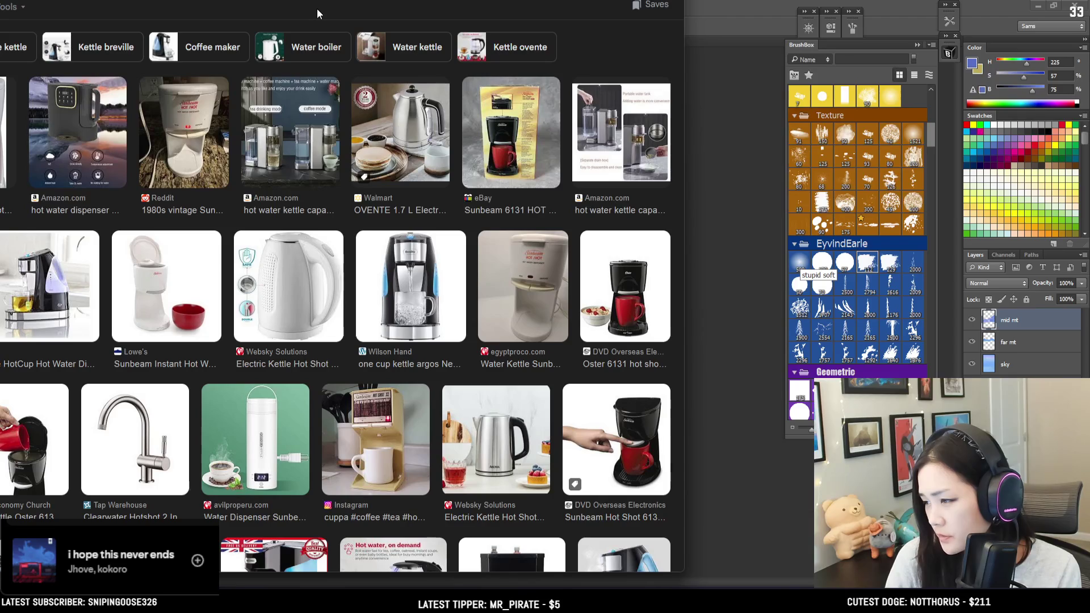
pyautogui.click(310, 54)
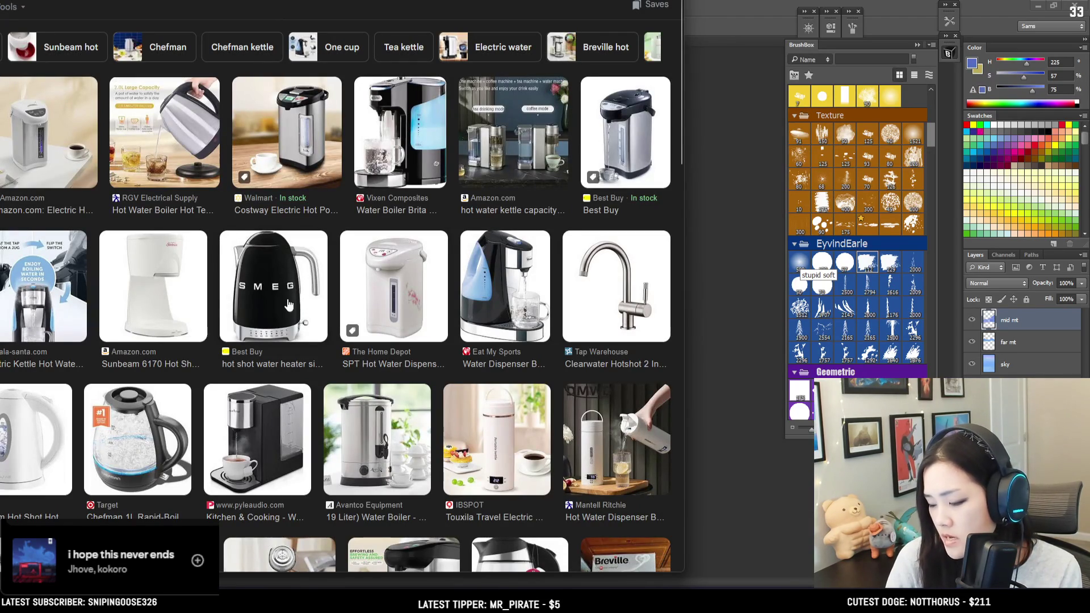
pyautogui.scroll(-3, 374, 318)
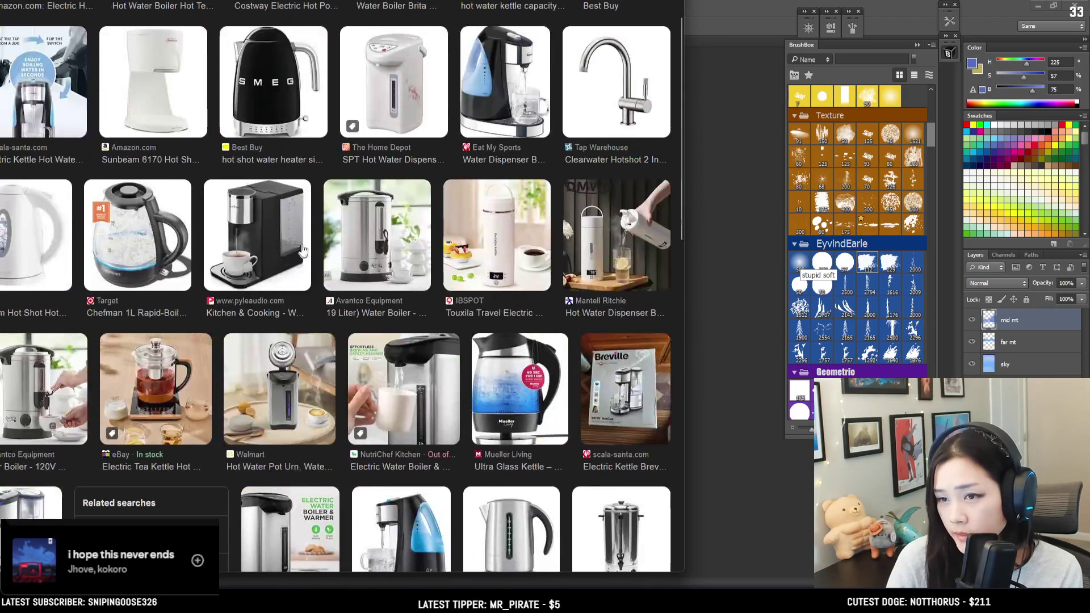
pyautogui.scroll(2, 455, 220)
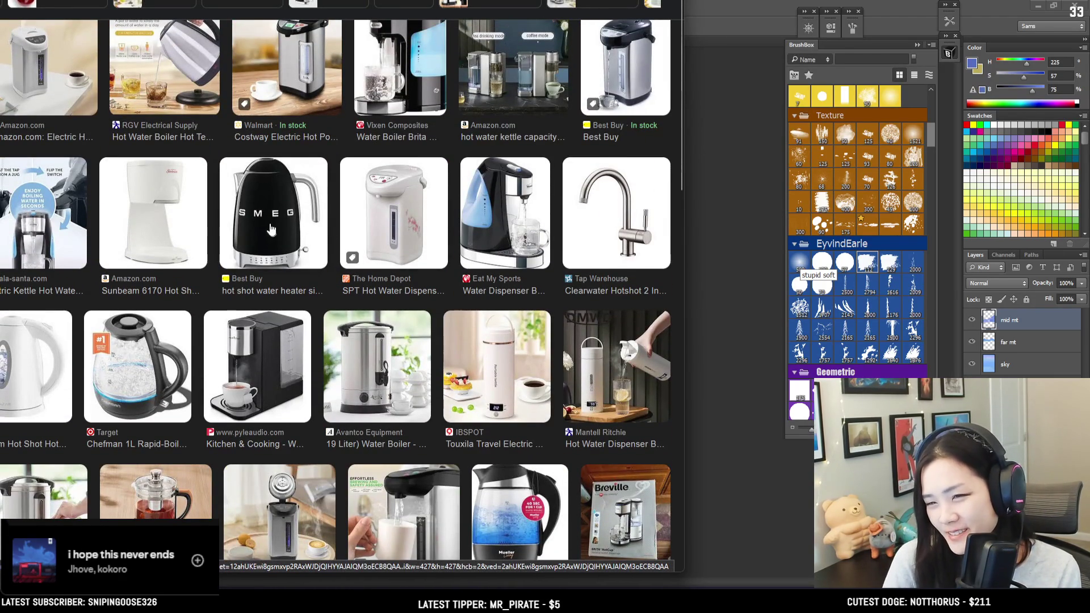
pyautogui.scroll(1, 245, 234)
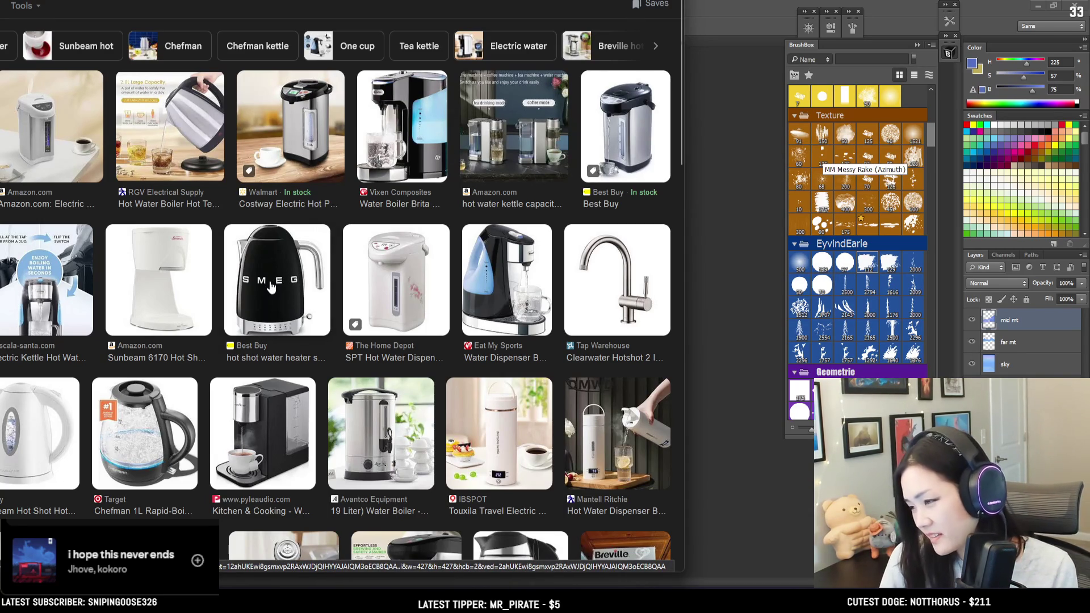
pyautogui.scroll(-2, 271, 287)
# Scroll up the water boiler results and return to the Blue Landscape painting with Alt+Tab.
pyautogui.scroll(2, 270, 287)
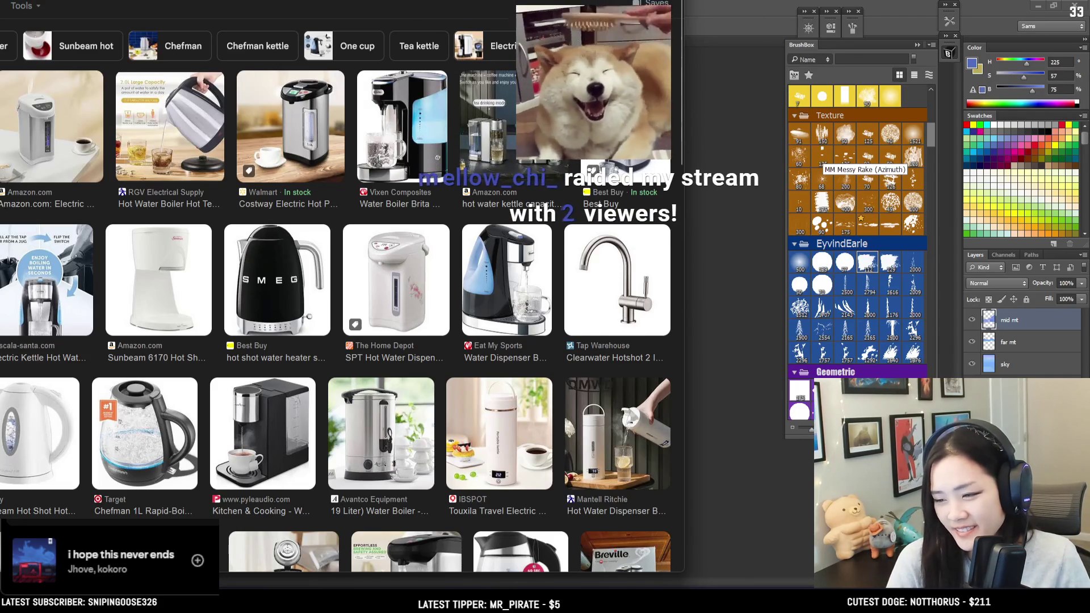
pyautogui.hotkey('alt', 'Tab')
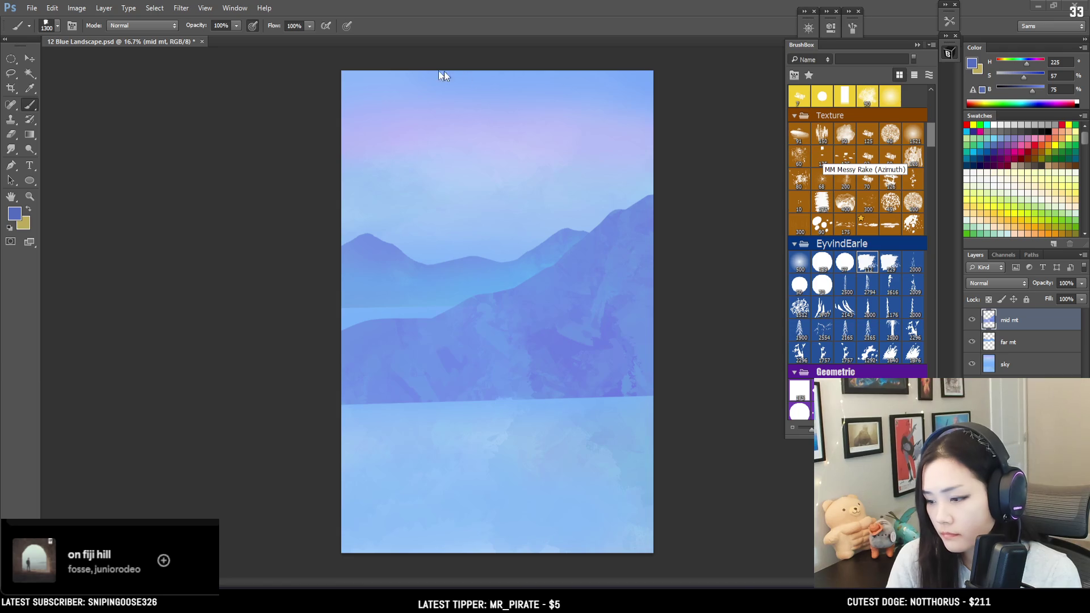
# Open 11 Huevember compilation.jpg as a reference, then go back to 12 Blue Landscape.psd.
pyautogui.moveTo(329, 43); pyautogui.dragTo(295, 2)
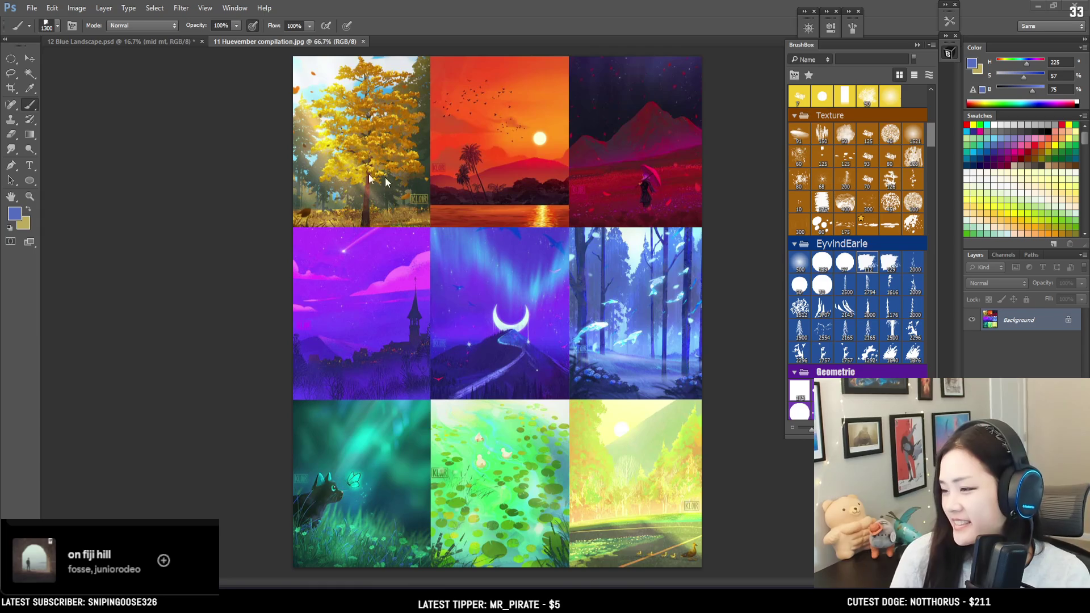
pyautogui.click(144, 43)
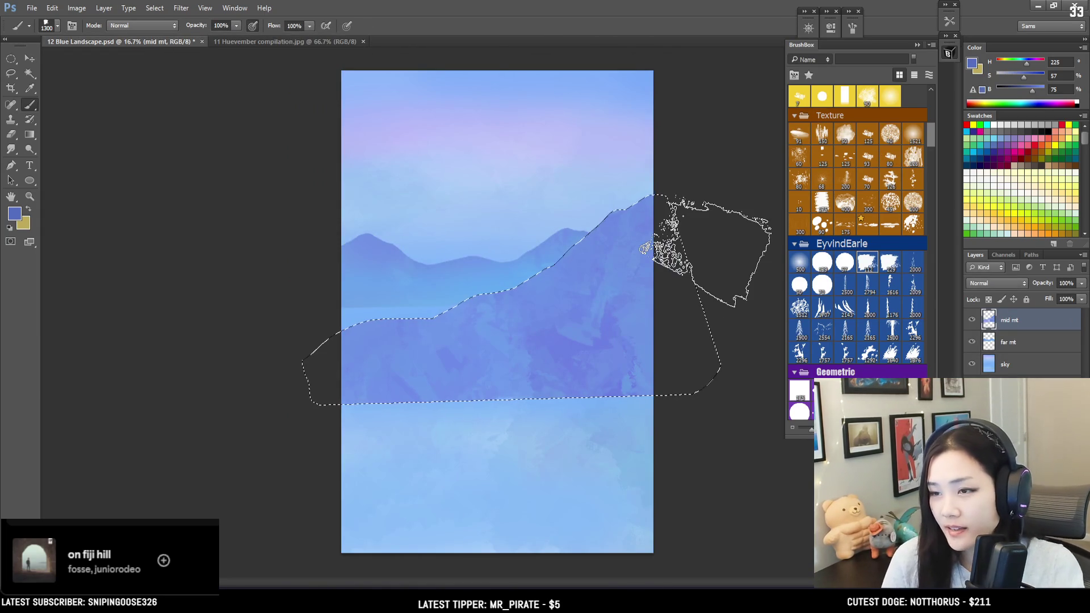
# Sample a lighter blue from the mid mountain, make it slightly more saturated and darker, and enlarge the brush.
pyautogui.press('[')
pyautogui.press('[')
pyautogui.press('[')
pyautogui.keyDown('alt'); pyautogui.click(382, 389); pyautogui.keyUp('alt')
pyautogui.press(']')
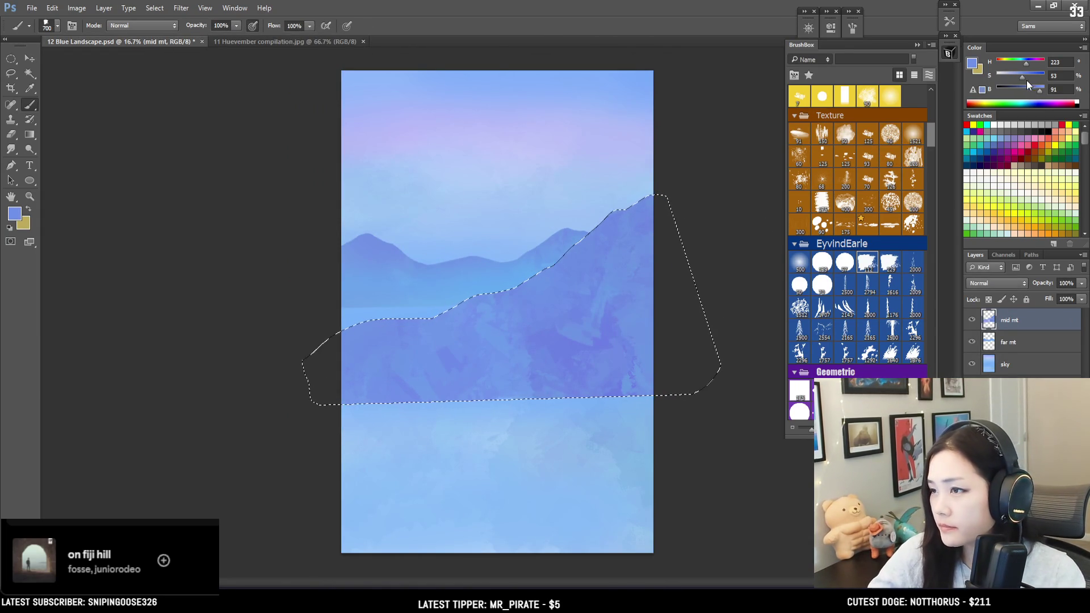
pyautogui.click(1026, 79)
pyautogui.click(1034, 91)
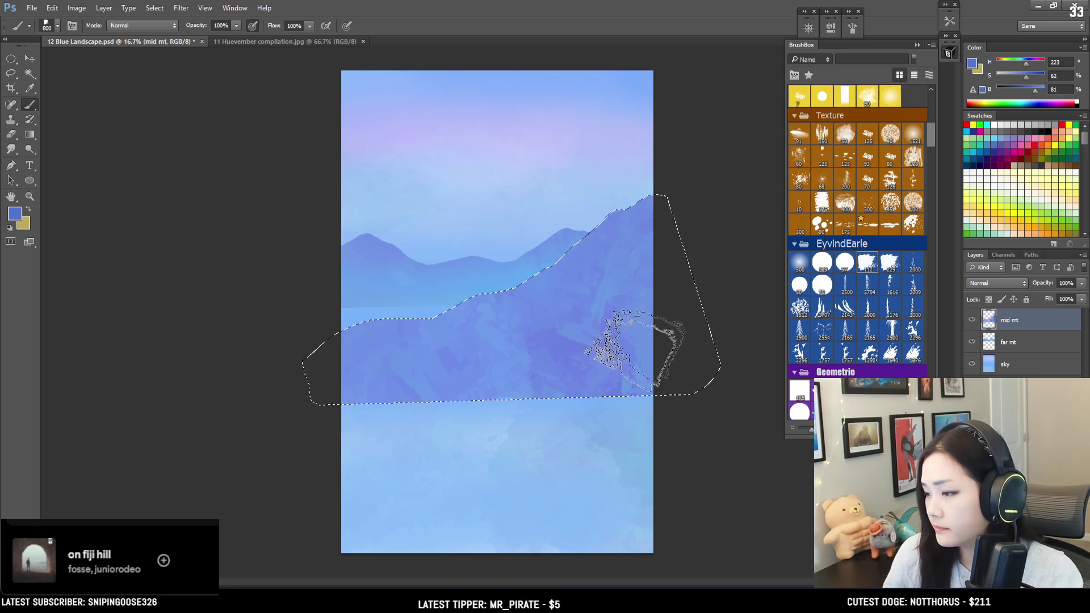
pyautogui.press(']')
pyautogui.press(']')
pyautogui.press(']')
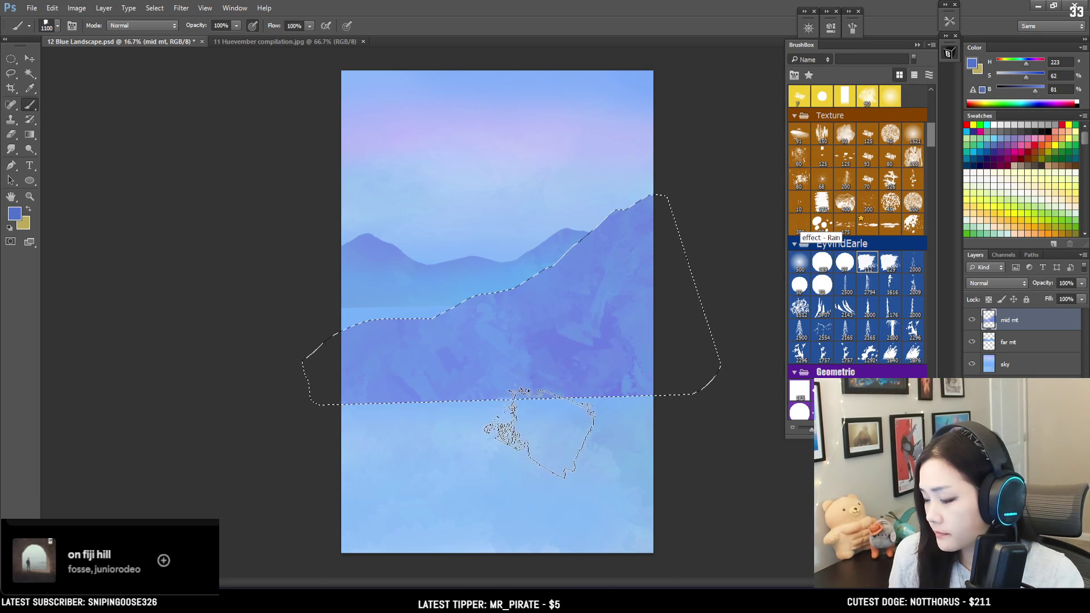
pyautogui.press(']')
pyautogui.press(']')
pyautogui.press(']')
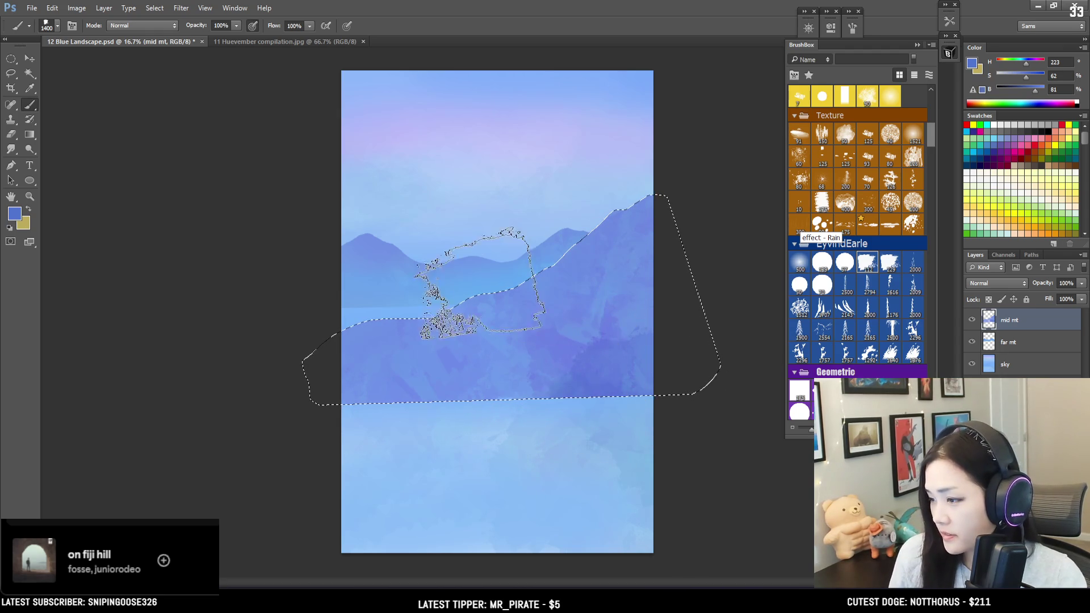
pyautogui.press(']')
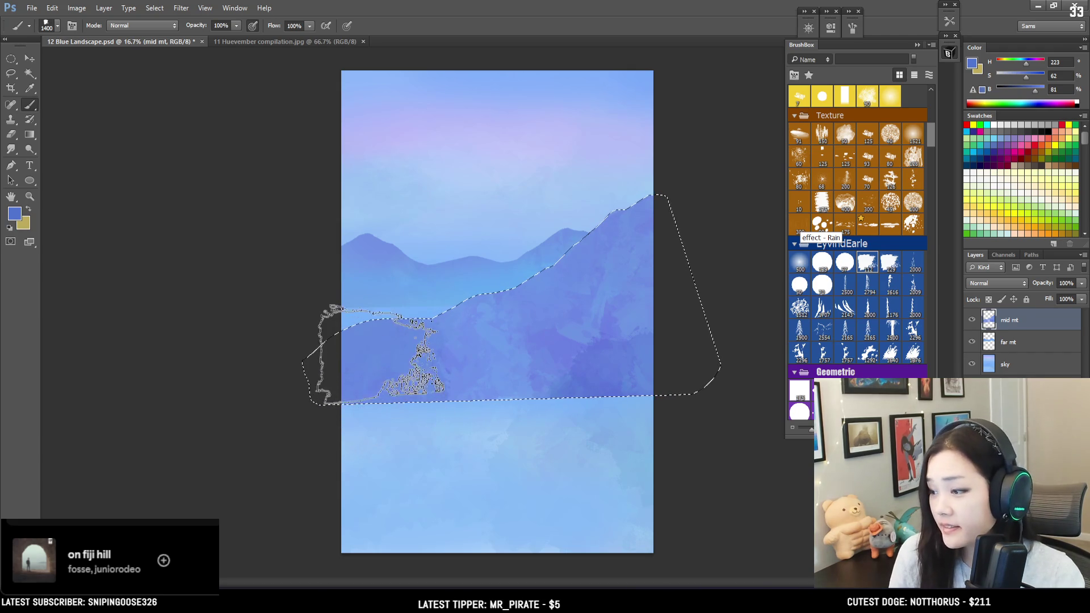
pyautogui.press(']')
pyautogui.press(']')
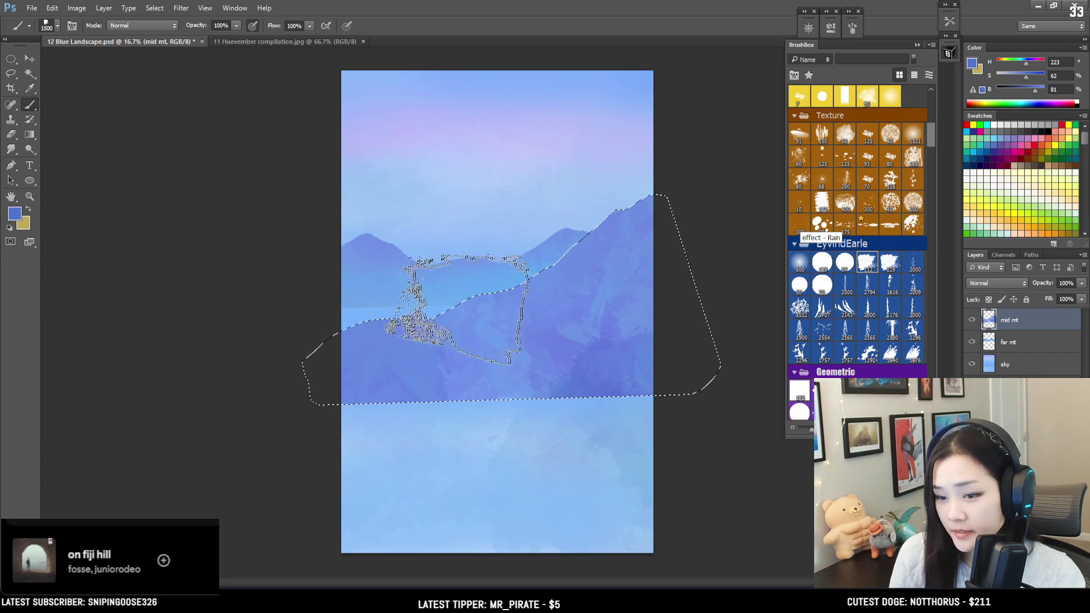
# Resample a mountain blue and push it much paler at full brightness with a slightly smaller brush.
pyautogui.keyDown('alt'); pyautogui.click(553, 304); pyautogui.keyUp('alt')
pyautogui.press('[')
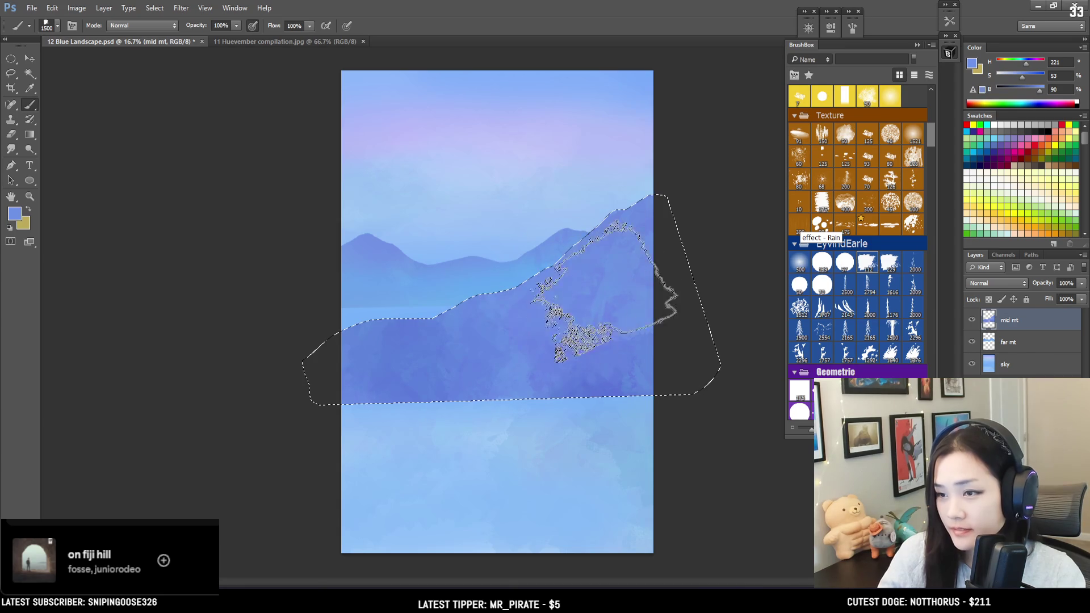
pyautogui.moveTo(1022, 79); pyautogui.dragTo(1011, 77)
pyautogui.click(1043, 91)
pyautogui.press('[')
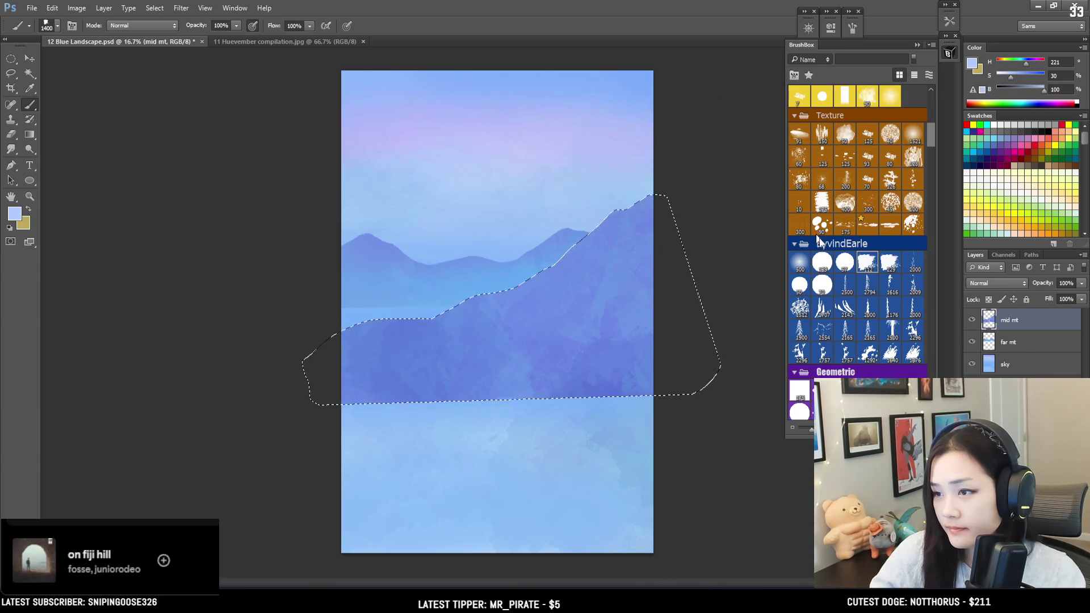
# Blend the middle mountain's upper slope into smoother sampled blues with the soft round EyvindEarle brush.
pyautogui.click(800, 262)
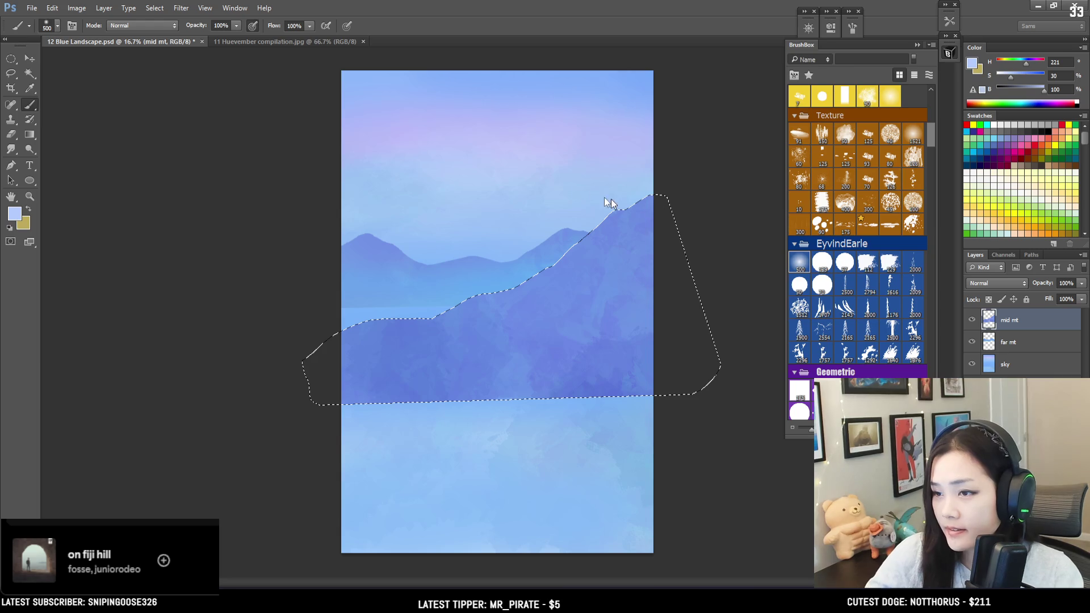
pyautogui.press(']')
pyautogui.press(']')
pyautogui.press(']')
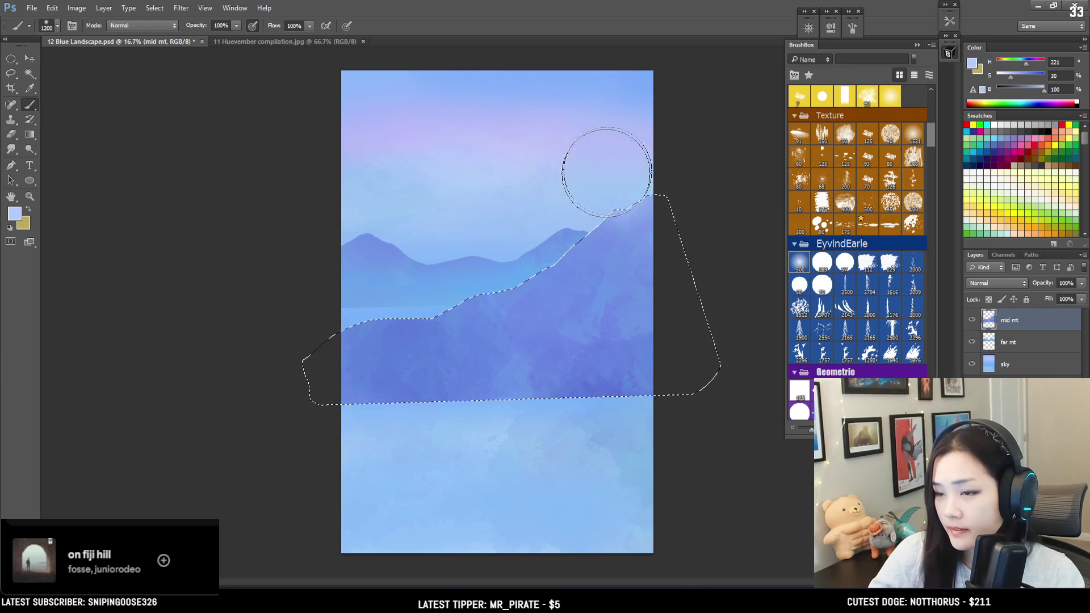
pyautogui.keyDown('alt'); pyautogui.click(405, 349); pyautogui.keyUp('alt')
pyautogui.keyDown('alt'); pyautogui.click(593, 389); pyautogui.keyUp('alt')
pyautogui.press('[')
pyautogui.press('[')
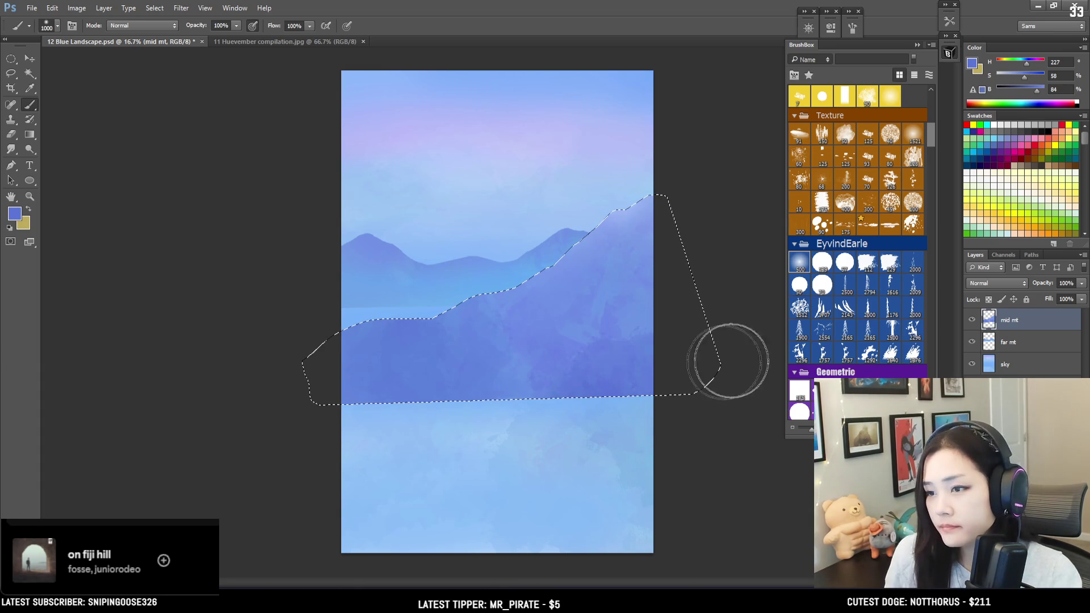
pyautogui.keyDown('alt'); pyautogui.click(498, 294); pyautogui.keyUp('alt')
pyautogui.keyDown('alt'); pyautogui.click(498, 294); pyautogui.keyUp('alt')
pyautogui.press('[')
pyautogui.press('[')
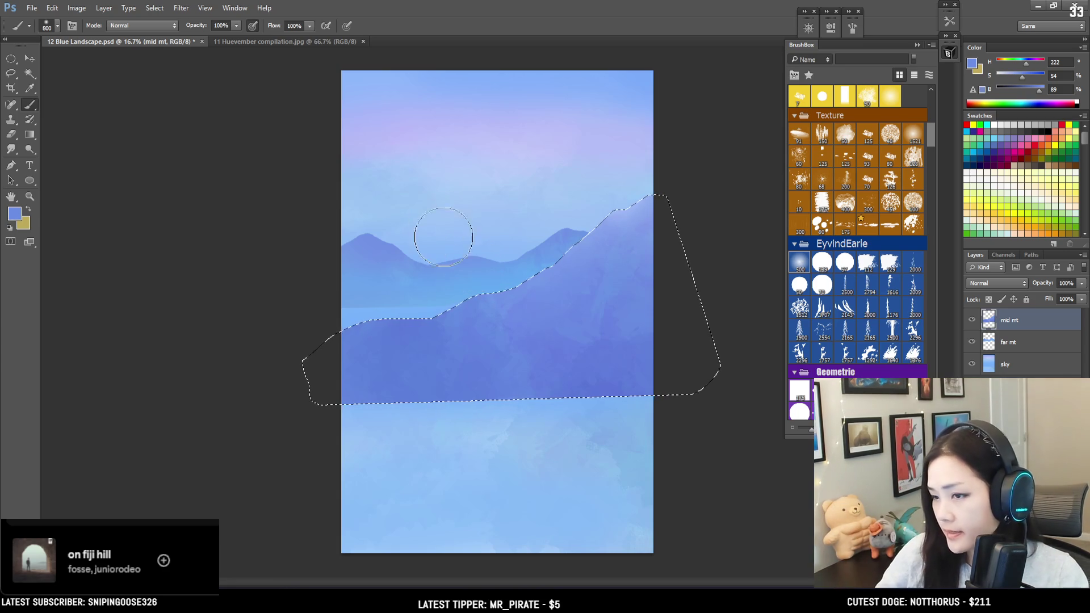
pyautogui.keyDown('alt'); pyautogui.click(350, 333); pyautogui.keyUp('alt')
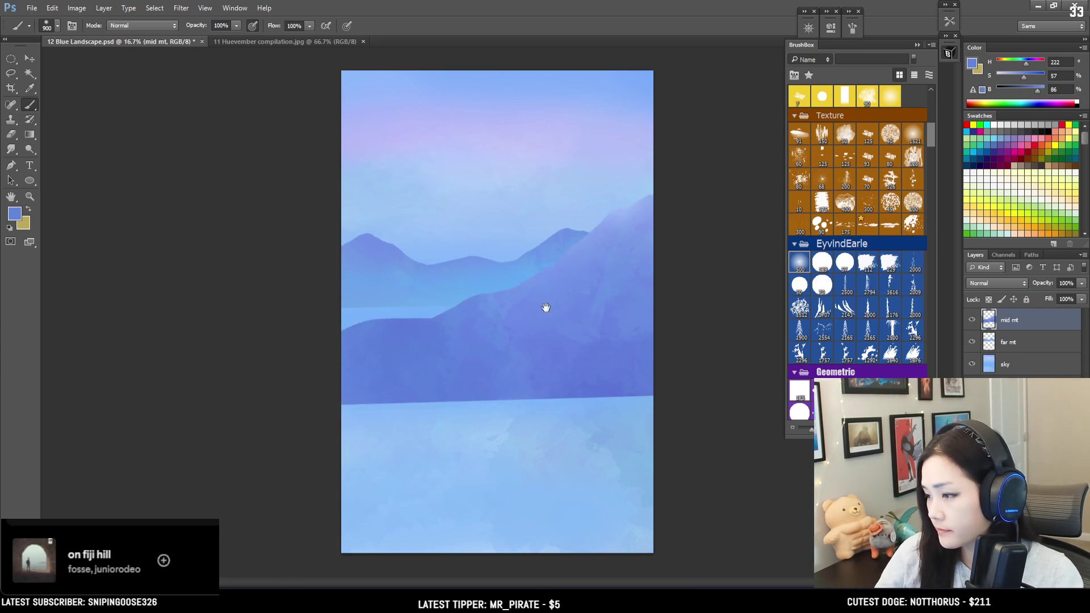
pyautogui.keyDown('alt'); pyautogui.click(608, 206); pyautogui.keyUp('alt')
pyautogui.press(']')
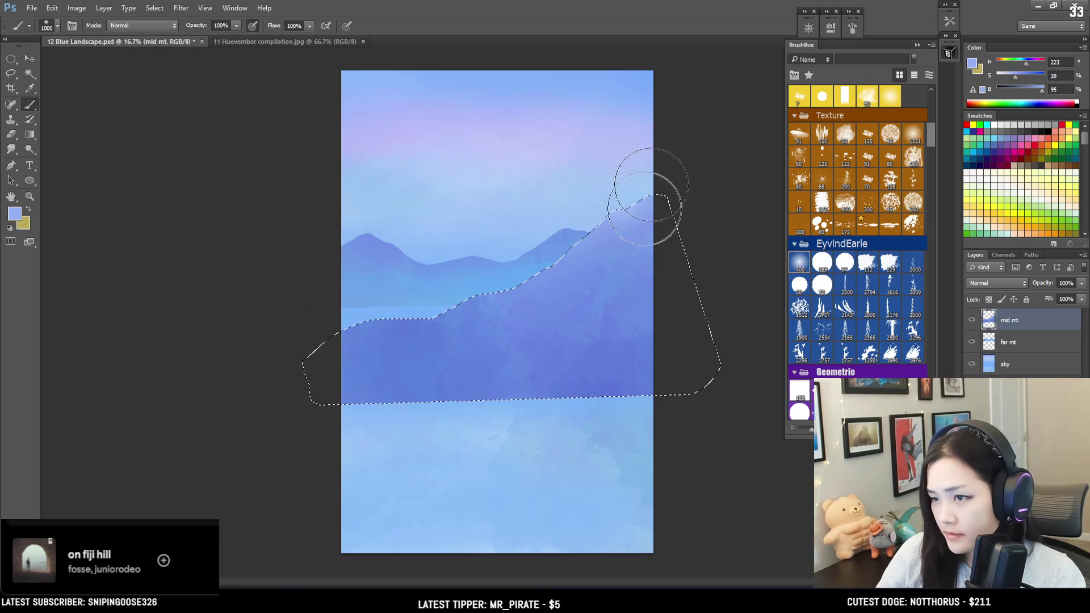
pyautogui.keyDown('alt'); pyautogui.click(572, 358); pyautogui.keyUp('alt')
pyautogui.press(']')
pyautogui.press(']')
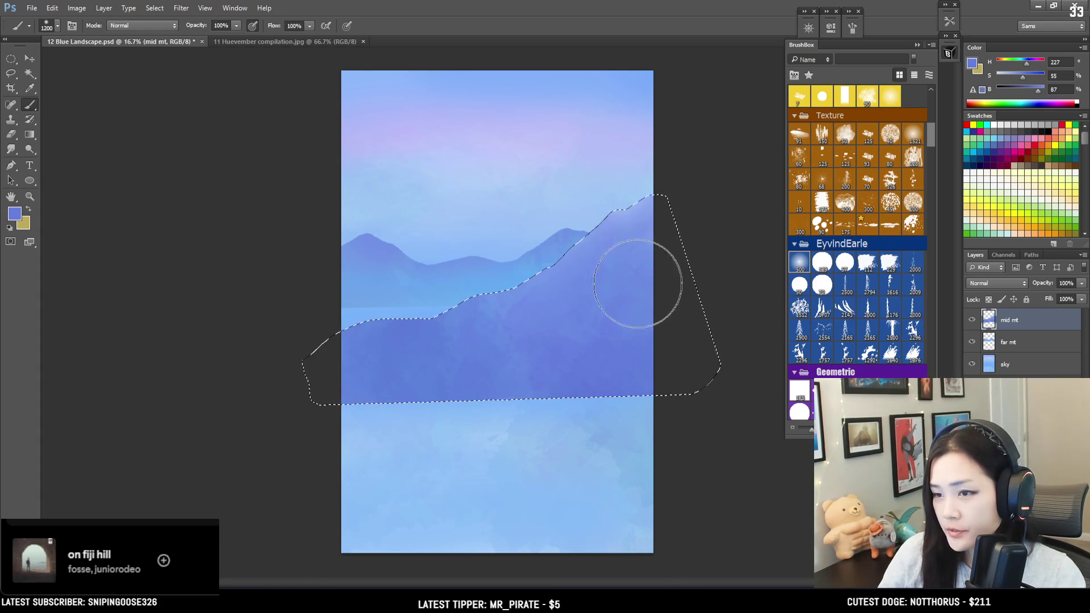
pyautogui.press(']')
# Drop the mountain selection and lock transparent pixels on the mid mt layer.
pyautogui.hotkey('ctrl', '-')
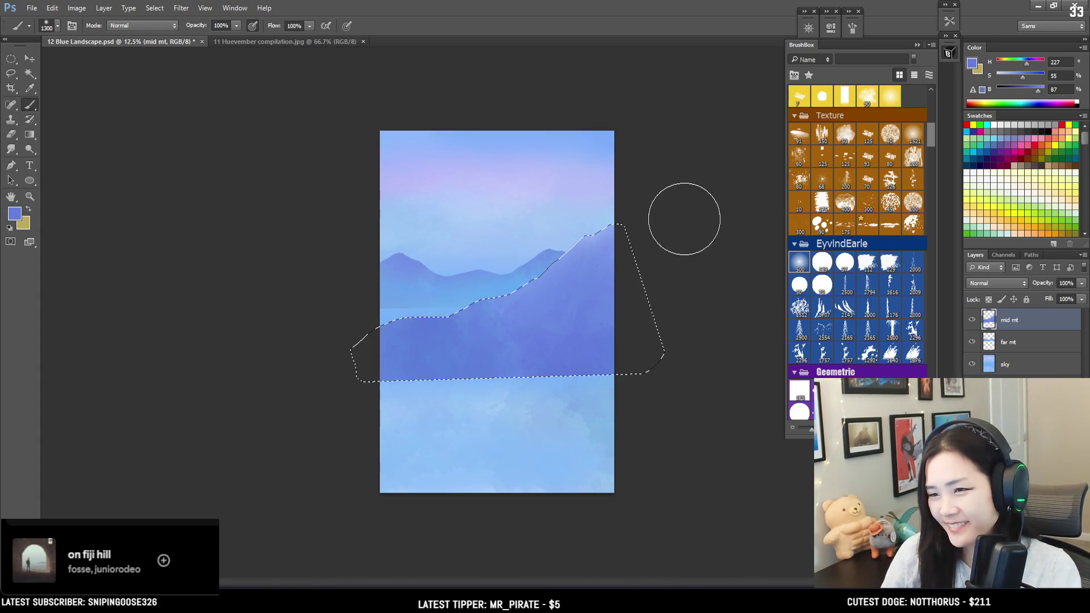
pyautogui.hotkey('ctrl', 'd')
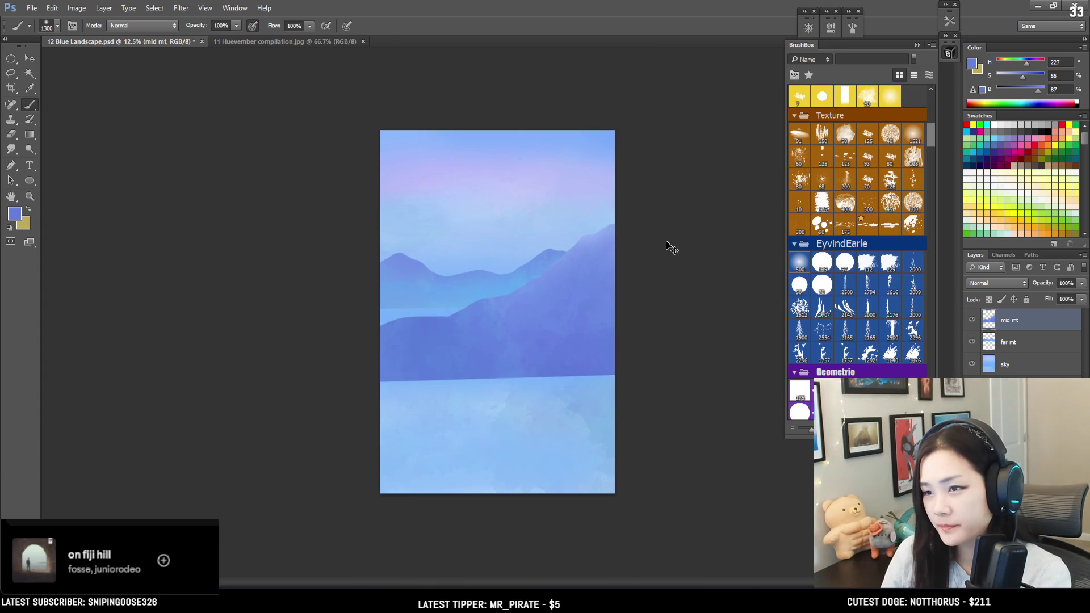
pyautogui.hotkey('ctrl', '+')
pyautogui.click(989, 299)
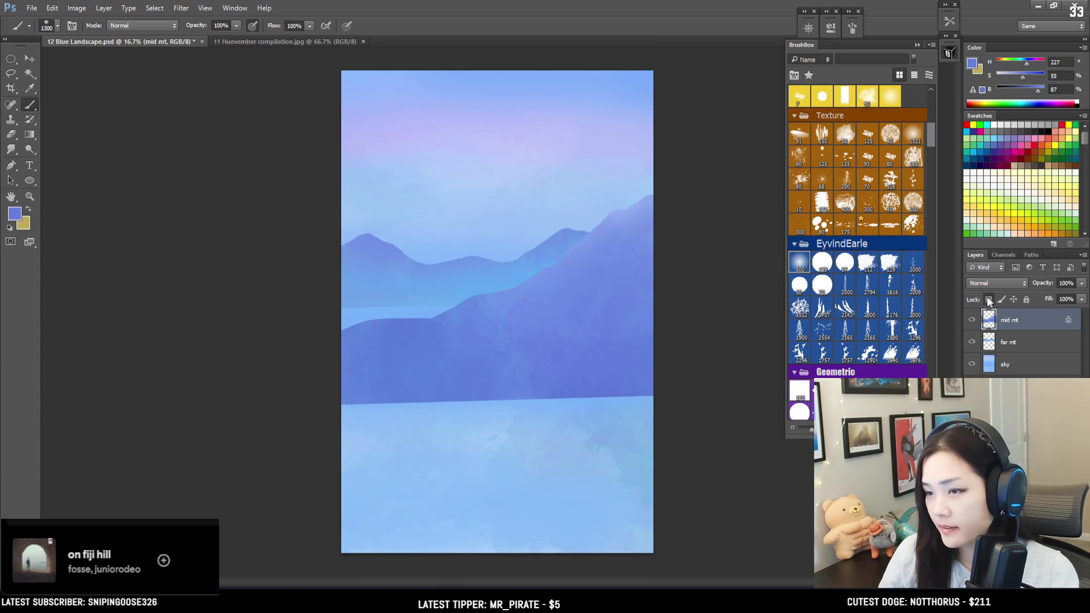
# Sample the mountain blue, raise its saturation and lower its brightness, then save Blue Landscape.
pyautogui.keyDown('alt'); pyautogui.click(561, 227); pyautogui.keyUp('alt')
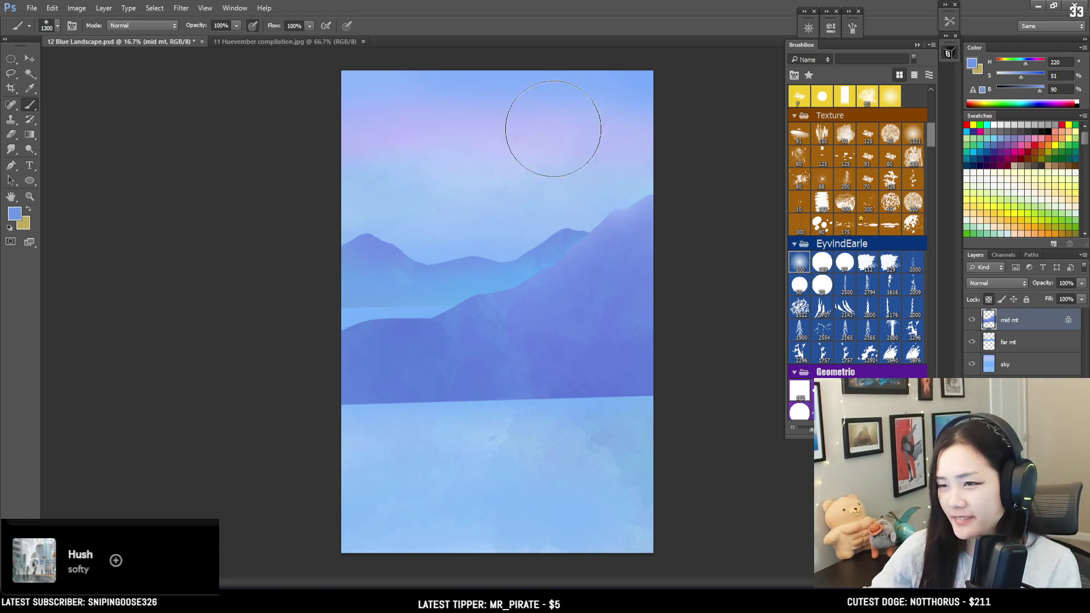
pyautogui.press(']')
pyautogui.press(']')
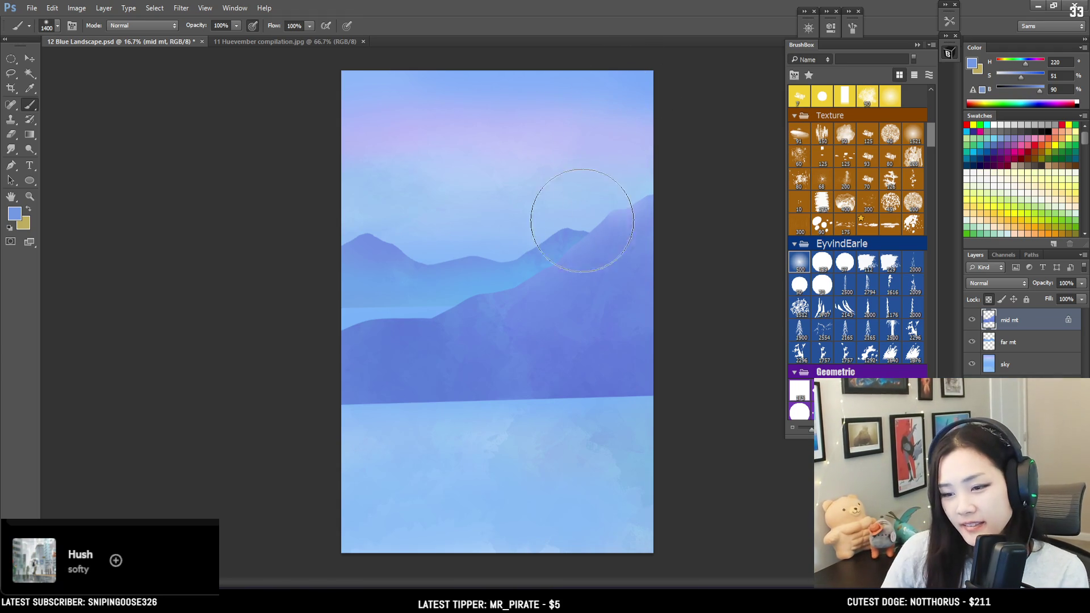
pyautogui.keyDown('alt'); pyautogui.click(534, 265); pyautogui.keyUp('alt')
pyautogui.moveTo(536, 261); pyautogui.dragTo(591, 275)
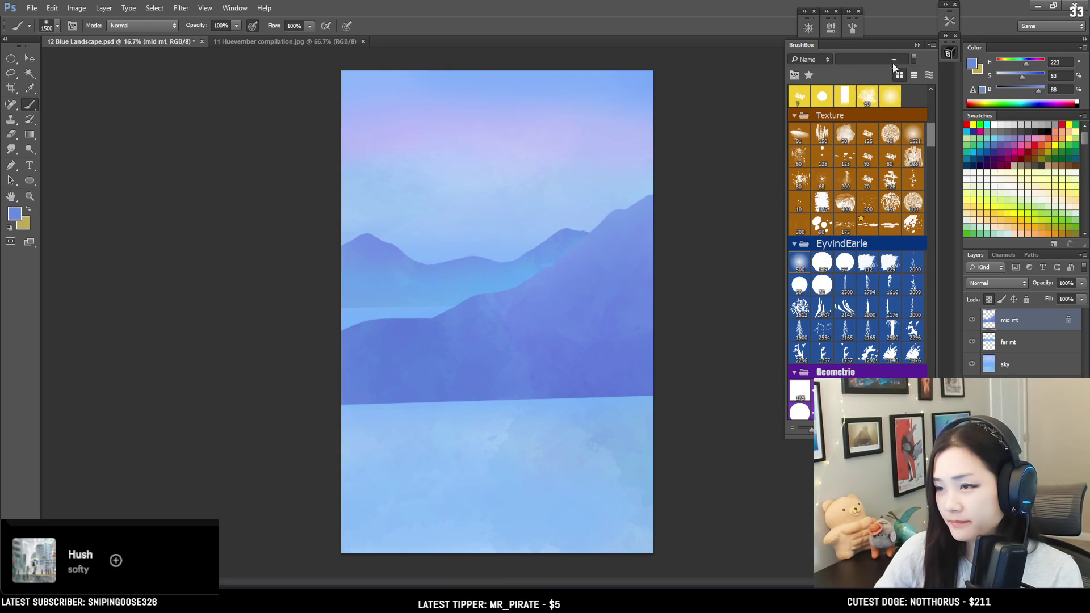
pyautogui.click(1027, 79)
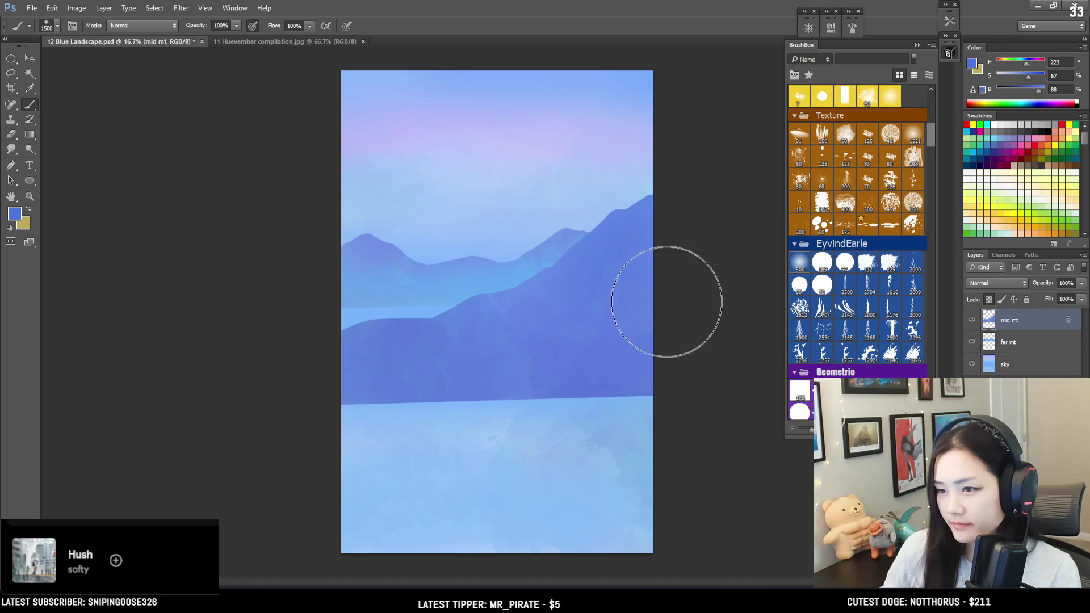
pyautogui.moveTo(1025, 91); pyautogui.dragTo(1031, 91)
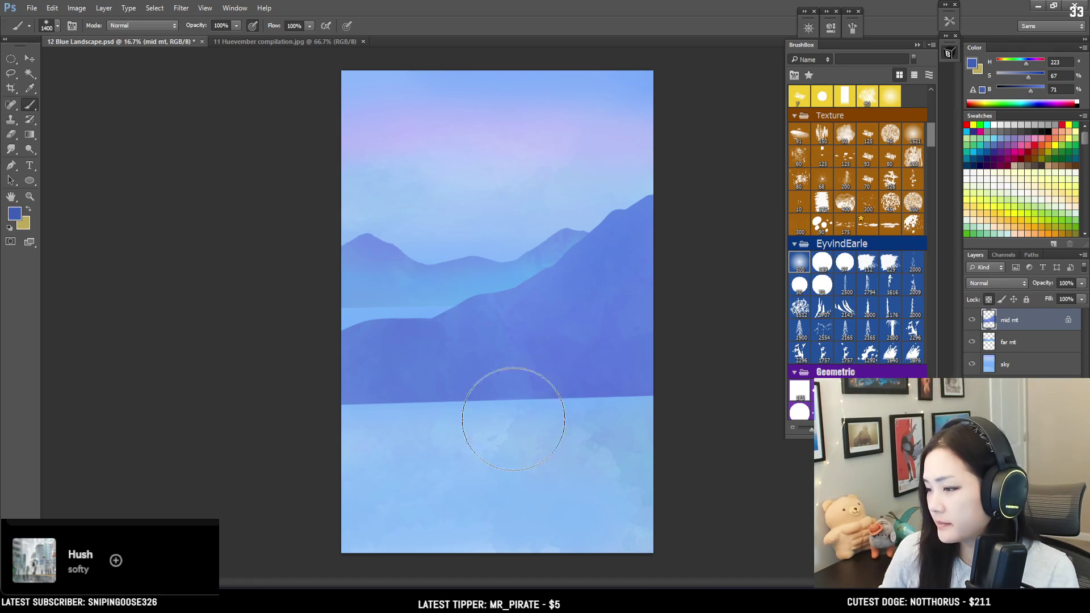
pyautogui.hotkey('ctrl', 's')
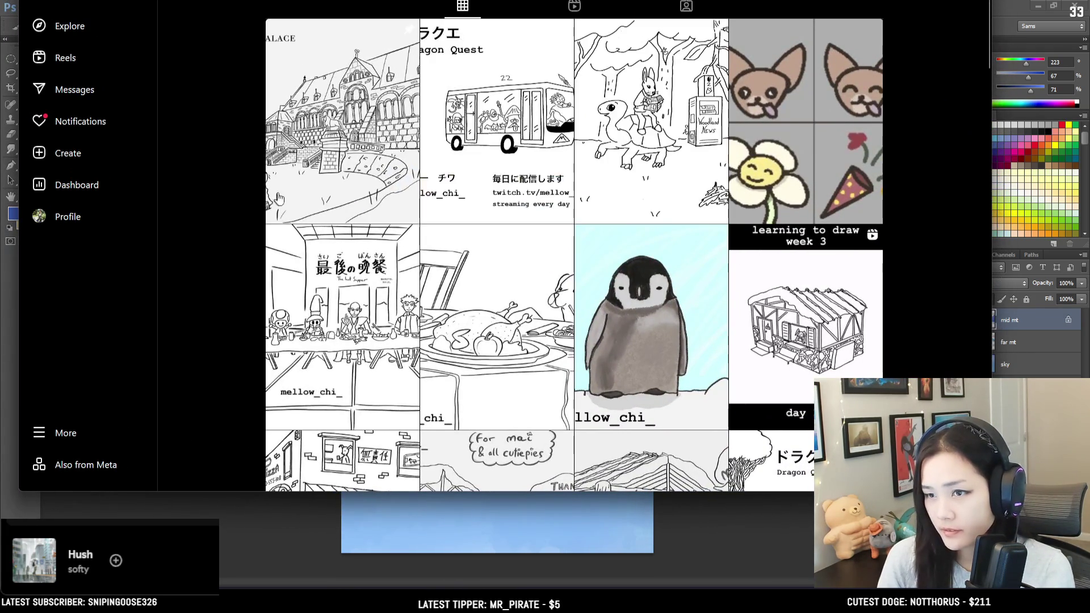
# View the Imperial Palace of Goslar drawing post, then close it back to the grid.
pyautogui.click(340, 194)
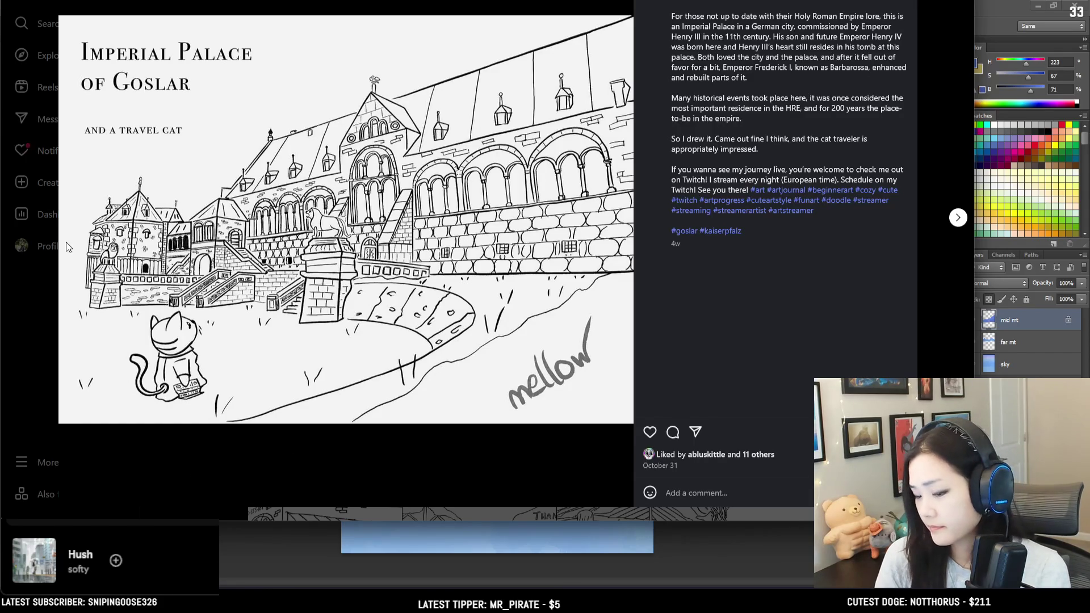
pyautogui.click(227, 483)
# View the Dragon Quest bus, tortoise-and-hare and Imperial Palace of Goslar posts in turn.
pyautogui.click(535, 227)
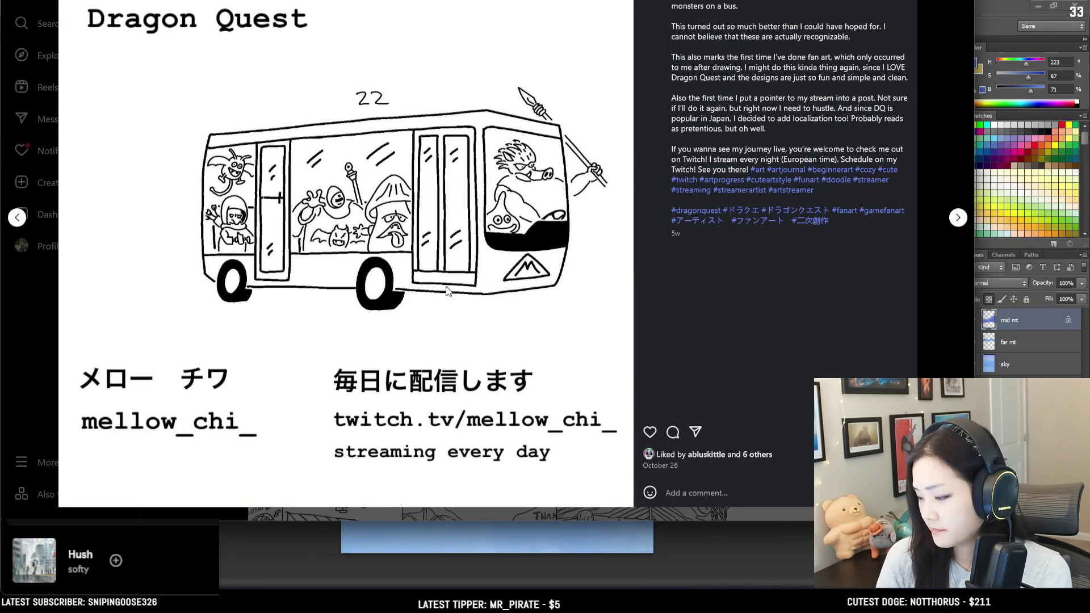
pyautogui.press('Escape')
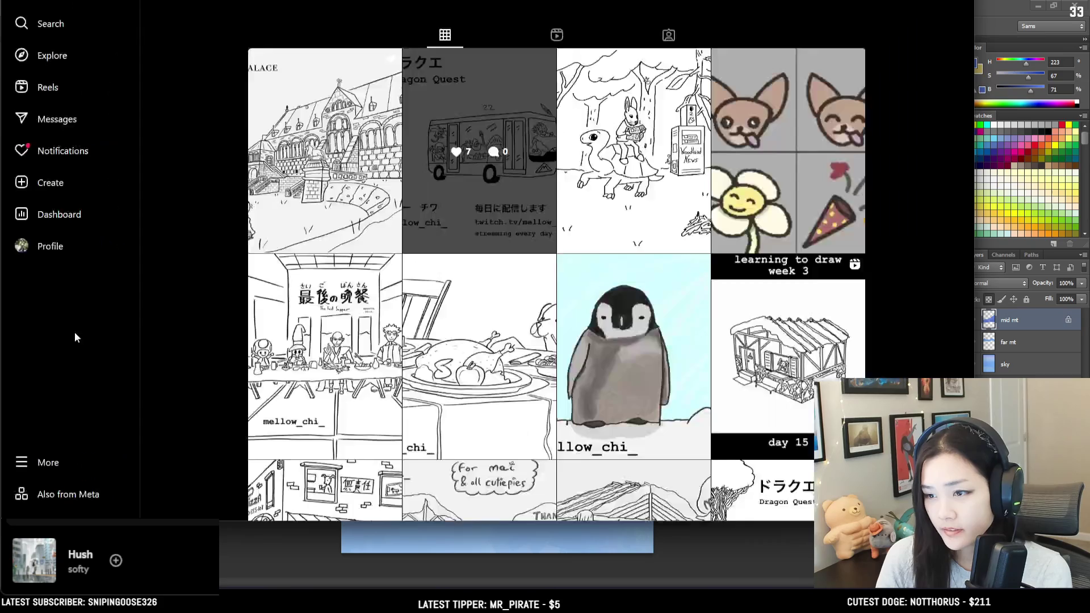
pyautogui.click(620, 235)
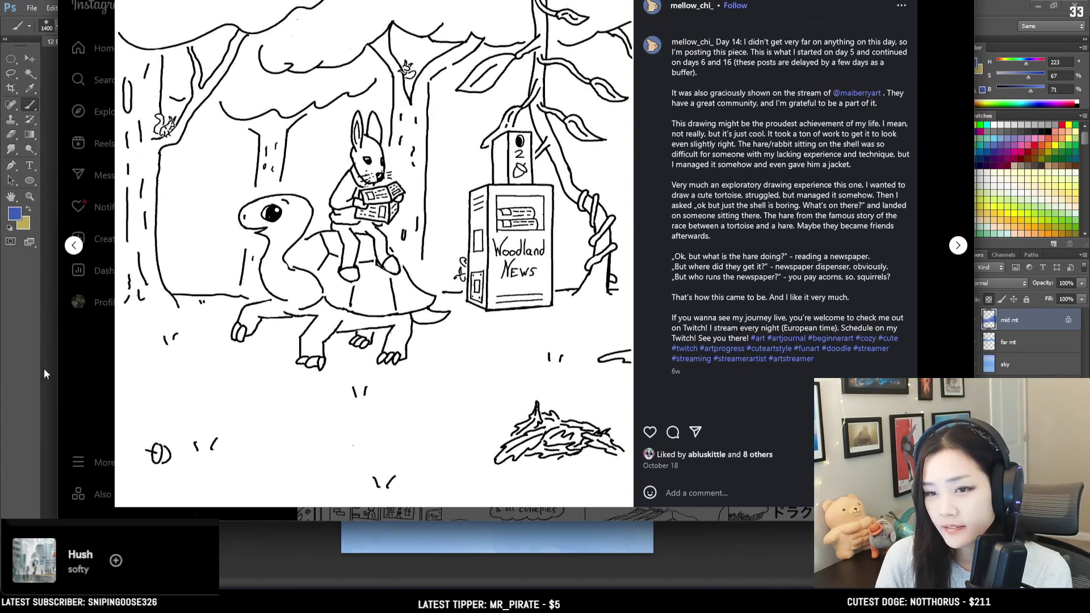
pyautogui.click(93, 391)
pyautogui.click(369, 250)
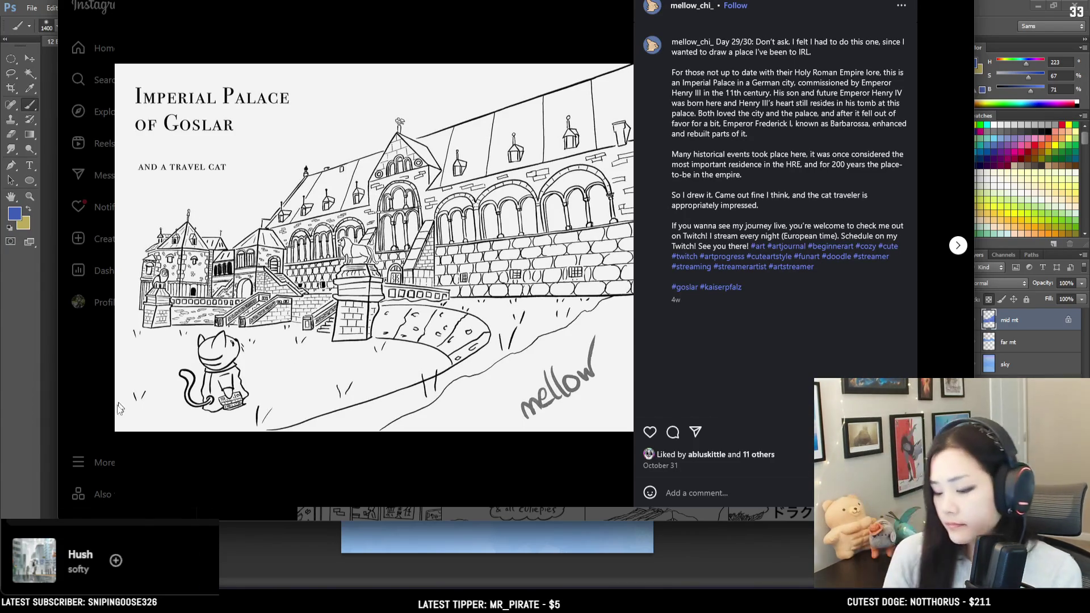
pyautogui.click(96, 388)
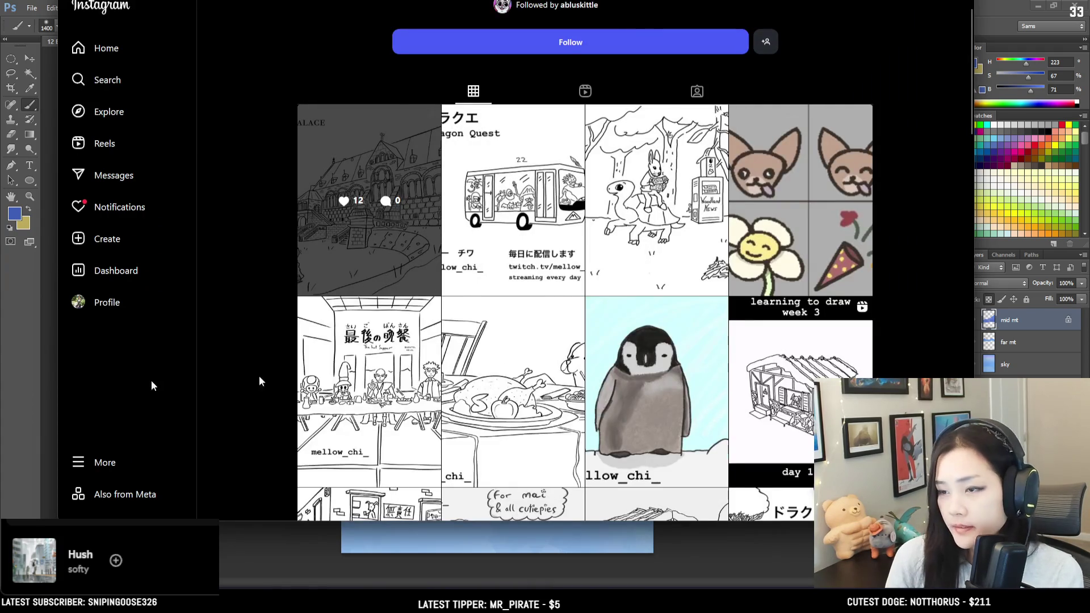
# Revisit the Imperial Palace post twice and view the day 1 bird drawing post.
pyautogui.hotkey('alt', 'Right')
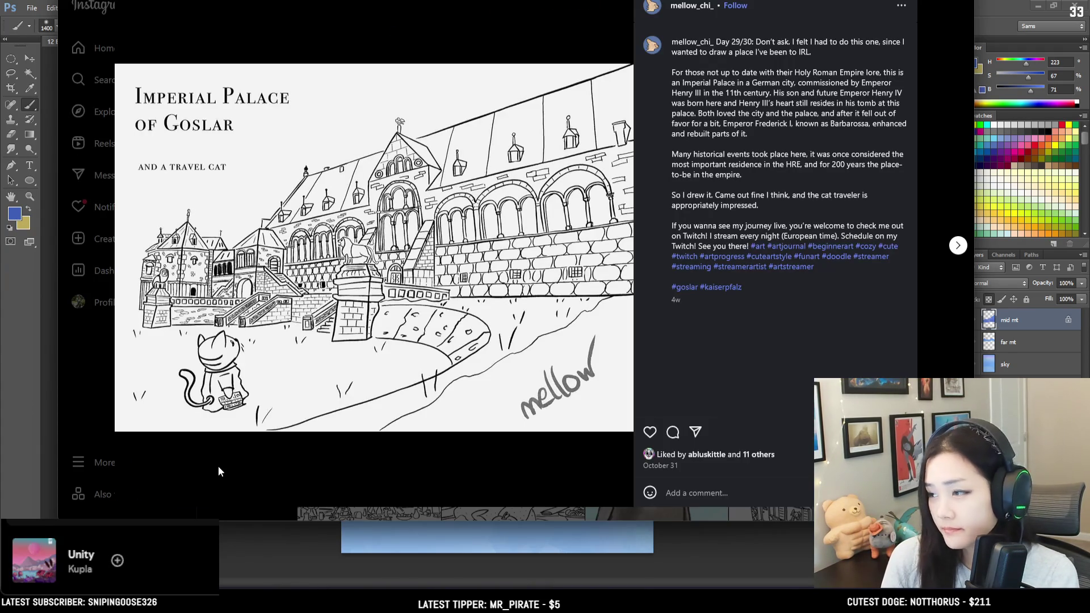
pyautogui.click(260, 458)
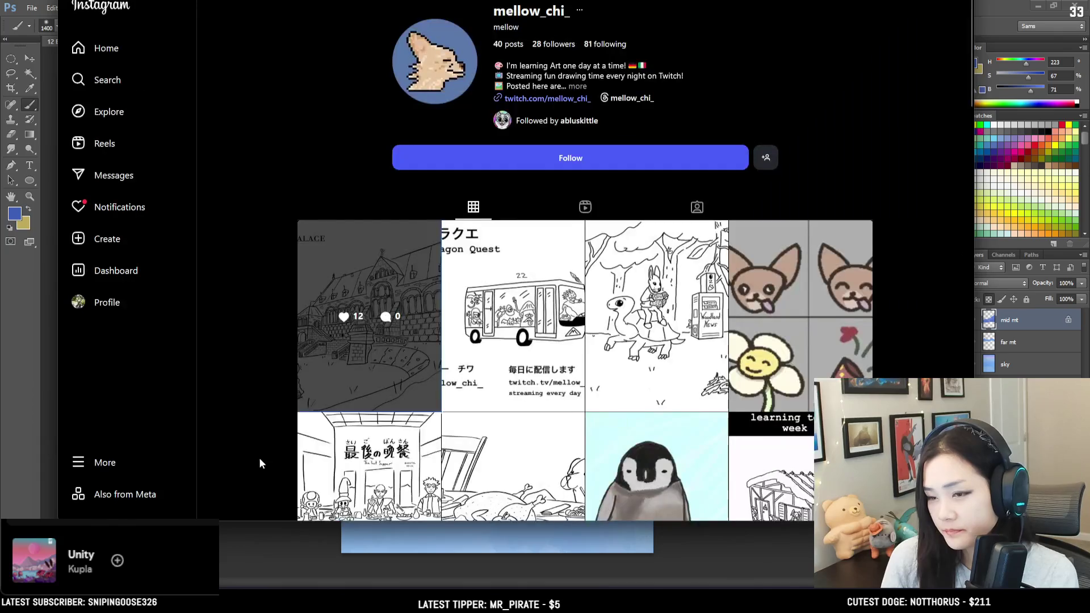
pyautogui.scroll(-20, 258, 457)
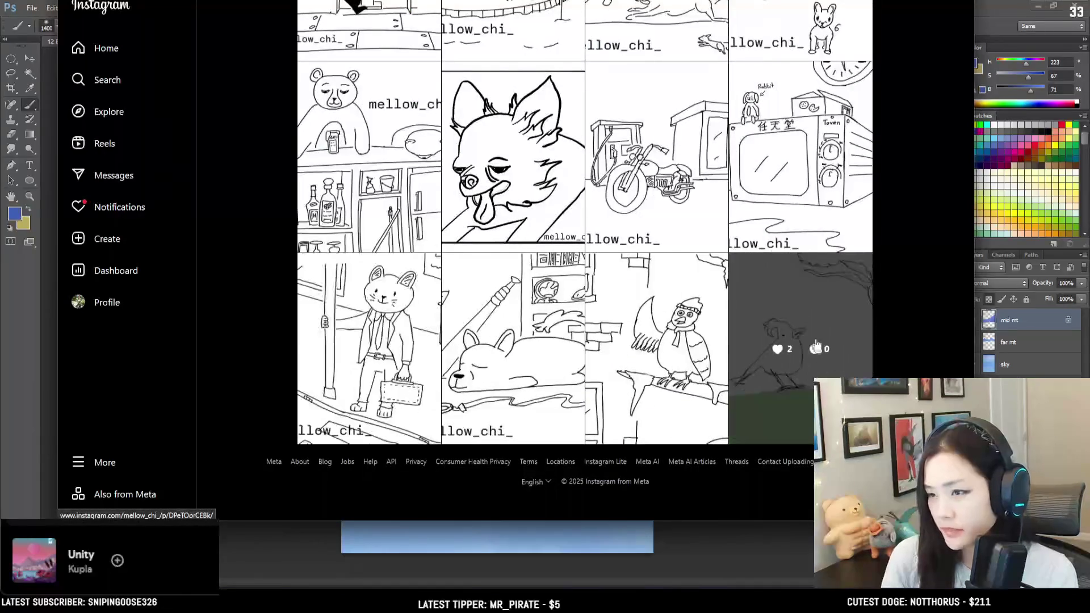
pyautogui.click(830, 288)
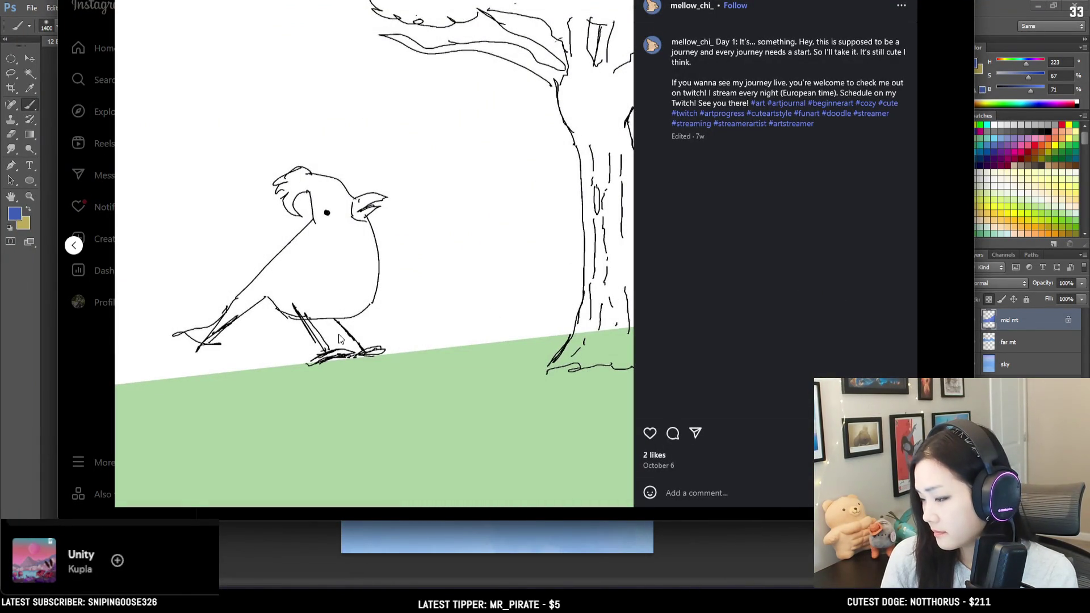
pyautogui.click(84, 370)
pyautogui.scroll(15, 392, 240)
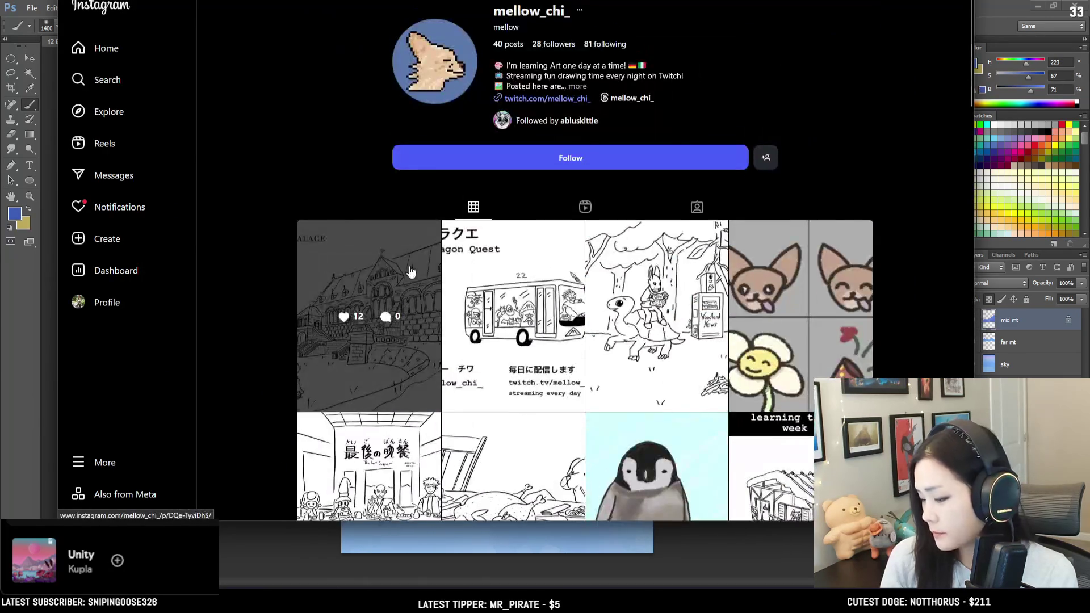
pyautogui.click(410, 271)
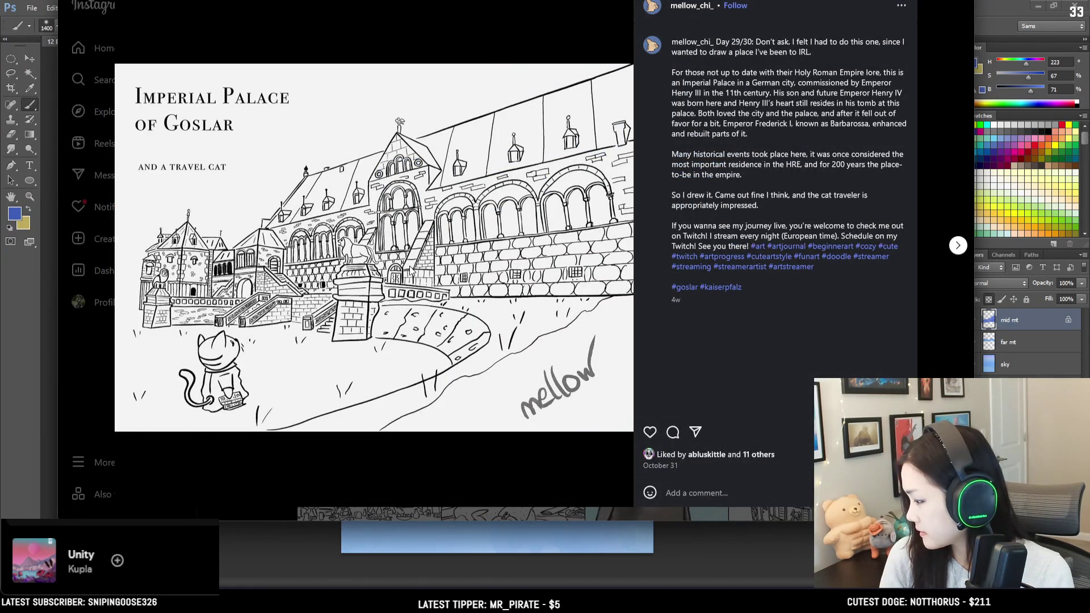
pyautogui.click(95, 391)
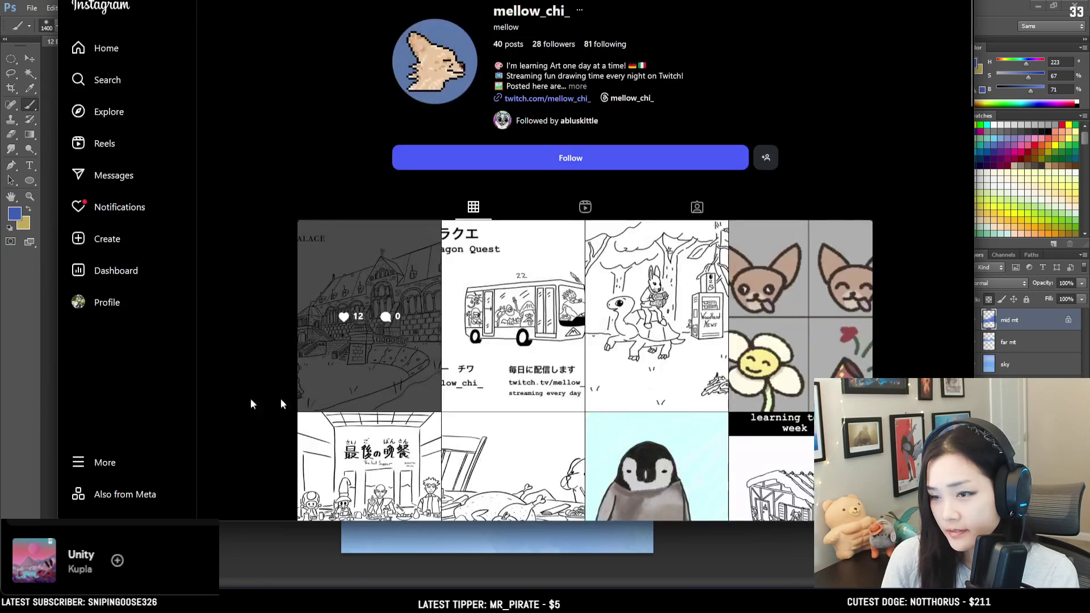
# Scroll through the profile grid, then minimize the browser to return to the painting.
pyautogui.scroll(-5, 571, 332)
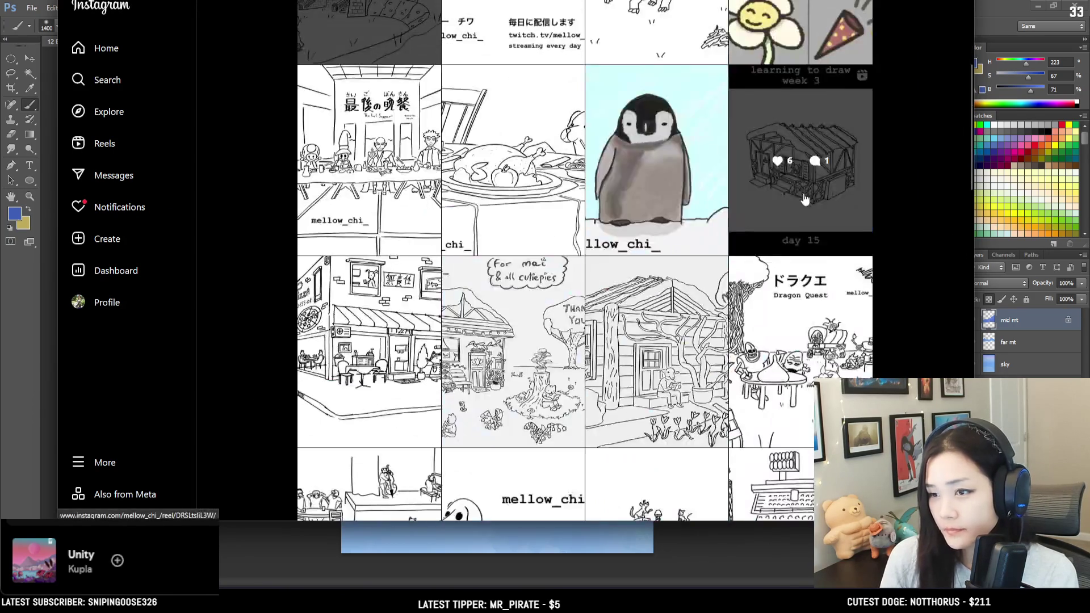
pyautogui.scroll(-3, 620, 260)
pyautogui.scroll(-7, 620, 260)
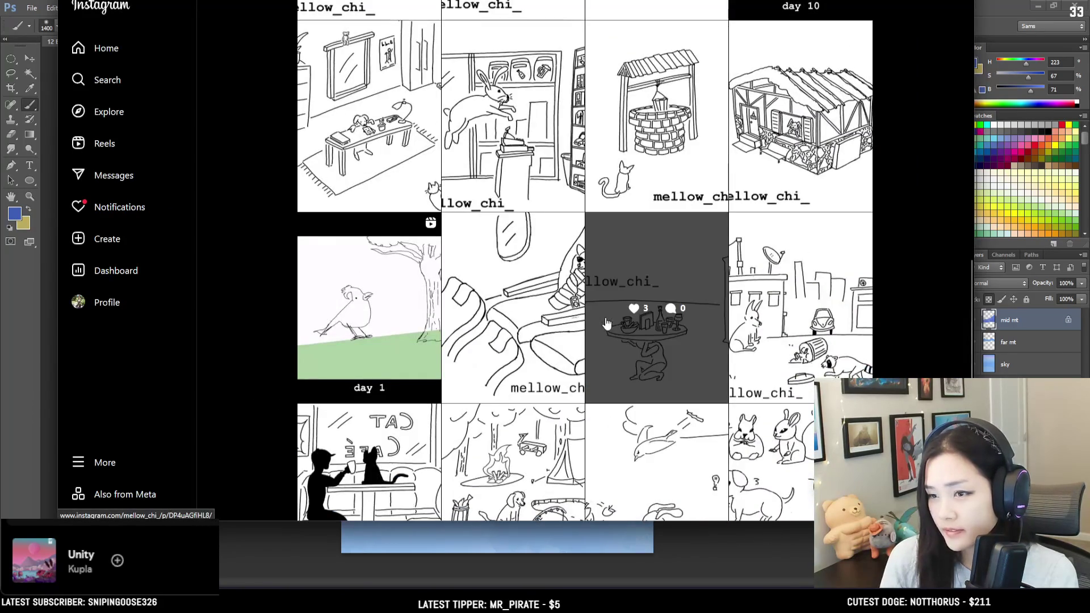
pyautogui.scroll(8, 605, 317)
pyautogui.scroll(10, 586, 295)
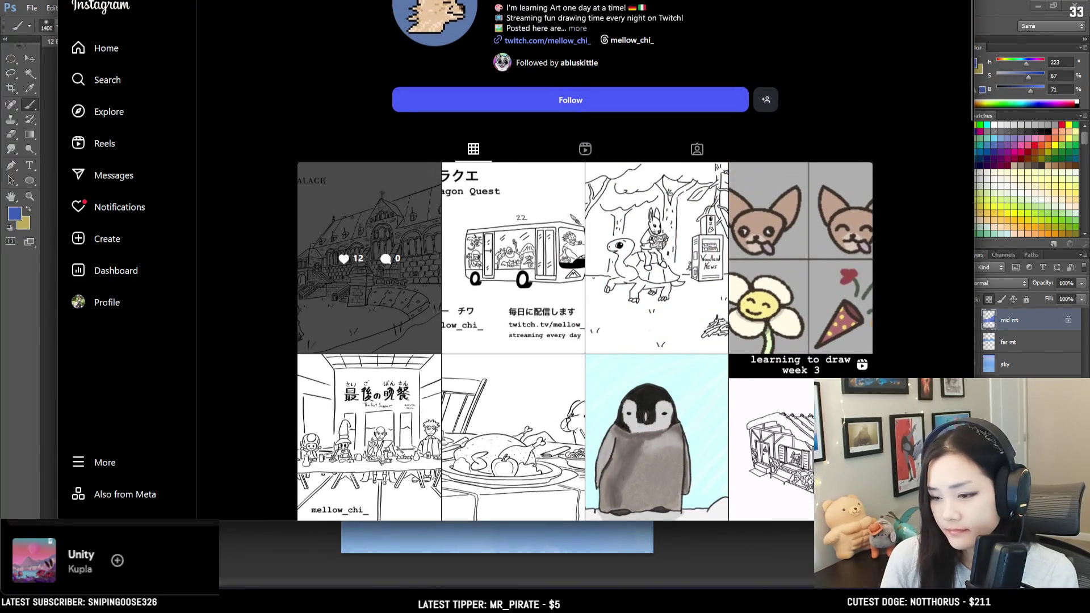
pyautogui.press('super+Down')
pyautogui.press('super+Down')
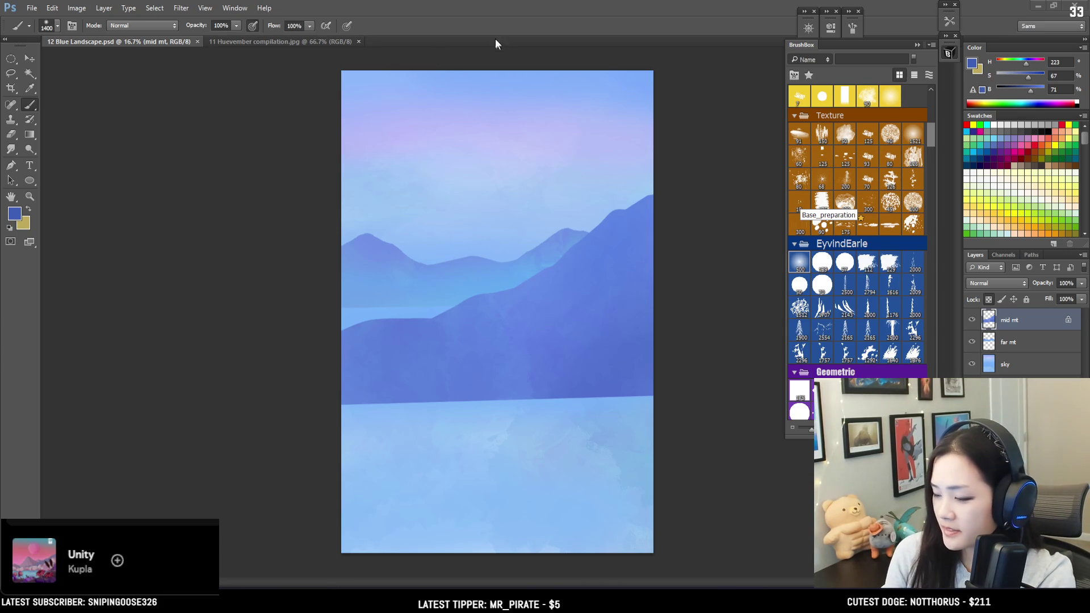
# Shade the mid mountain's right slopes with a darker version of its sampled blue.
pyautogui.hotkey('ctrl', '+')
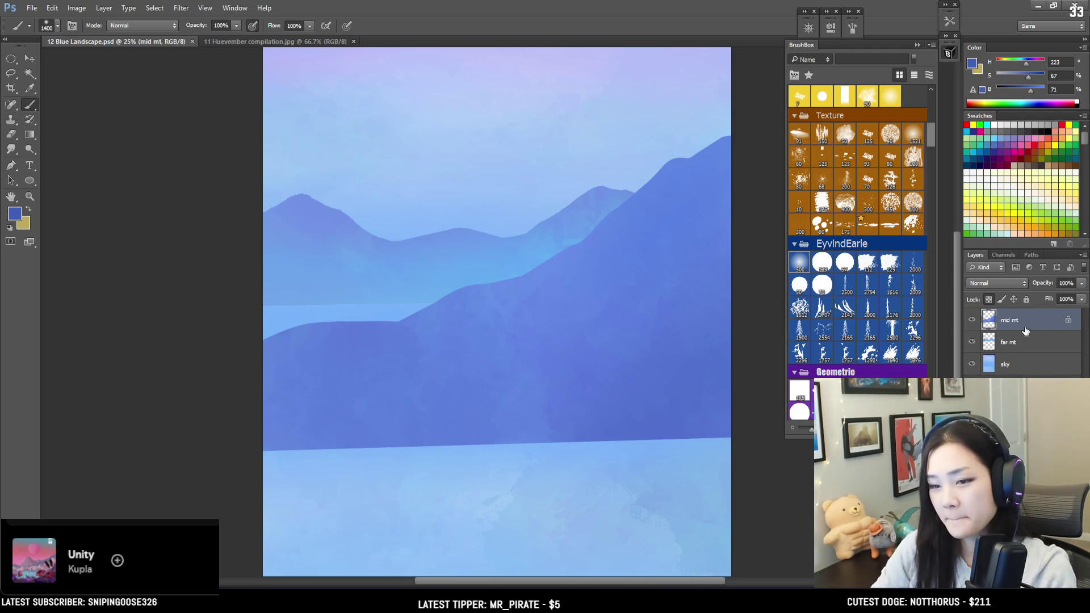
pyautogui.keyDown('alt'); pyautogui.click(701, 218); pyautogui.keyUp('alt')
pyautogui.press(']')
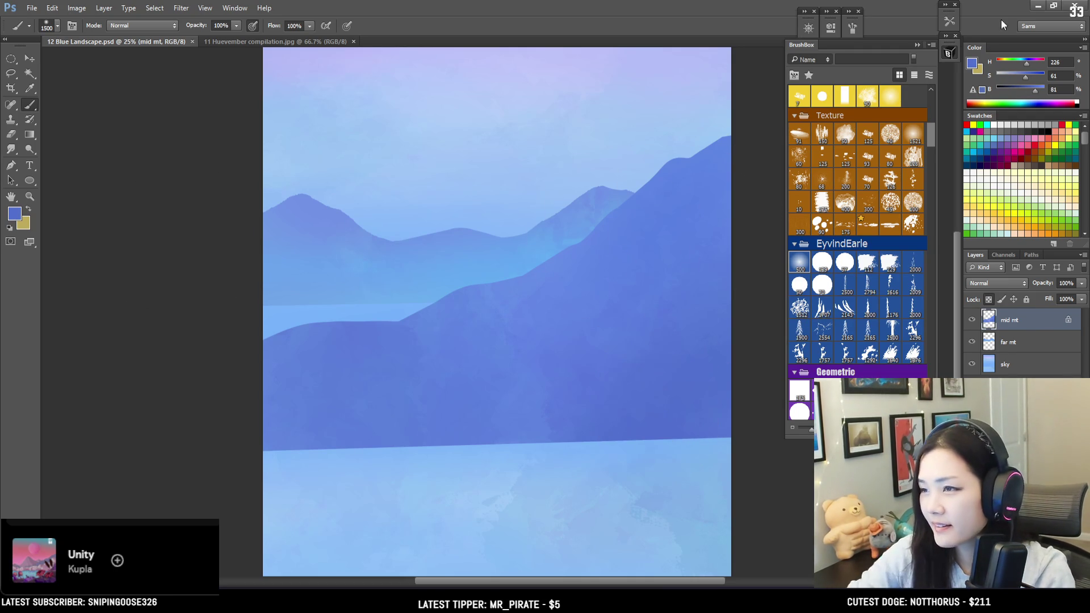
pyautogui.click(1020, 73)
pyautogui.click(1017, 88)
pyautogui.moveTo(732, 444)
pyautogui.mouseDown()
pyautogui.moveTo(730, 296)
pyautogui.moveTo(610, 317)
pyautogui.mouseUp()
# Save, add more shading near the right edge, and create a new layer above mid mt.
pyautogui.hotkey('ctrl', '-')
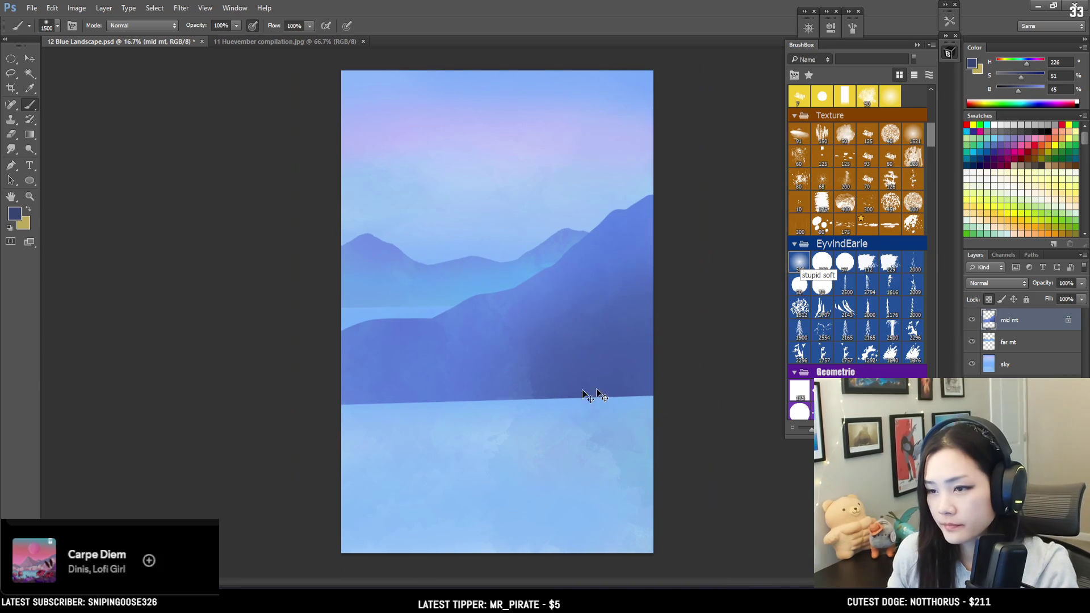
pyautogui.hotkey('ctrl', 's')
pyautogui.press(']')
pyautogui.press(']')
pyautogui.press(']')
pyautogui.press(']')
pyautogui.press(']')
pyautogui.press(']')
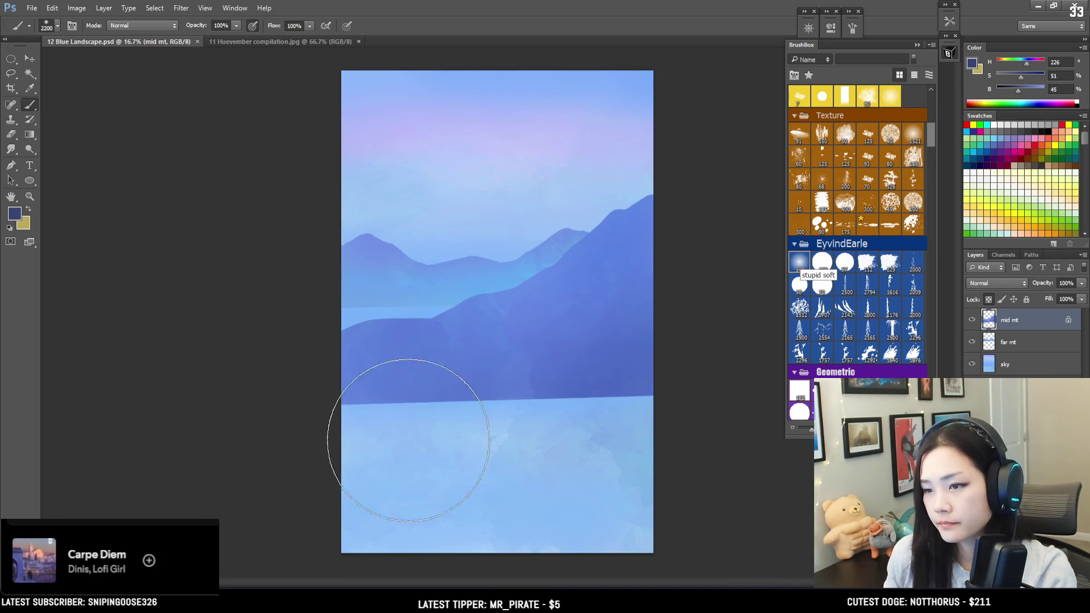
pyautogui.moveTo(669, 381); pyautogui.dragTo(706, 347)
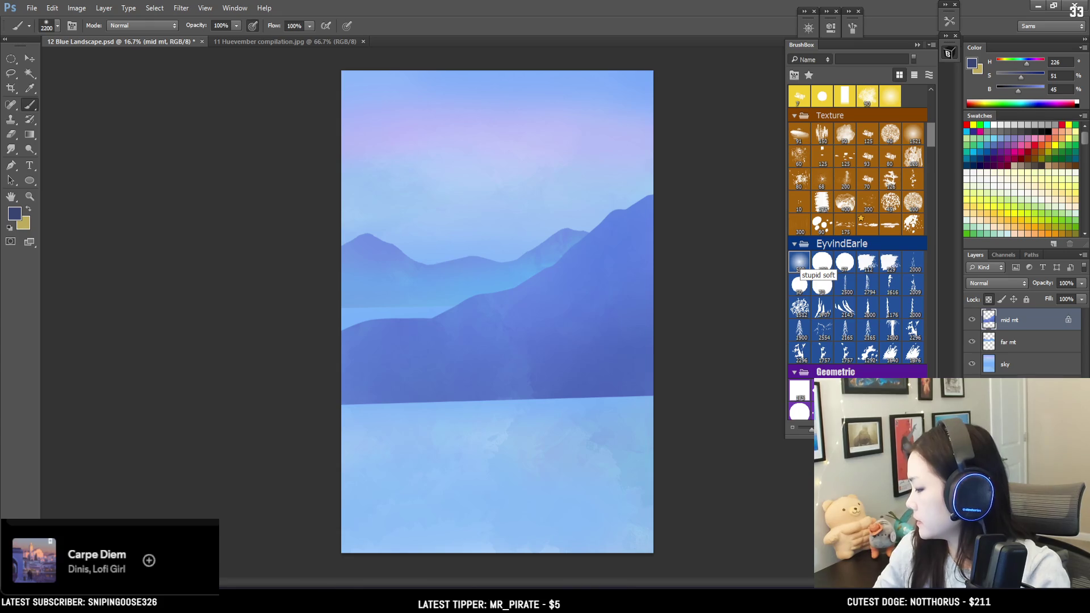
pyautogui.hotkey('ctrl', 'shift', 'alt', 'n')
pyautogui.doubleClick(1009, 320)
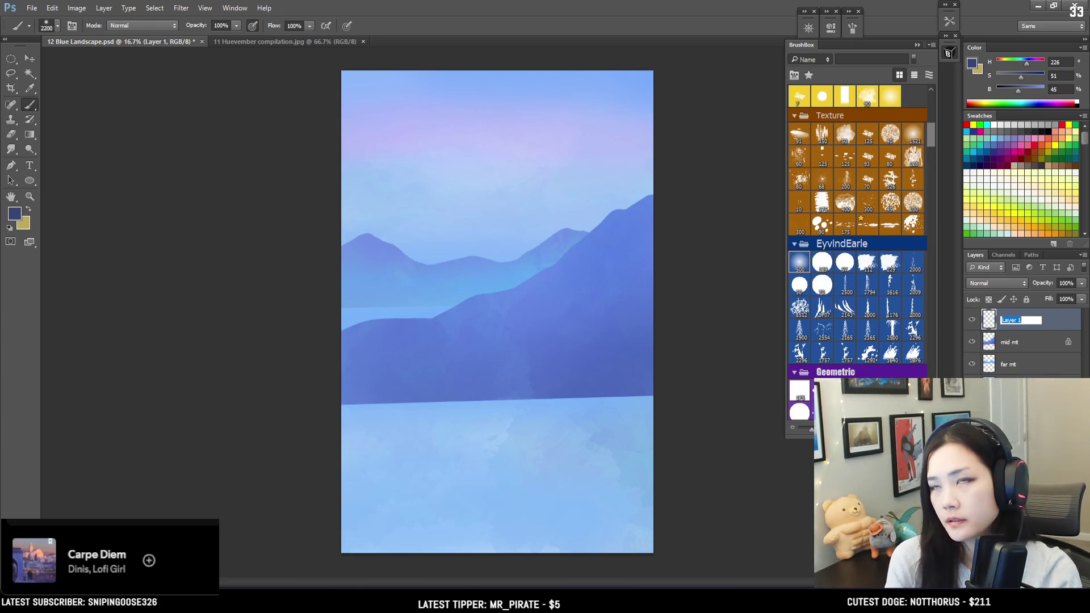
# Name the new layer treeline and pick a tree-shaped brush enlarged to 500.
pyautogui.write('treeline')
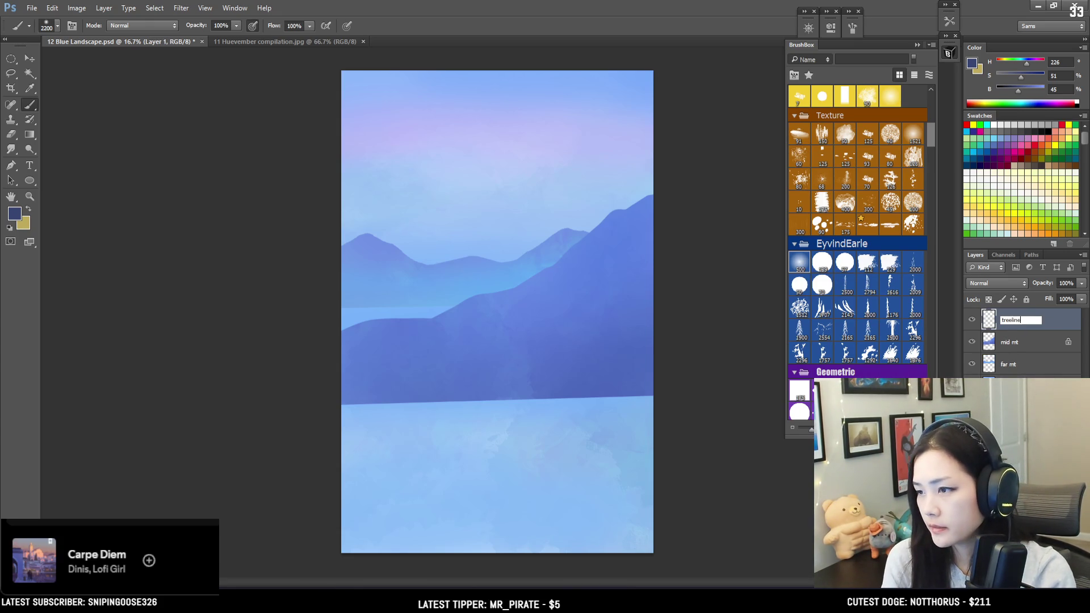
pyautogui.press('Return')
pyautogui.scroll(-5, 835, 240)
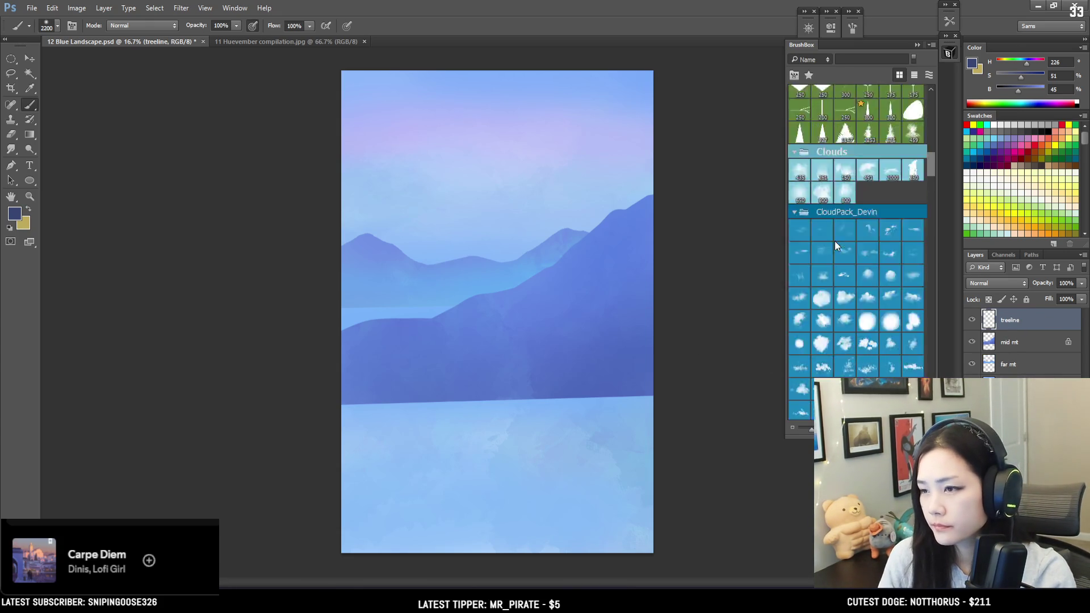
pyautogui.scroll(10, 841, 243)
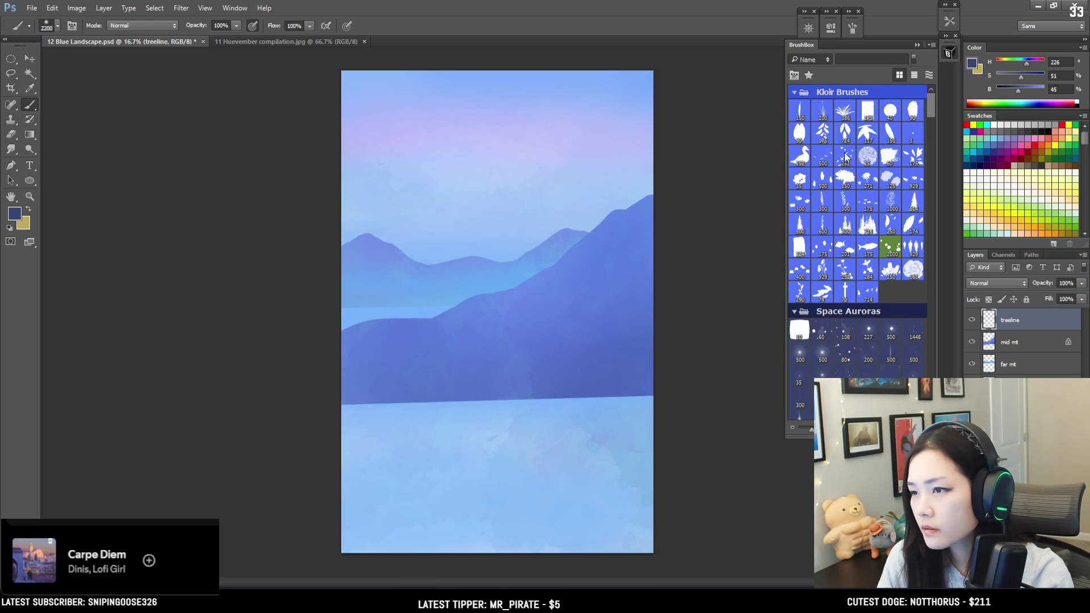
pyautogui.click(846, 226)
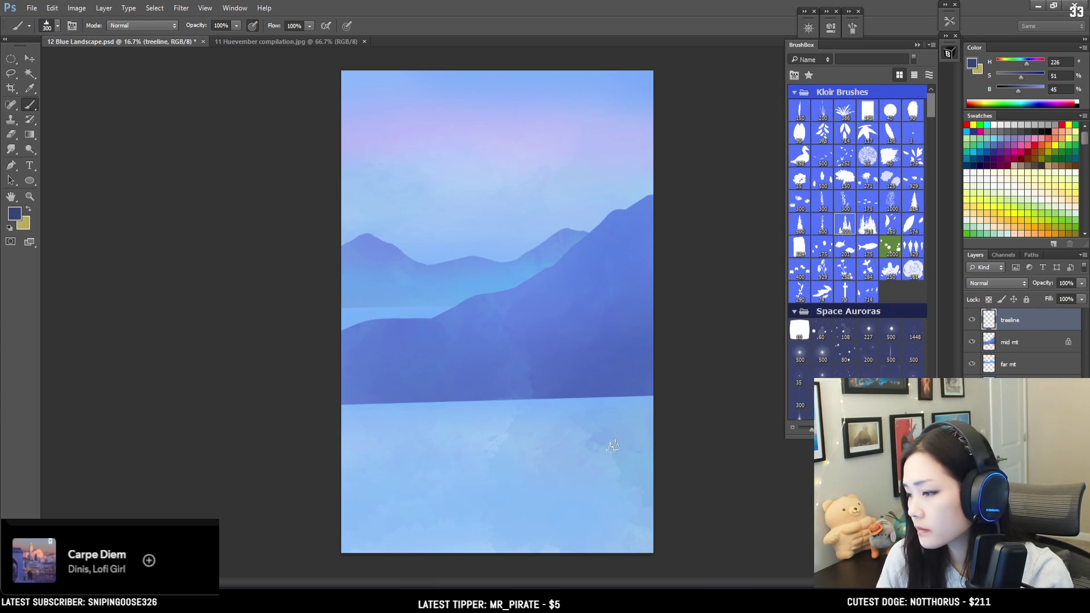
pyautogui.press(']')
pyautogui.press(']')
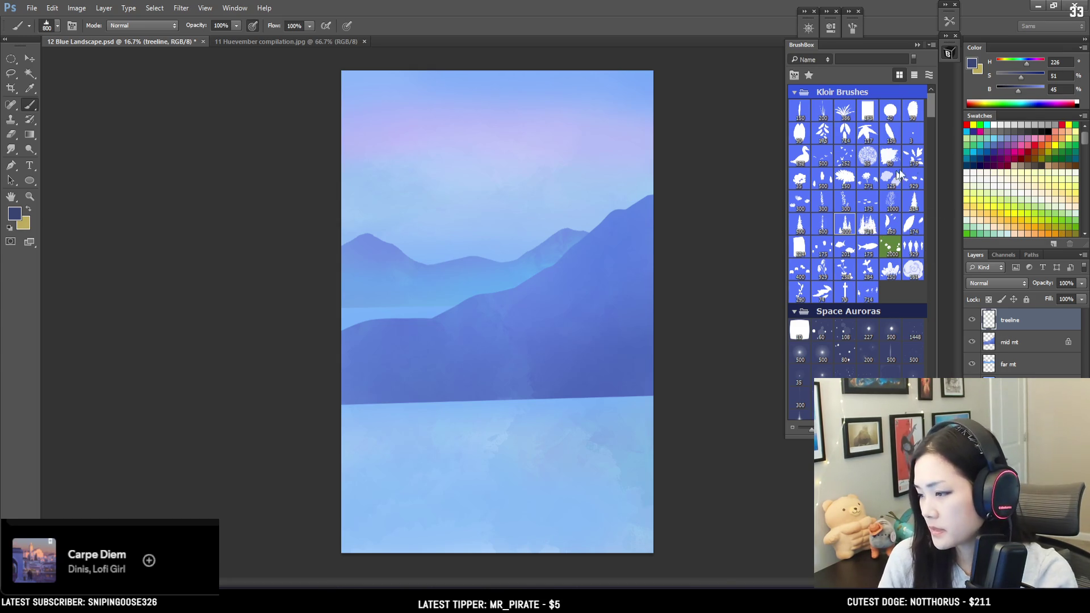
# Set the foreground to dark forest green #243a24 and stamp pines along the shoreline.
pyautogui.click(973, 66)
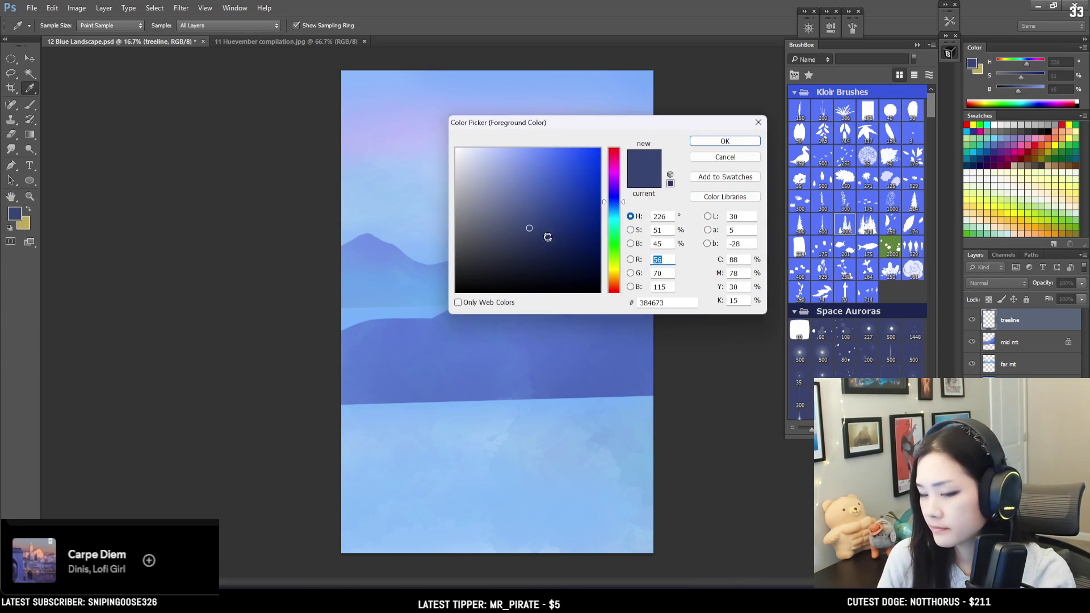
pyautogui.moveTo(614, 230)
pyautogui.mouseDown()
pyautogui.moveTo(612, 243)
pyautogui.moveTo(567, 233)
pyautogui.moveTo(511, 260)
pyautogui.mouseUp()
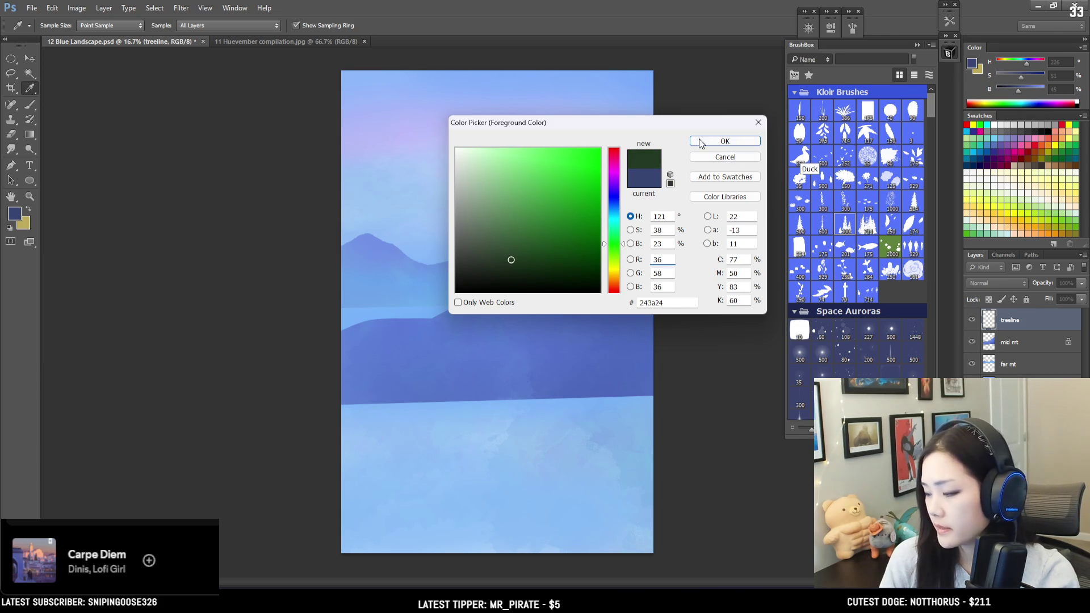
pyautogui.press('Return')
pyautogui.press('b')
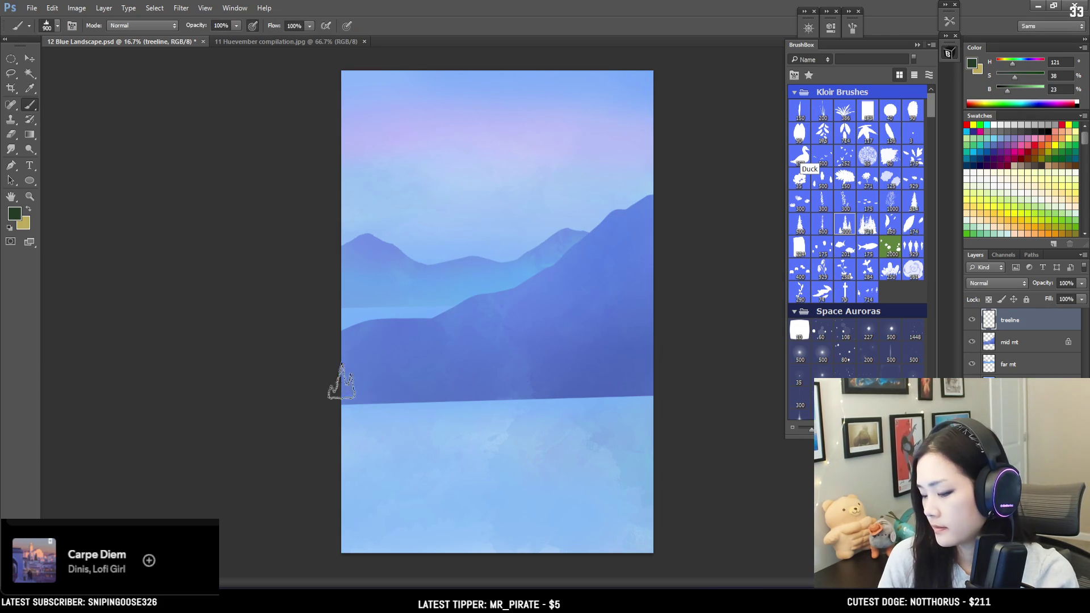
pyautogui.moveTo(341, 385); pyautogui.dragTo(537, 429)
pyautogui.click(536, 429)
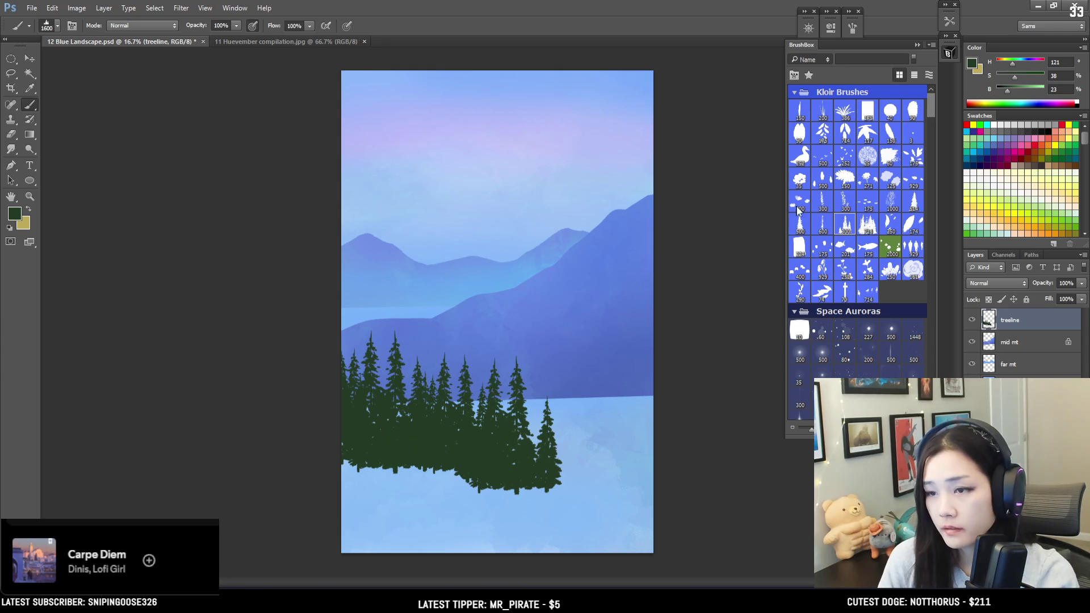
# Make the green slightly more saturated and try pine stamps at the lower left, undoing them.
pyautogui.hotkey('ctrl', 'z')
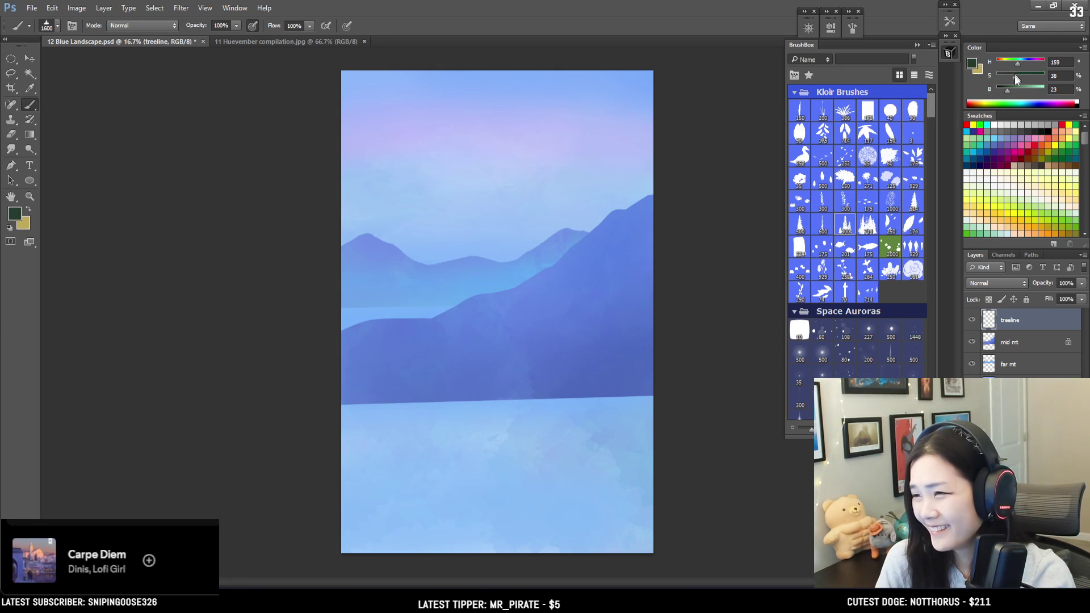
pyautogui.moveTo(1014, 77); pyautogui.dragTo(1019, 76)
pyautogui.moveTo(310, 431); pyautogui.dragTo(373, 391)
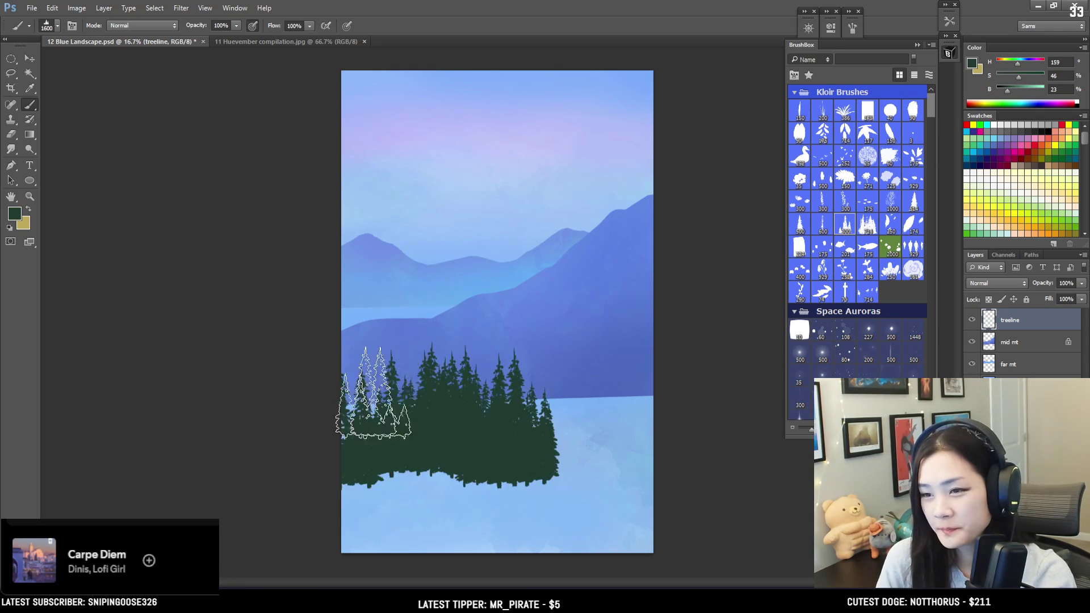
pyautogui.hotkey('ctrl', 'z')
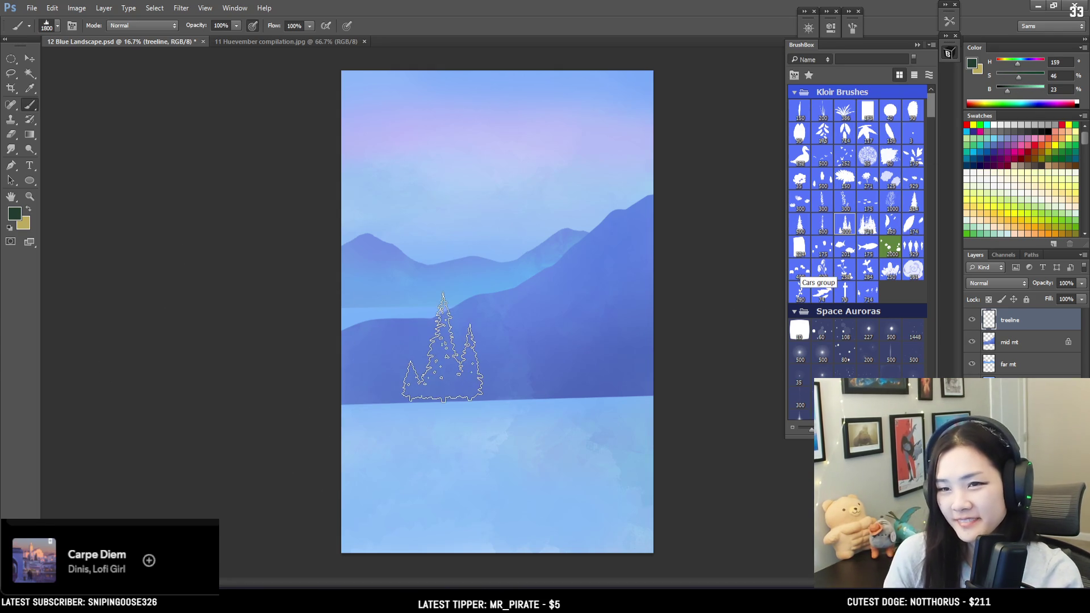
pyautogui.click(341, 390)
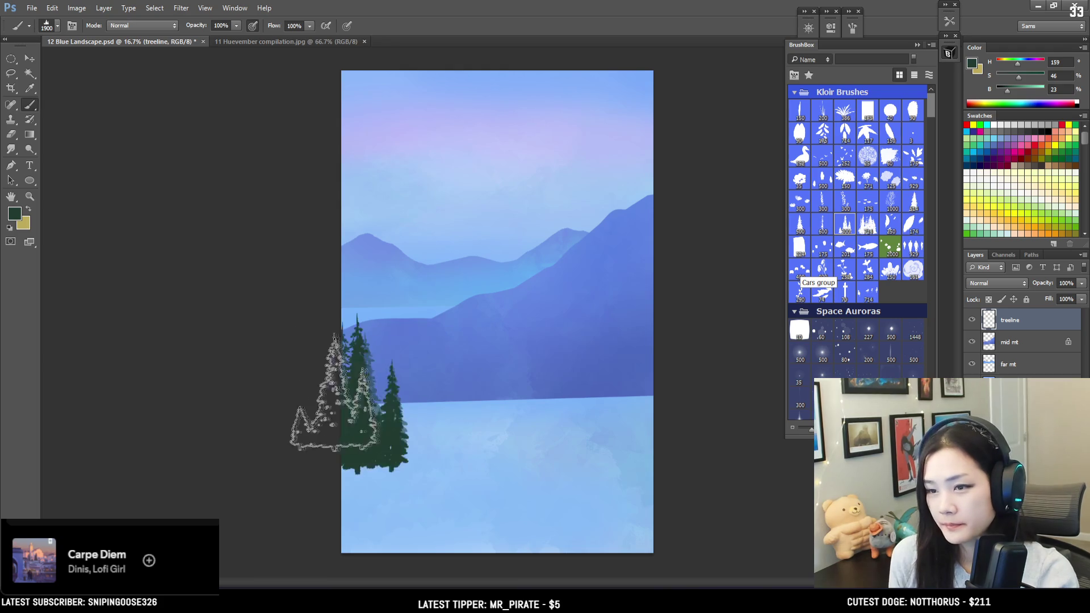
pyautogui.hotkey('ctrl', 'z')
pyautogui.click(340, 392)
pyautogui.hotkey('ctrl', 'z')
pyautogui.press('[')
pyautogui.press('[')
pyautogui.press('[')
# Paint the pine band from the left edge along the shore, resizing the brush between attempts.
pyautogui.moveTo(339, 372); pyautogui.dragTo(459, 392)
pyautogui.press('[')
pyautogui.hotkey('ctrl', 'z')
pyautogui.moveTo(340, 347)
pyautogui.mouseDown()
pyautogui.moveTo(365, 341)
pyautogui.moveTo(391, 363)
pyautogui.moveTo(462, 365)
pyautogui.moveTo(604, 352)
pyautogui.moveTo(573, 369)
pyautogui.mouseUp()
pyautogui.hotkey('ctrl', 'z')
pyautogui.press(']')
pyautogui.click(354, 355)
pyautogui.click(362, 352)
pyautogui.press(']')
# Switch to a different pine brush and stamp dense pines across the lower right and left.
pyautogui.click(867, 224)
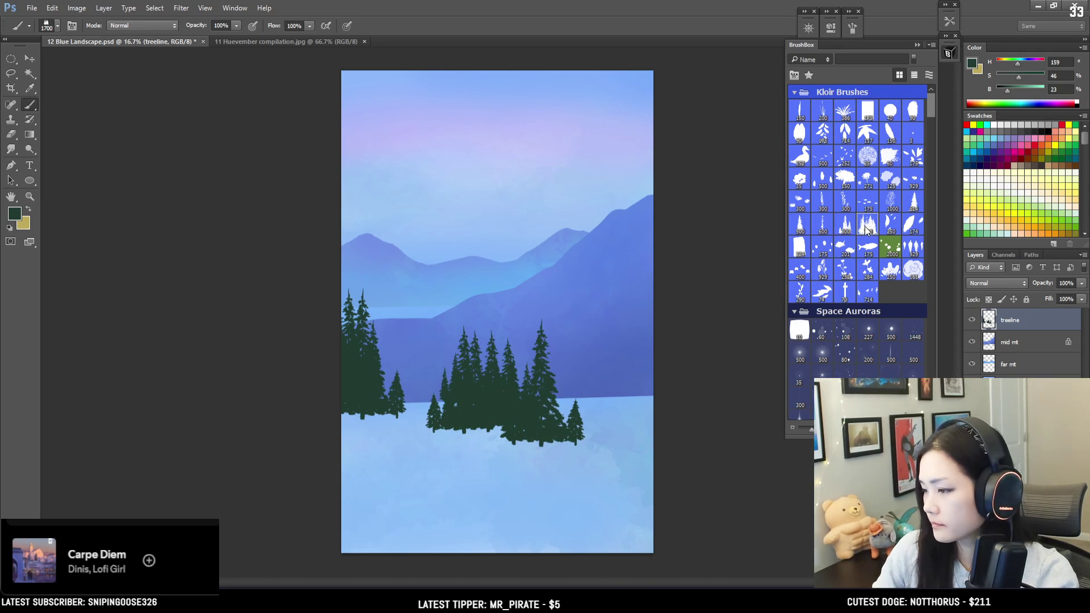
pyautogui.press(']')
pyautogui.press('[')
pyautogui.press('[')
pyautogui.press('[')
pyautogui.click(596, 408)
pyautogui.click(625, 426)
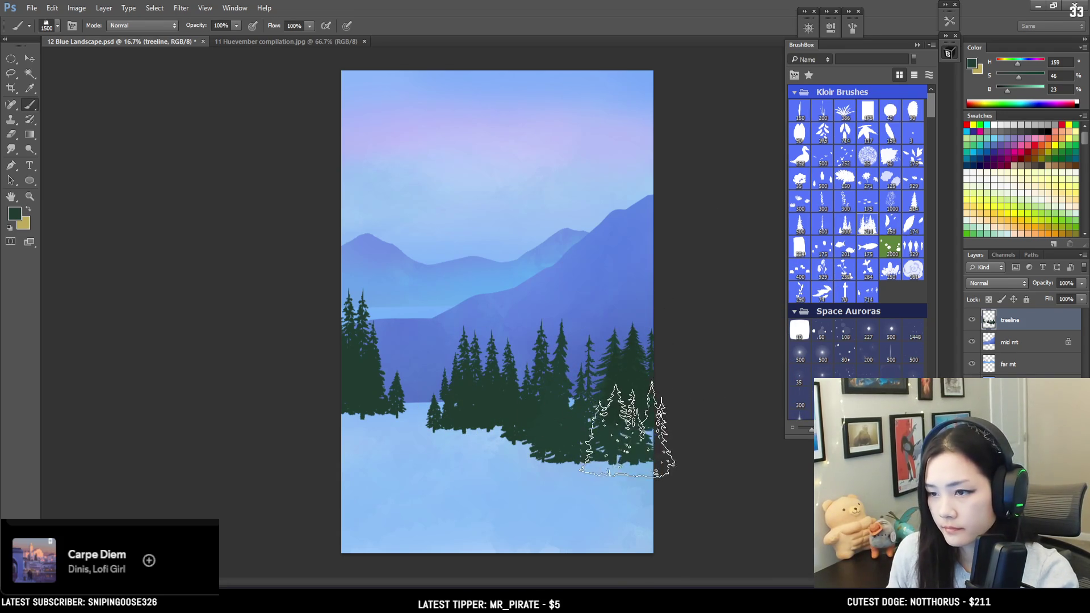
pyautogui.press('[')
pyautogui.press('[')
pyautogui.click(407, 401)
pyautogui.press('[')
pyautogui.click(391, 371)
pyautogui.click(446, 392)
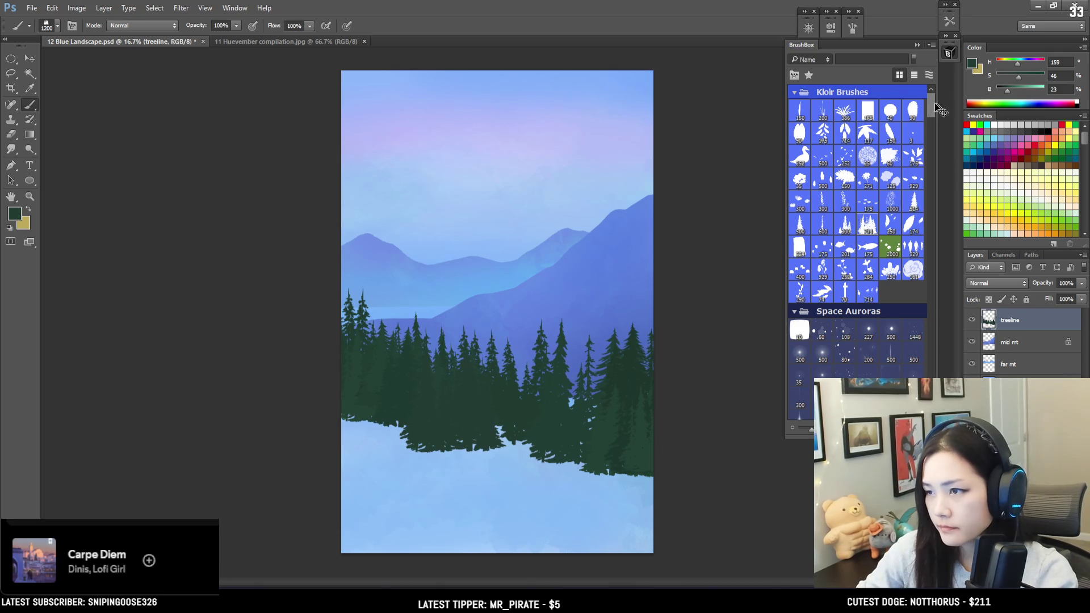
pyautogui.scroll(-10, 934, 159)
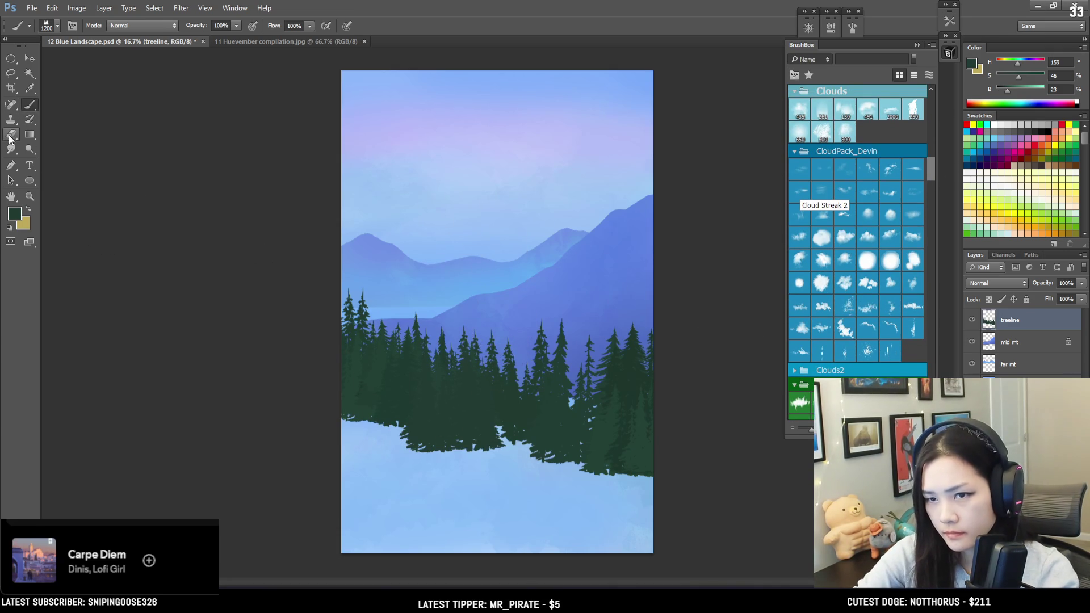
pyautogui.press('e')
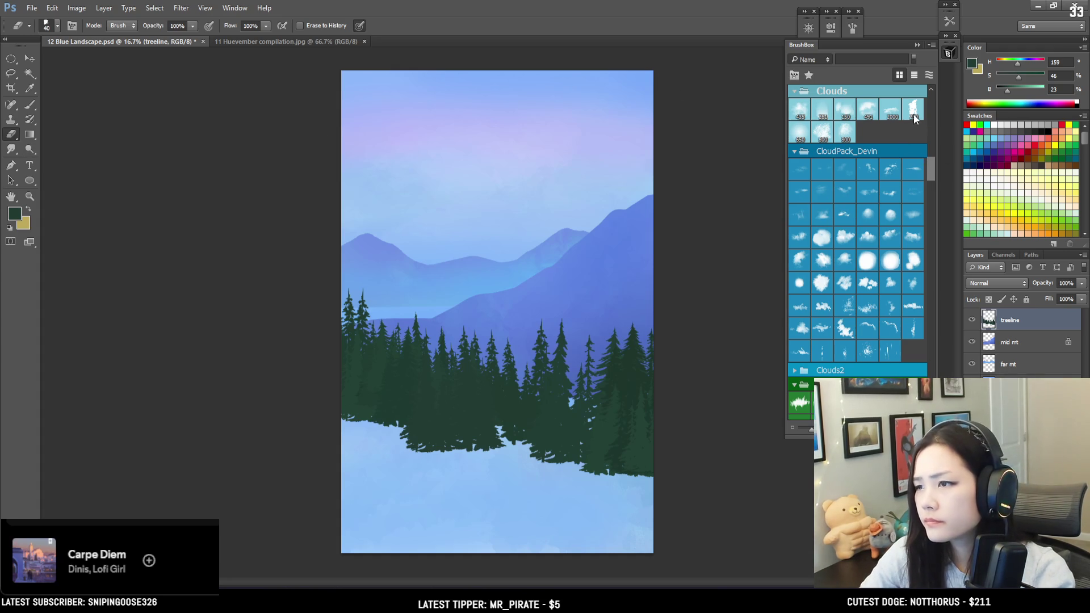
pyautogui.click(914, 113)
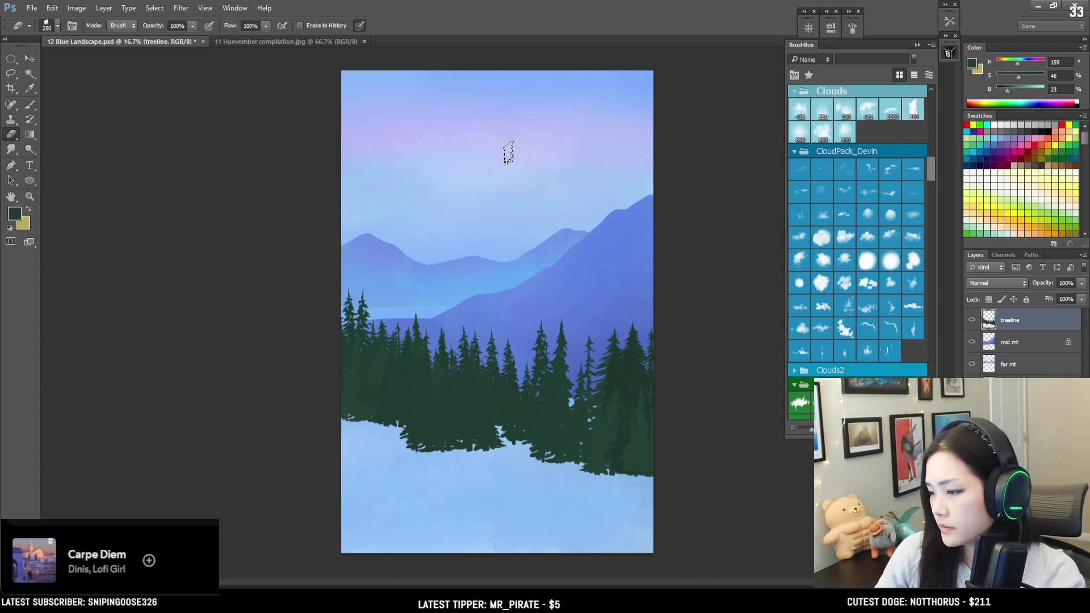
pyautogui.press(']')
pyautogui.press(']')
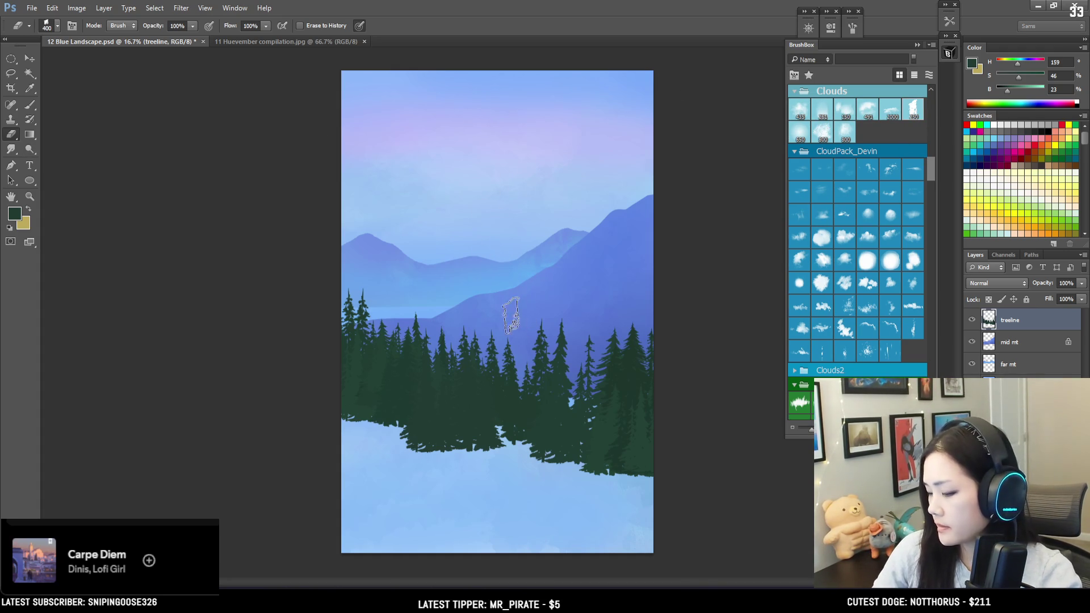
pyautogui.press('[')
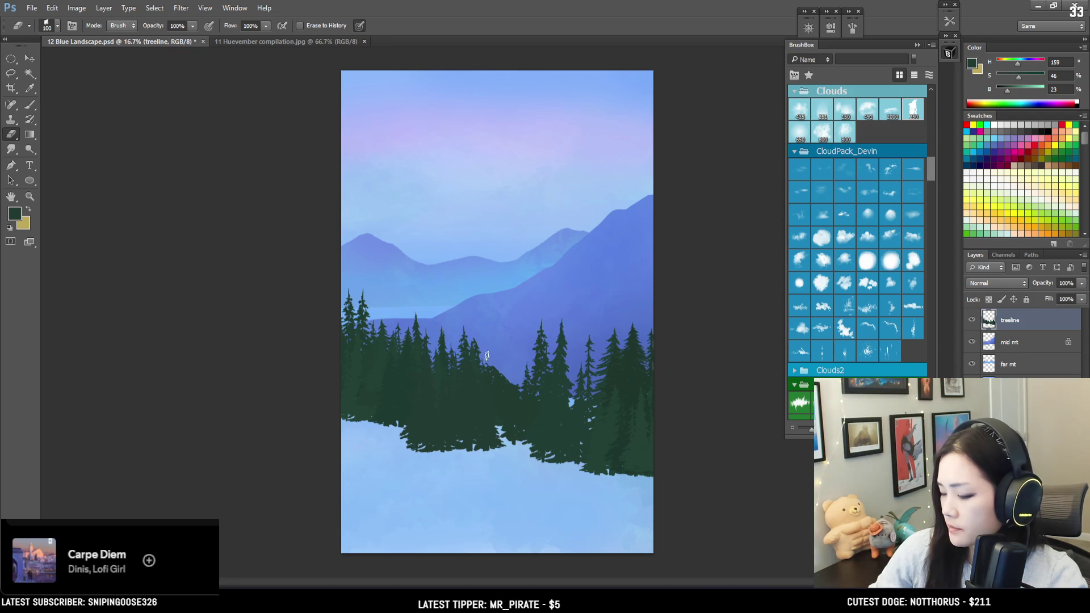
pyautogui.press('b')
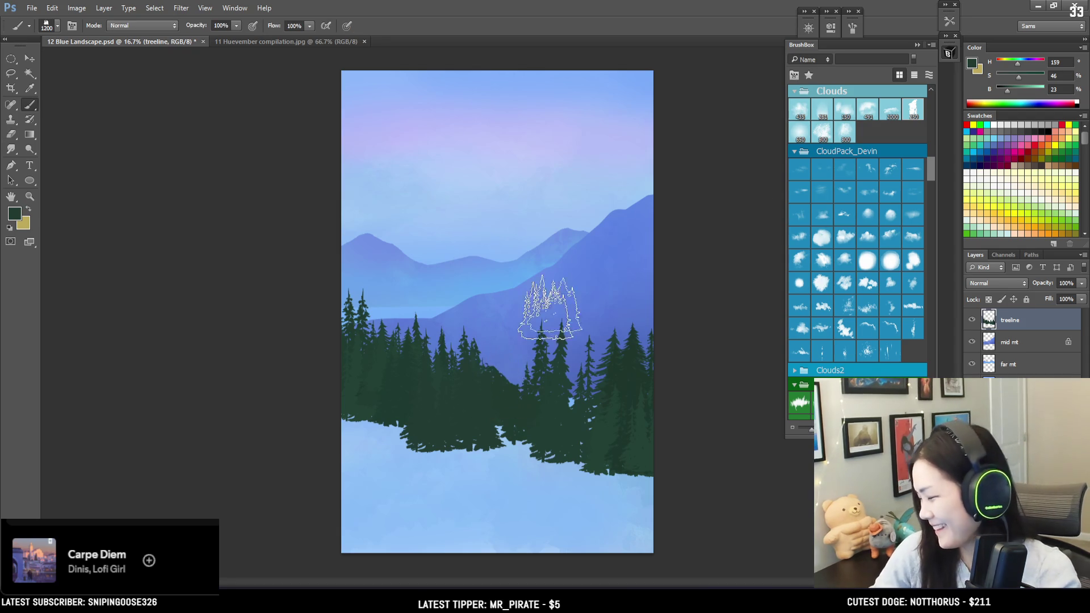
# Stamp 'Evergreen - far' trees in sampled dark green over the left snow edge.
pyautogui.moveTo(931, 162); pyautogui.dragTo(928, 211)
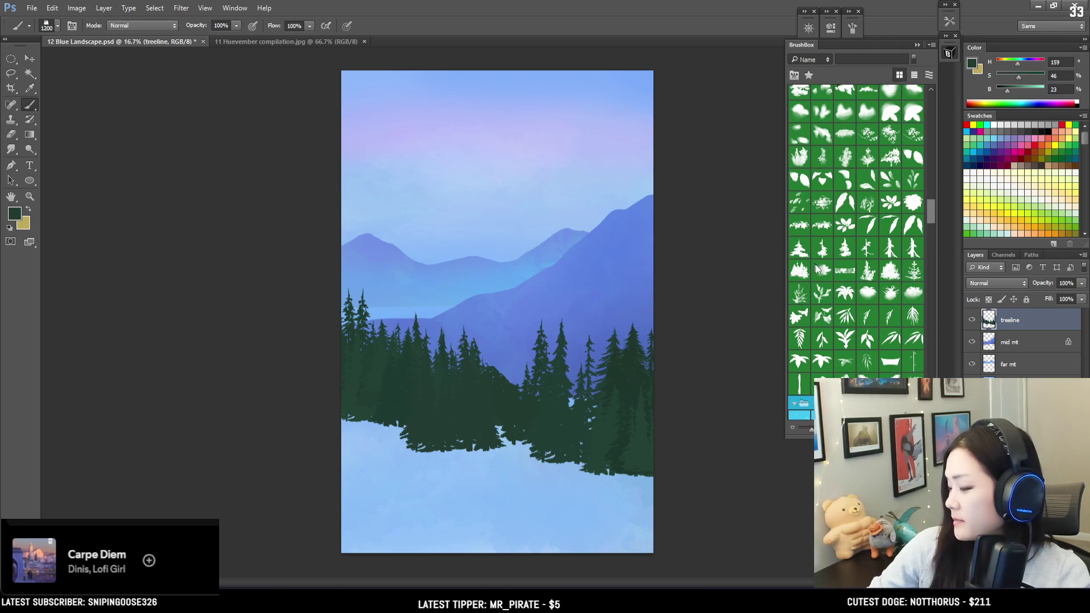
pyautogui.click(801, 272)
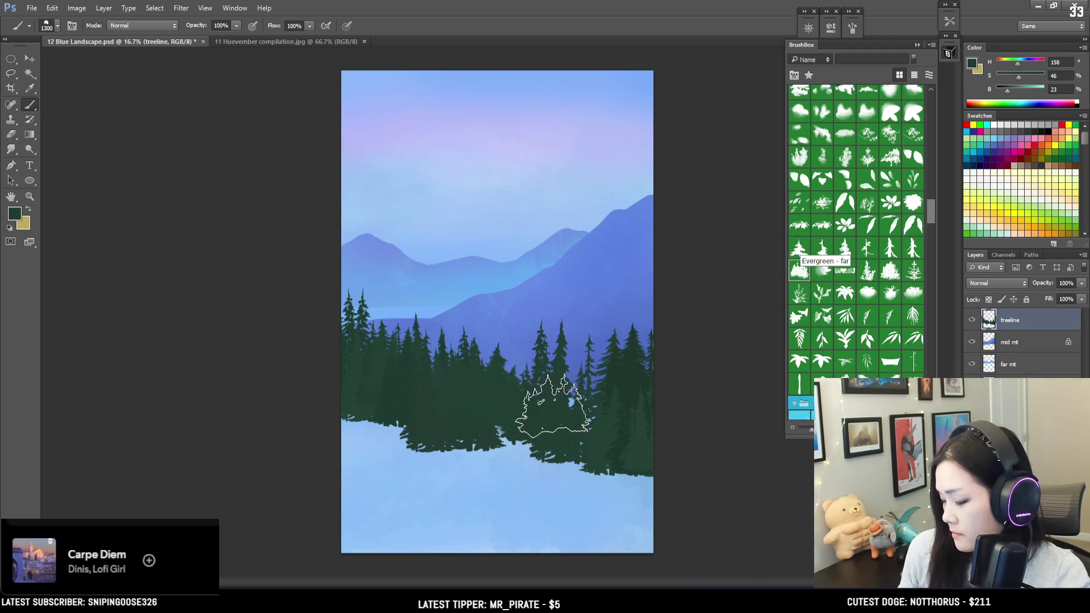
pyautogui.press(']')
pyautogui.press(']')
pyautogui.keyDown('alt'); pyautogui.click(638, 358); pyautogui.keyUp('alt')
pyautogui.press(']')
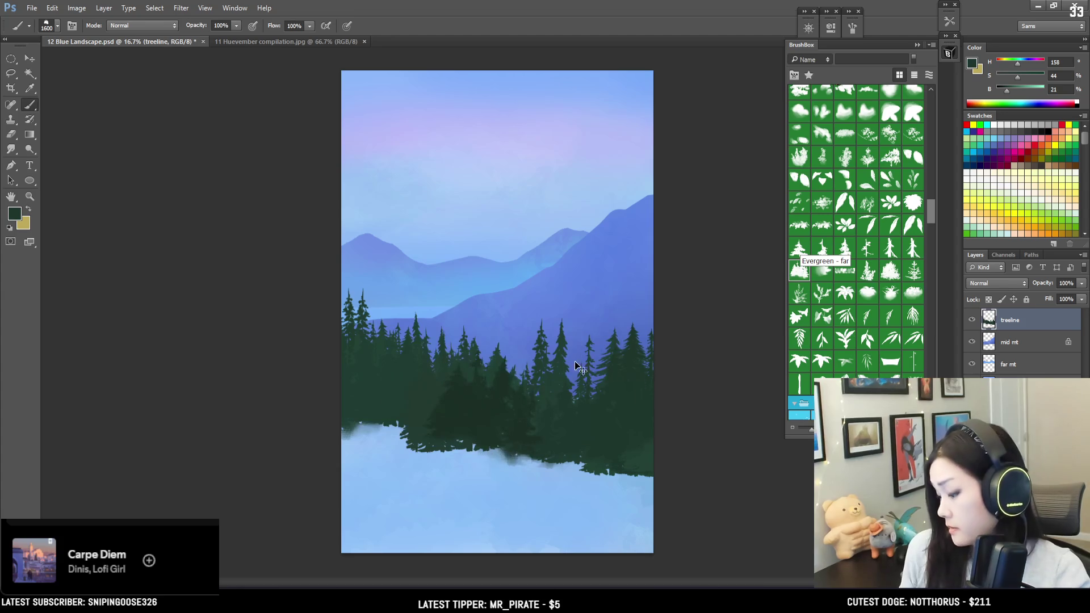
pyautogui.click(342, 396)
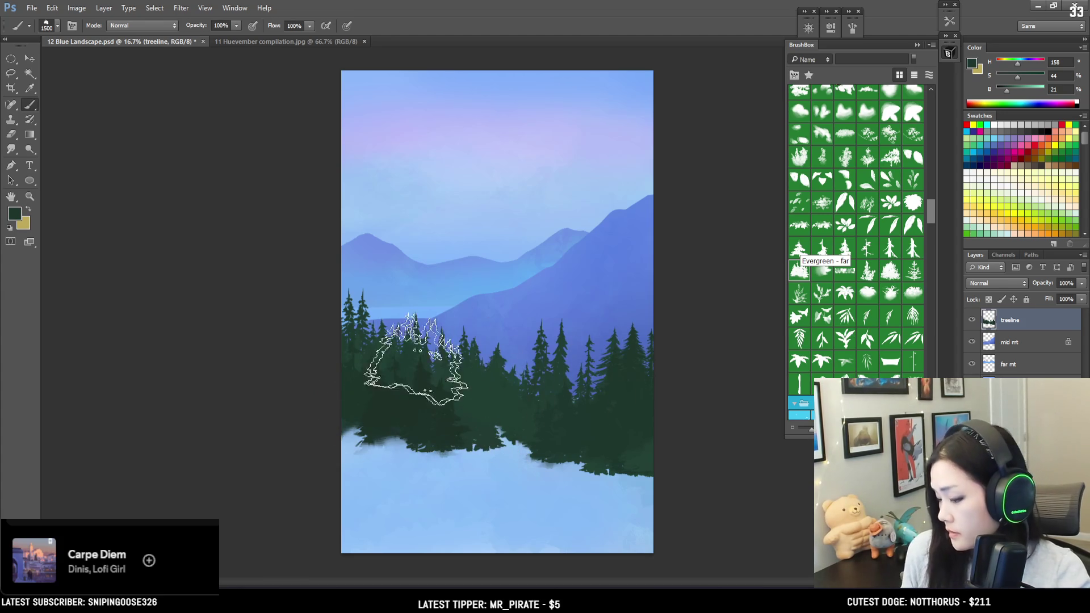
pyautogui.keyDown('alt'); pyautogui.click(434, 412); pyautogui.keyUp('alt')
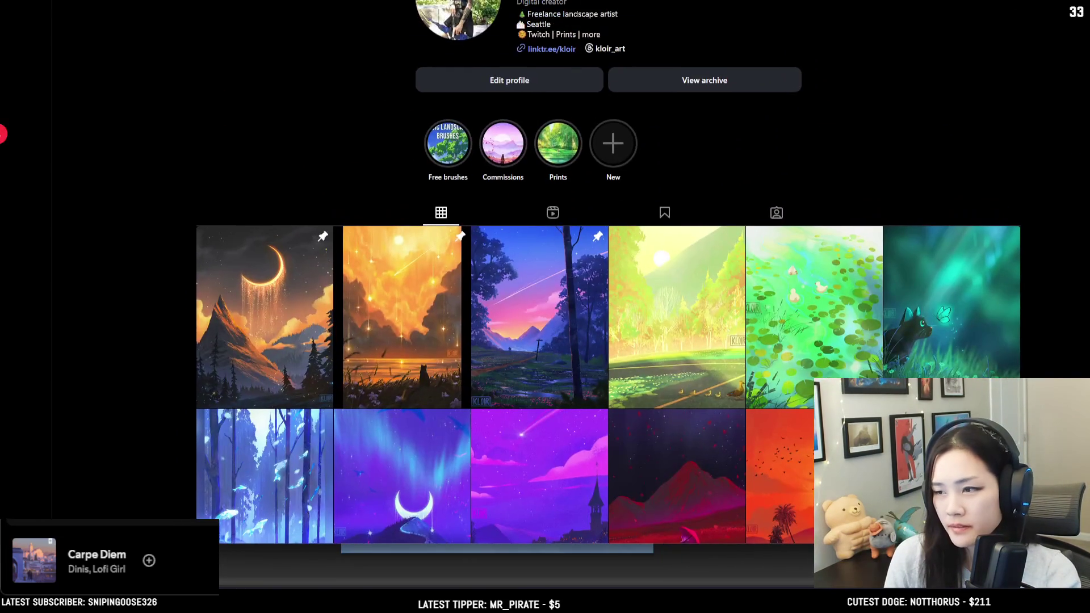
pyautogui.scroll(-5, 954, 179)
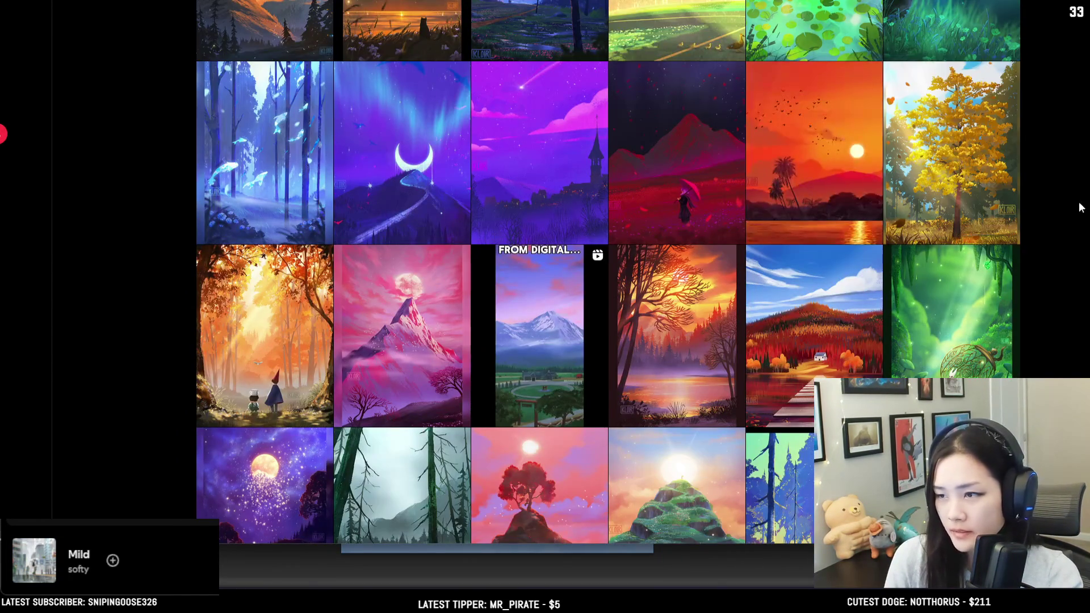
# Scroll down past older painted landscape posts until the ink drawings of dogs, wolves and a fox load.
pyautogui.scroll(4, 990, 210)
pyautogui.scroll(1, 990, 210)
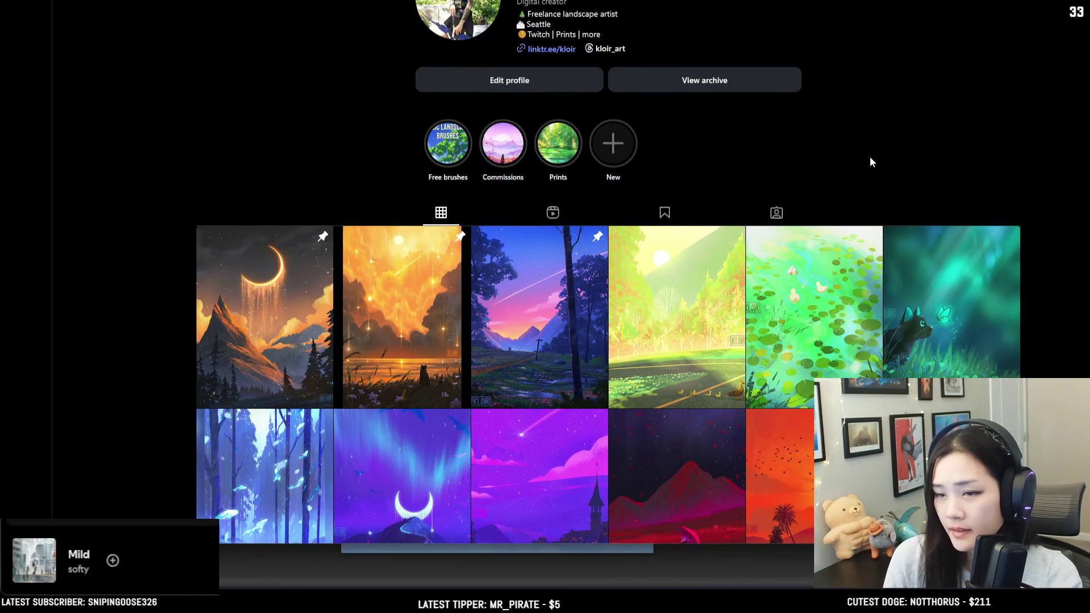
pyautogui.scroll(-12, 870, 156)
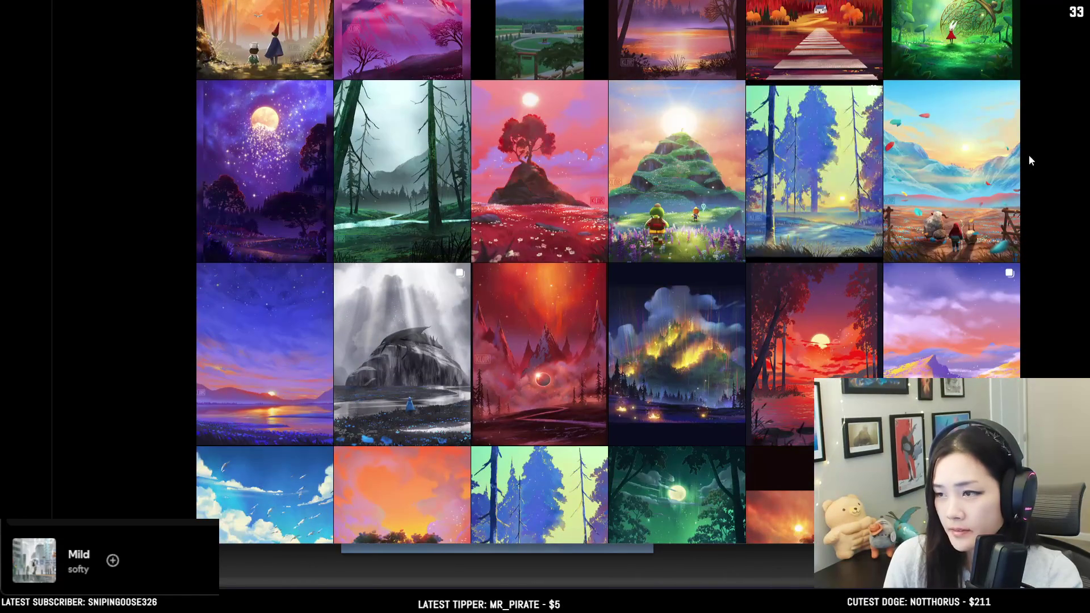
pyautogui.scroll(9, 1029, 155)
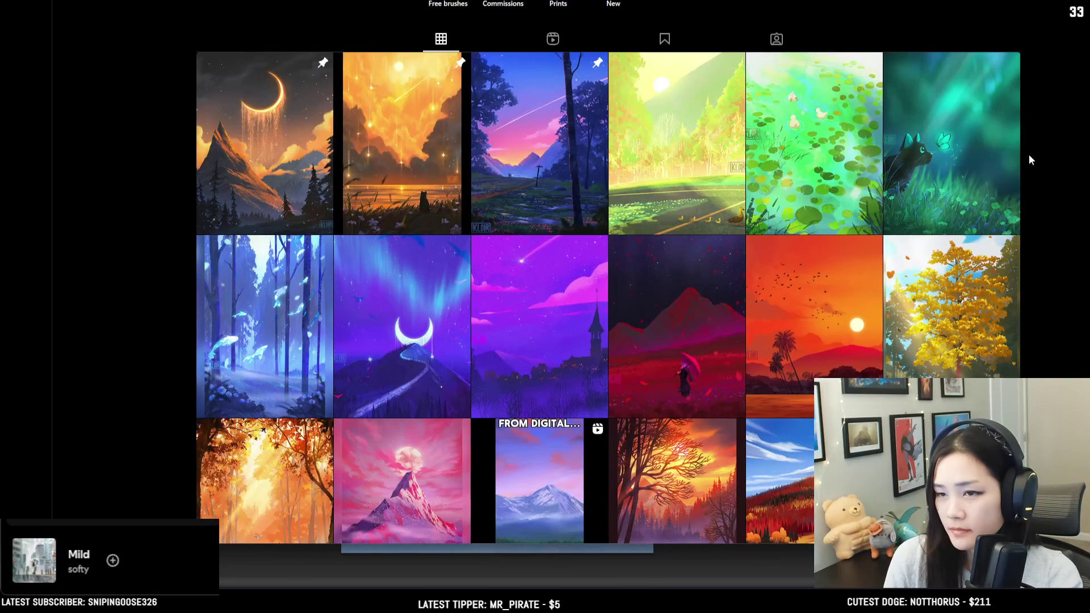
pyautogui.scroll(-5, 1028, 155)
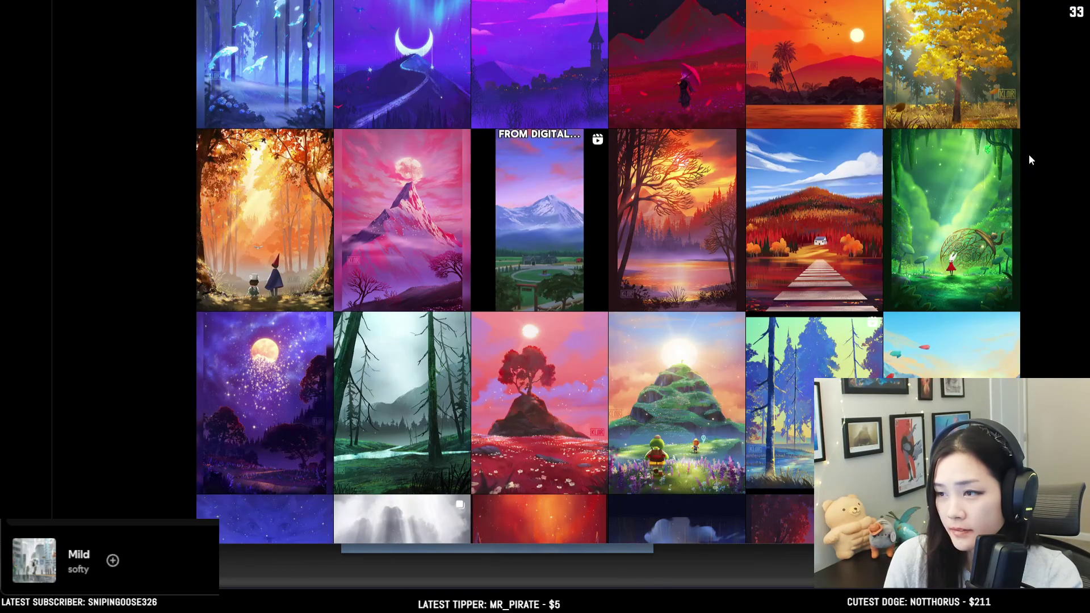
pyautogui.scroll(-2, 1028, 154)
pyautogui.scroll(-1, 1028, 154)
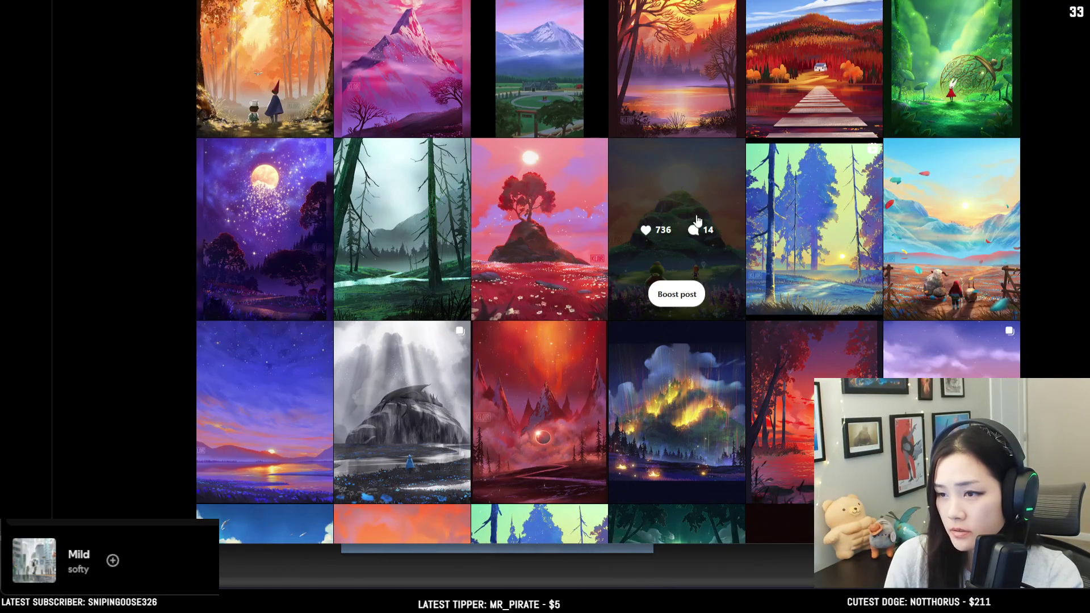
pyautogui.scroll(-2, 1080, 187)
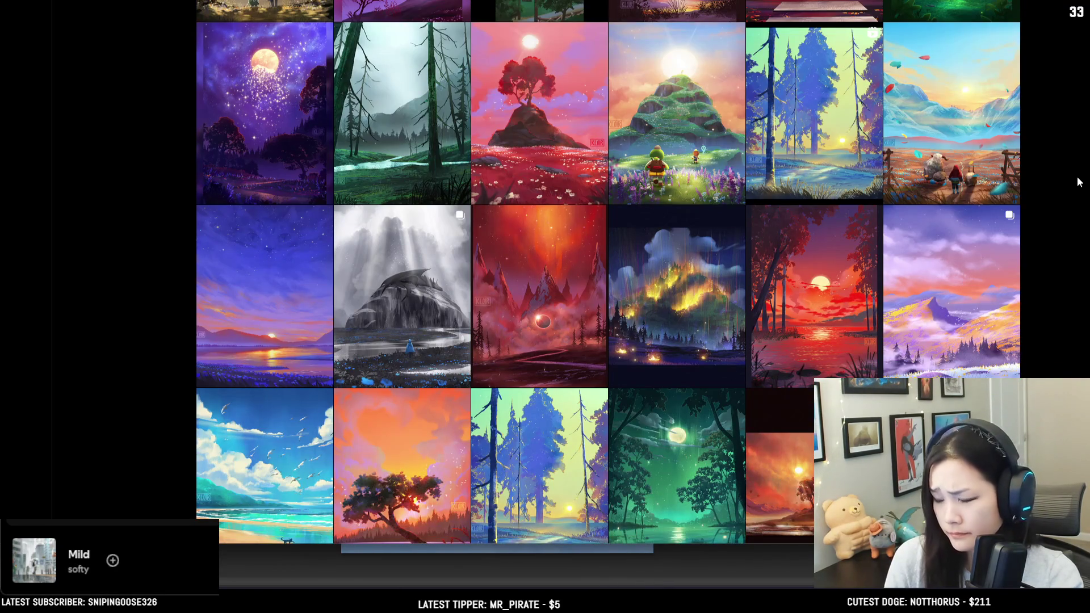
pyautogui.scroll(-3, 1079, 175)
pyautogui.scroll(-5, 1078, 170)
pyautogui.scroll(-6, 1078, 170)
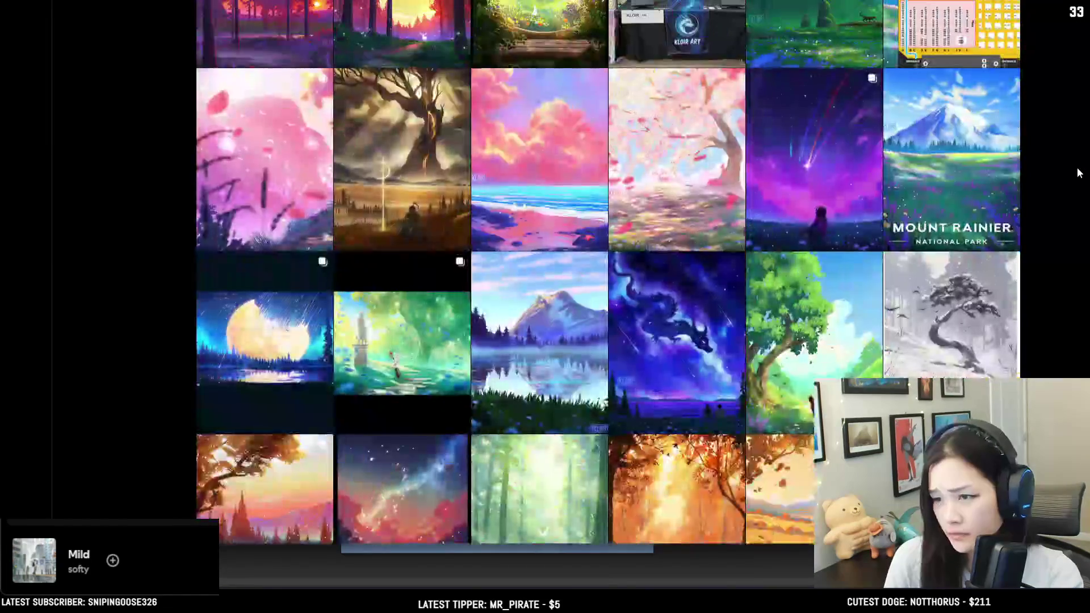
pyautogui.scroll(5, 1078, 171)
pyautogui.scroll(-3, 145, 123)
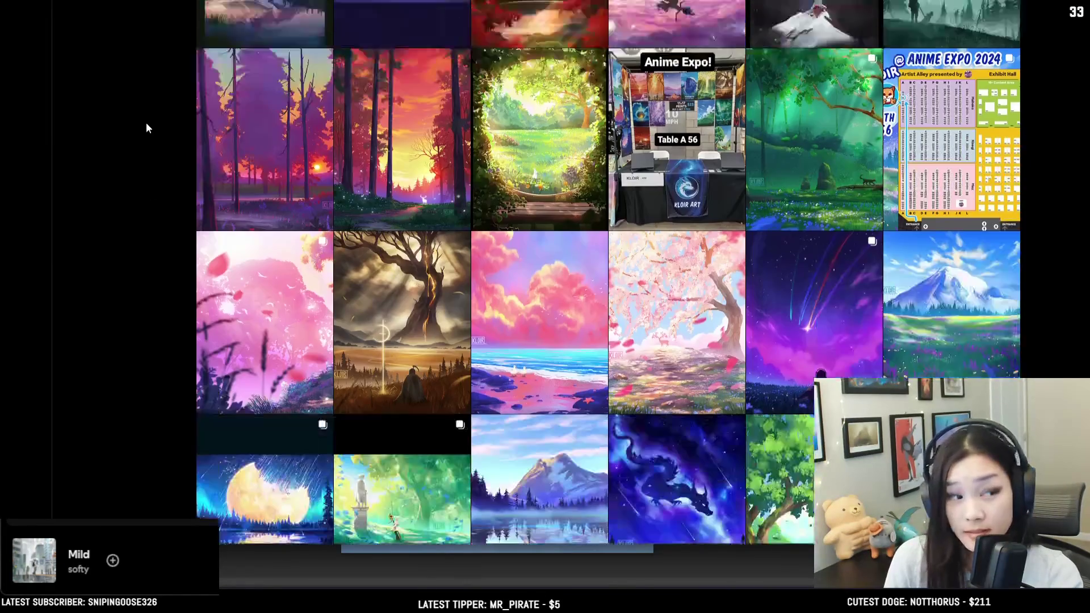
pyautogui.scroll(-5, 145, 122)
pyautogui.scroll(-10, 146, 120)
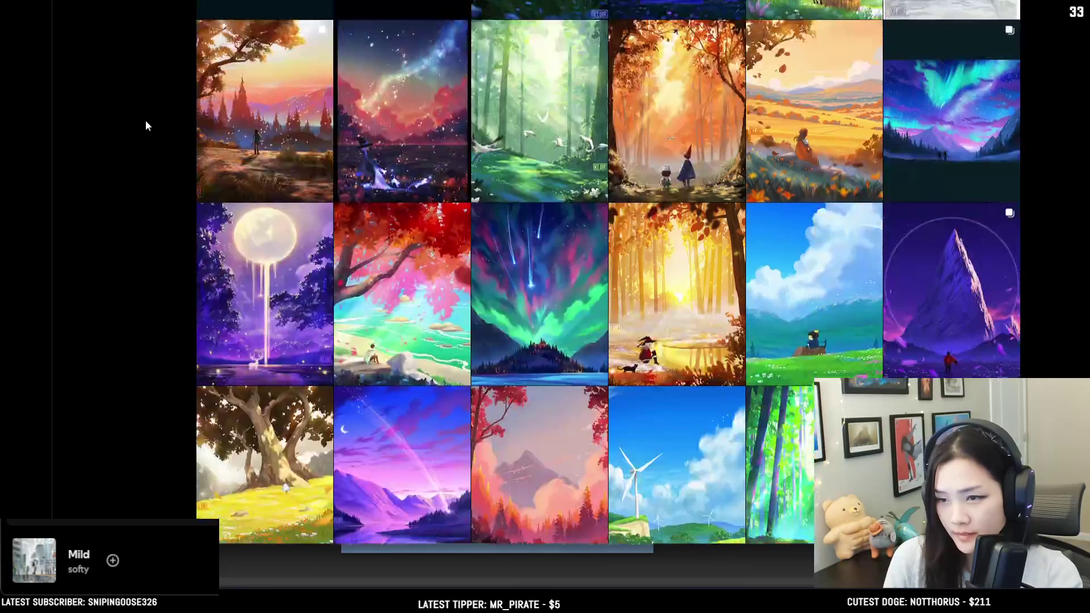
pyautogui.scroll(-10, 155, 123)
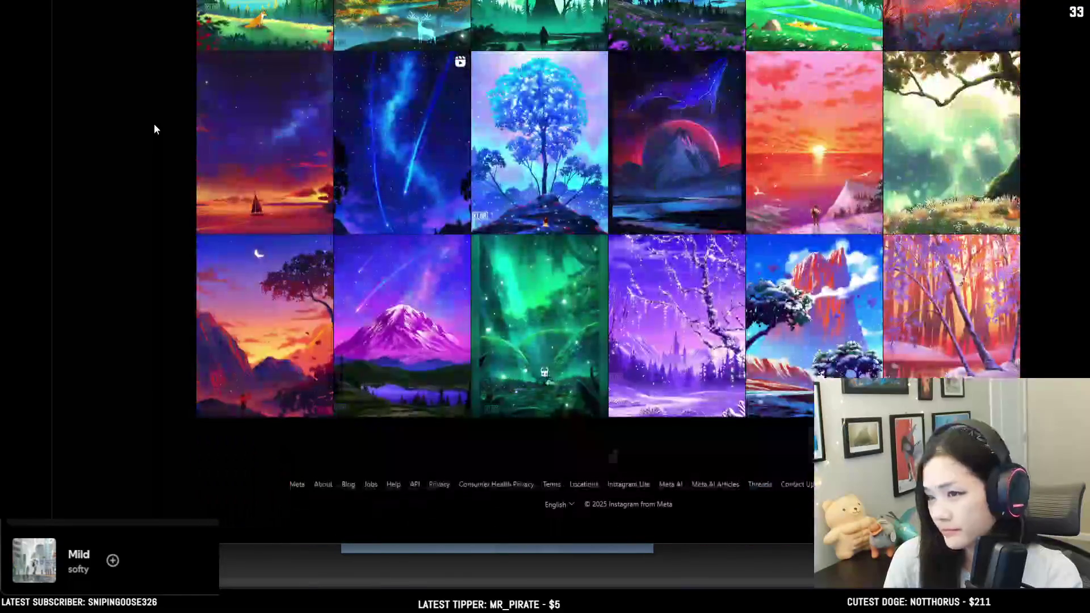
pyautogui.scroll(-10, 159, 124)
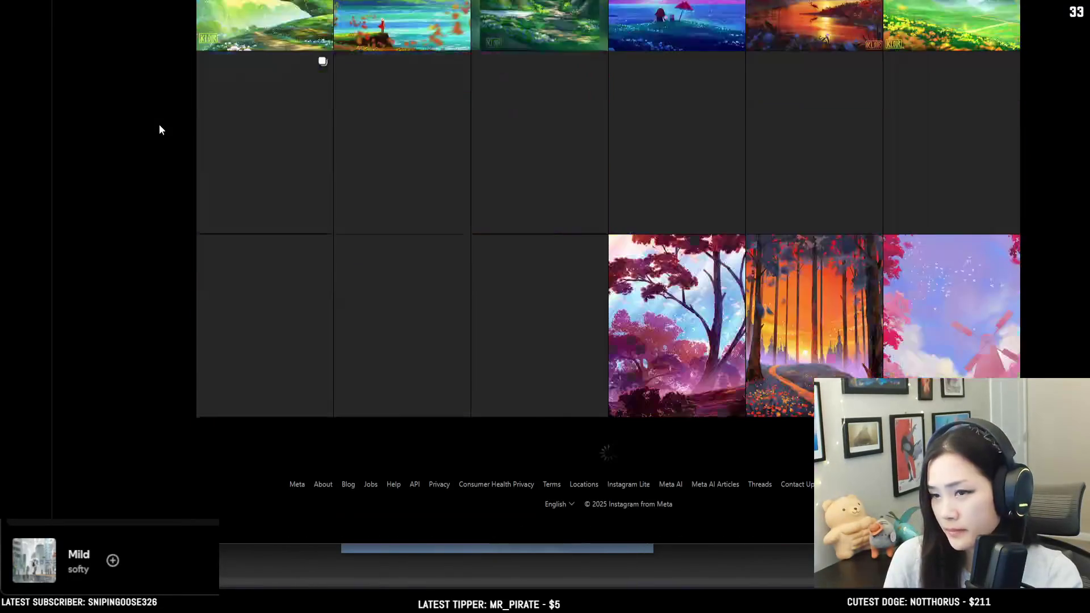
pyautogui.scroll(-10, 158, 126)
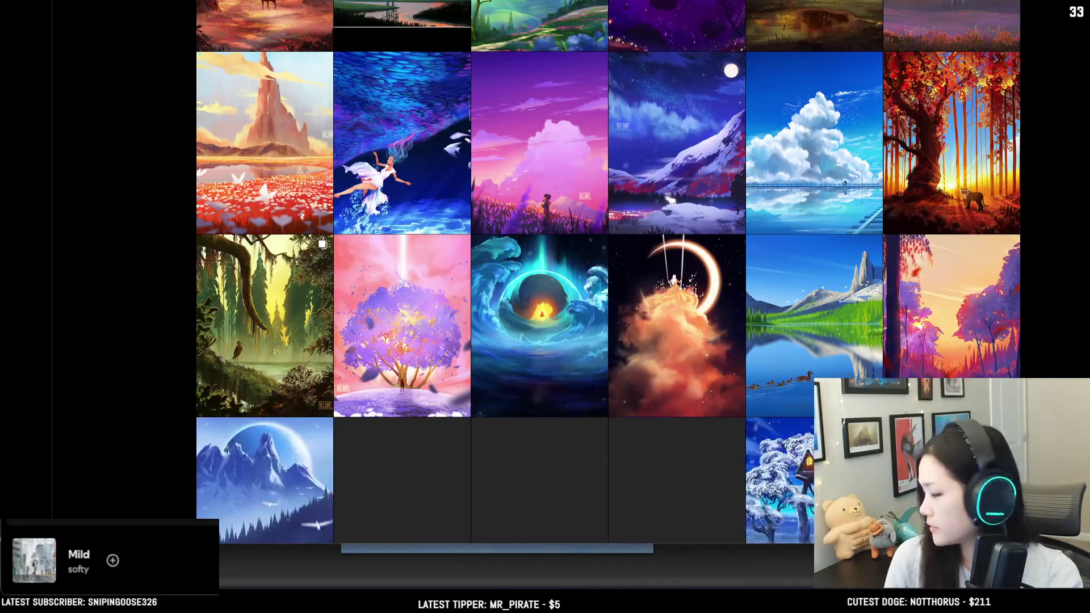
pyautogui.scroll(-6, 157, 129)
pyautogui.scroll(-5, 607, 272)
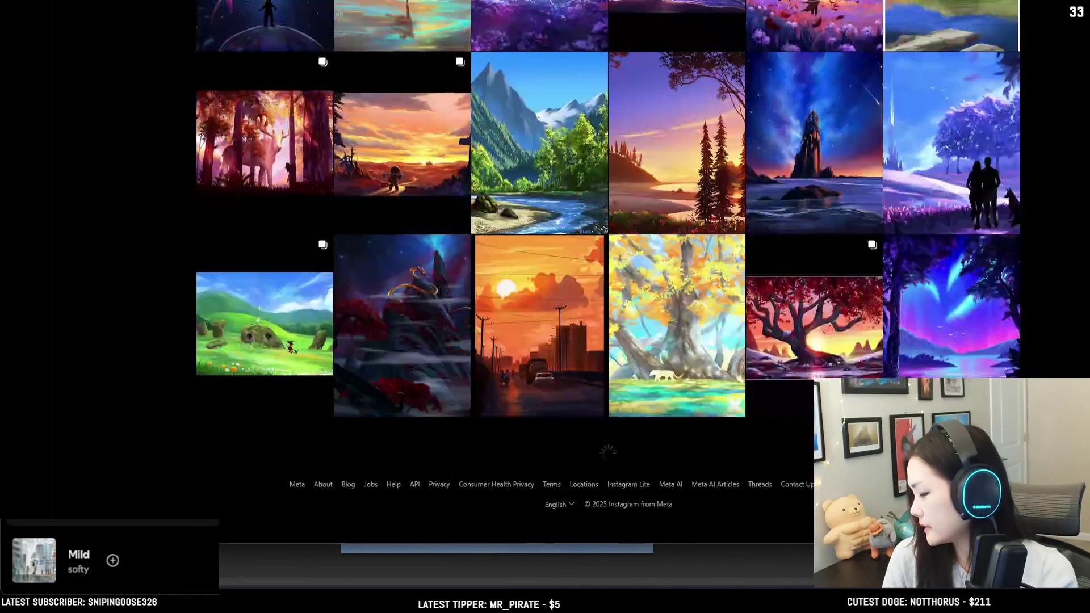
pyautogui.scroll(-5, 607, 272)
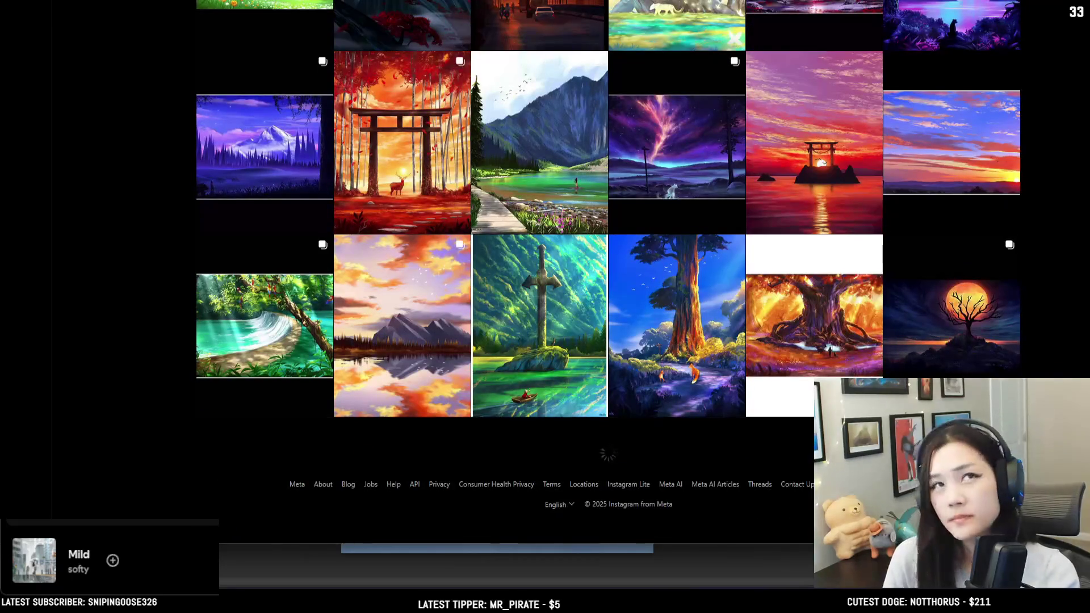
pyautogui.scroll(-3, 607, 273)
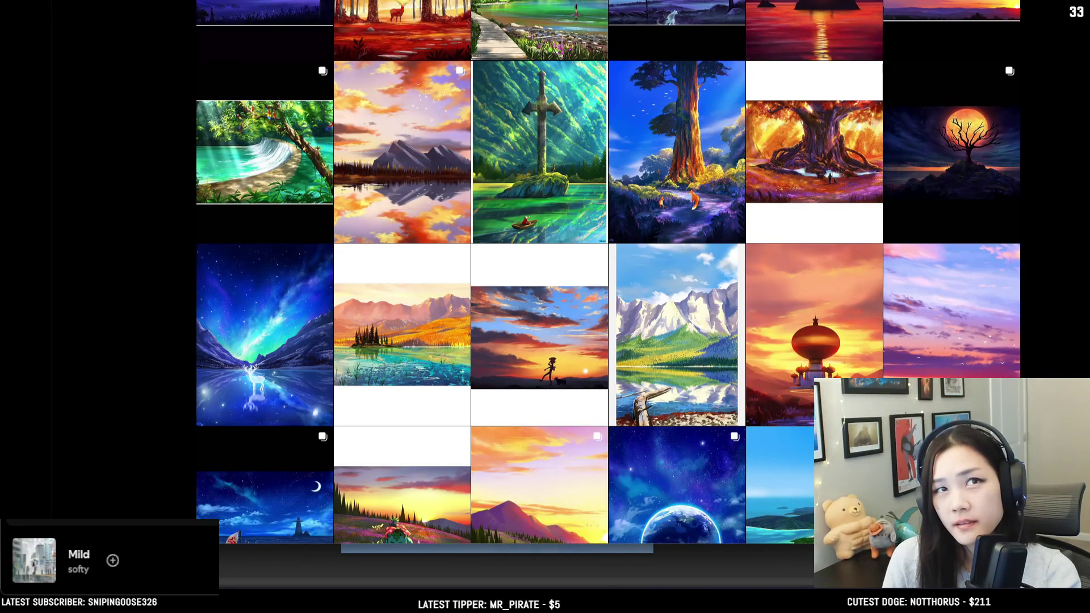
pyautogui.scroll(-10, 607, 272)
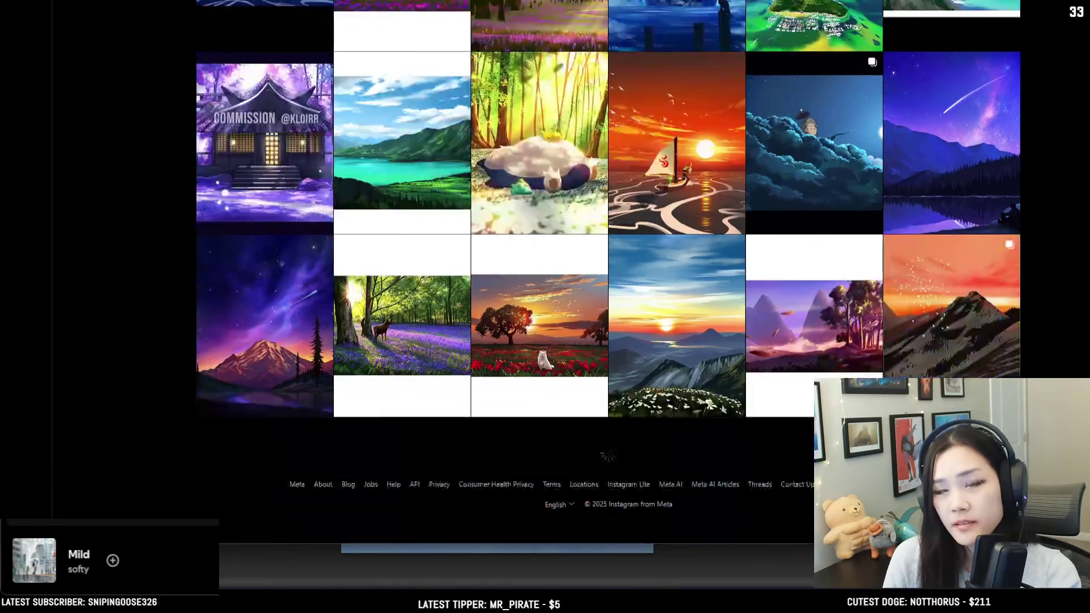
pyautogui.scroll(-5, 607, 272)
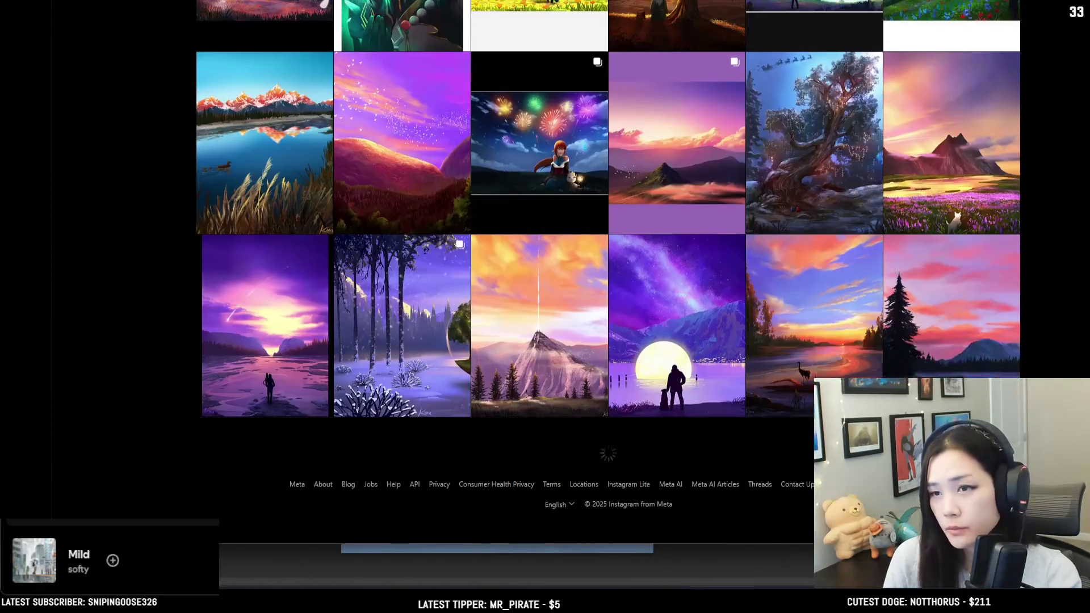
pyautogui.scroll(-5, 608, 272)
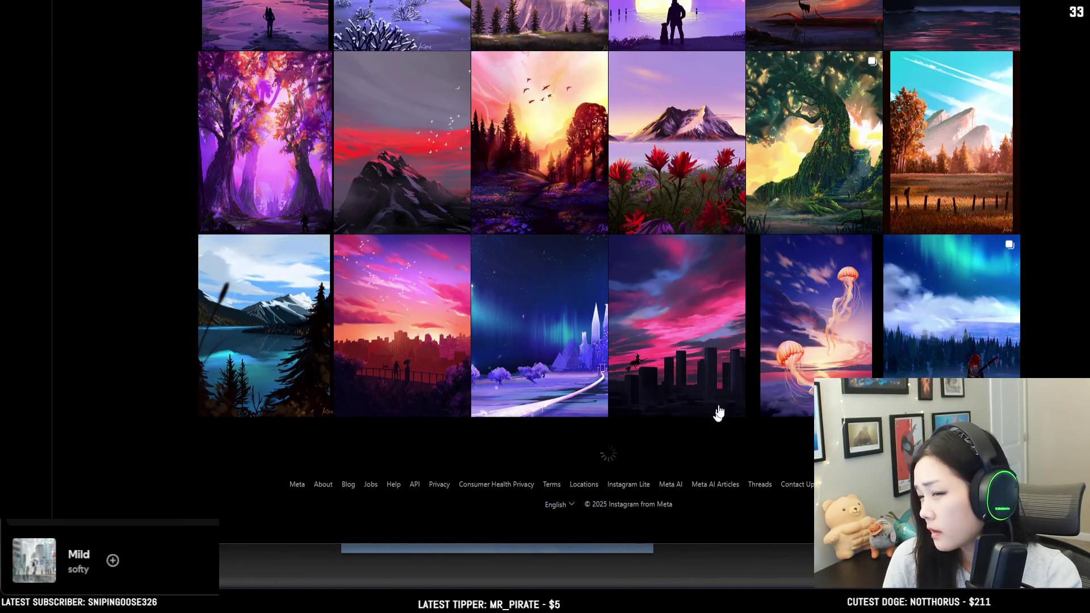
pyautogui.scroll(-10, 1072, 306)
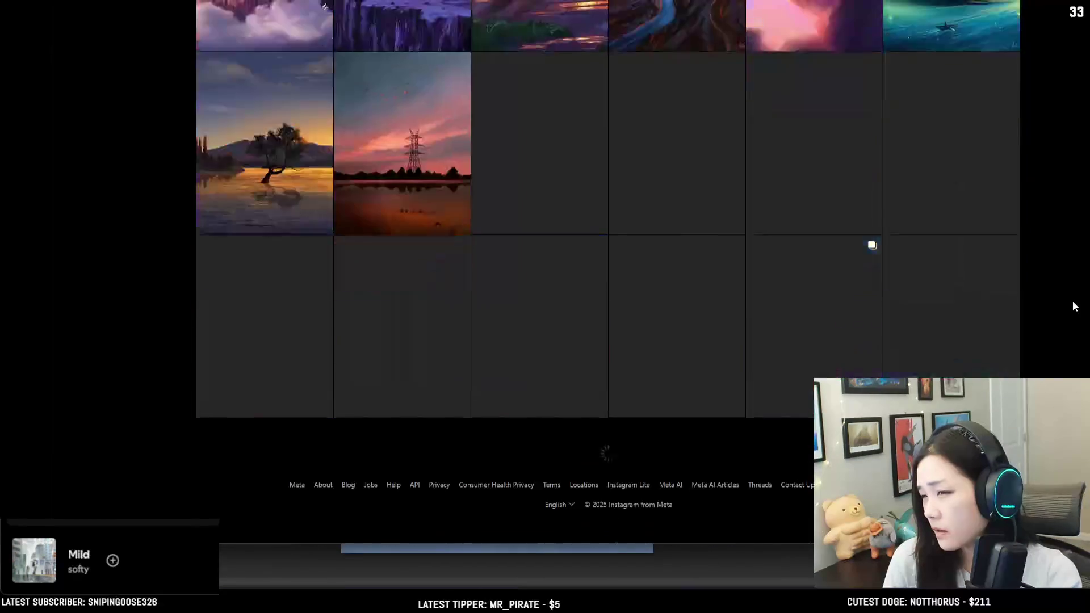
pyautogui.scroll(-12, 1071, 298)
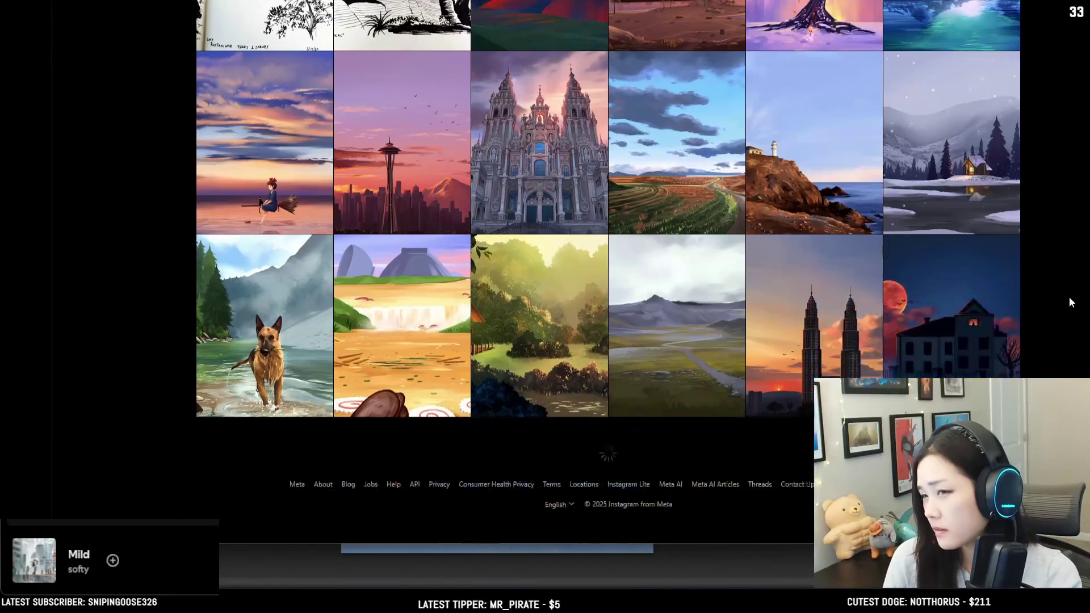
pyautogui.scroll(-7, 1068, 298)
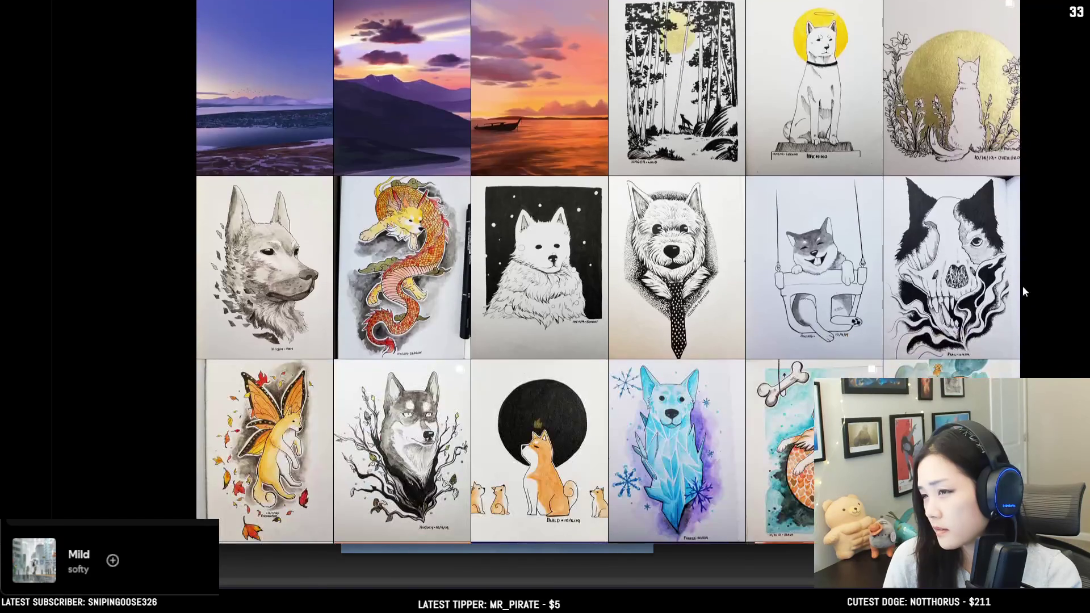
# Scroll down the Instagram profile grid to browse the older sketchbook drawings.
pyautogui.scroll(-1, 965, 295)
pyautogui.scroll(-6, 522, 250)
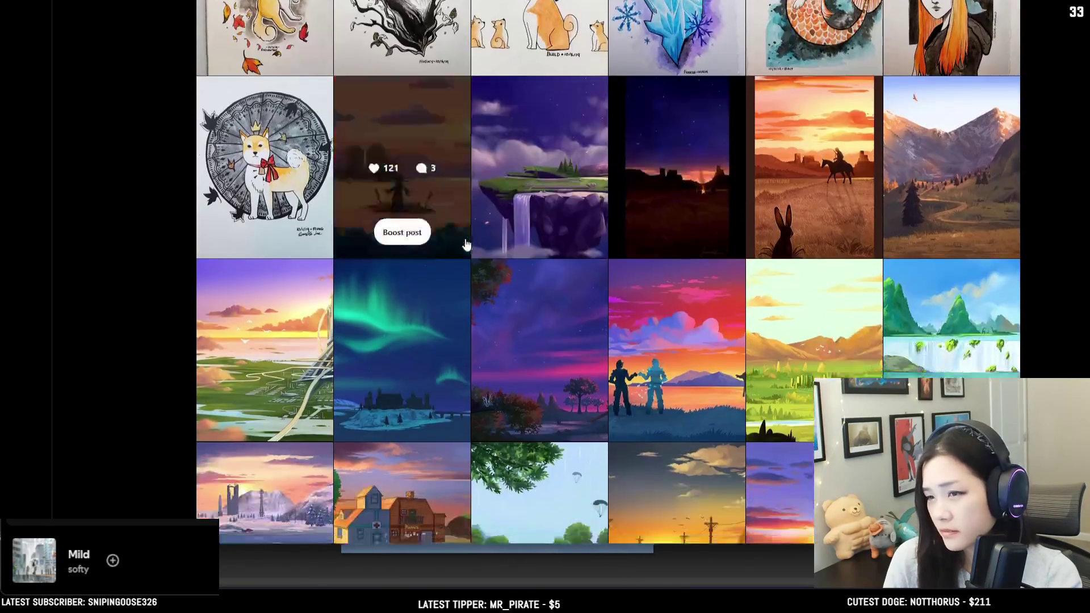
pyautogui.scroll(-3, 465, 244)
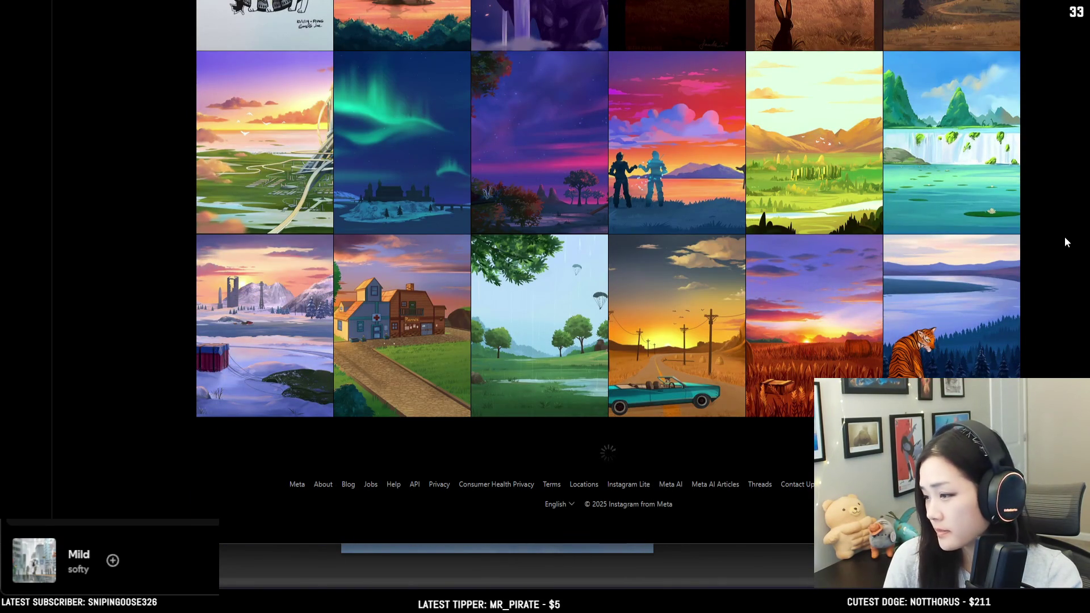
pyautogui.scroll(1, 1063, 235)
pyautogui.scroll(-1, 1064, 235)
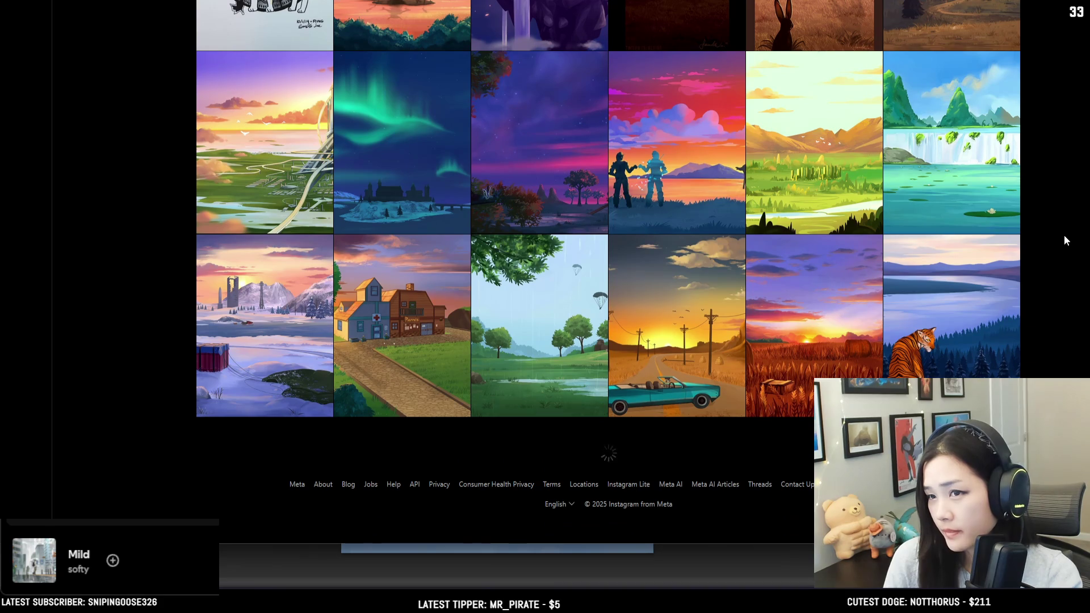
pyautogui.scroll(2, 1064, 235)
pyautogui.scroll(-8, 1064, 235)
pyautogui.scroll(3, 1063, 235)
pyautogui.scroll(-15, 1064, 235)
pyautogui.scroll(-5, 1064, 235)
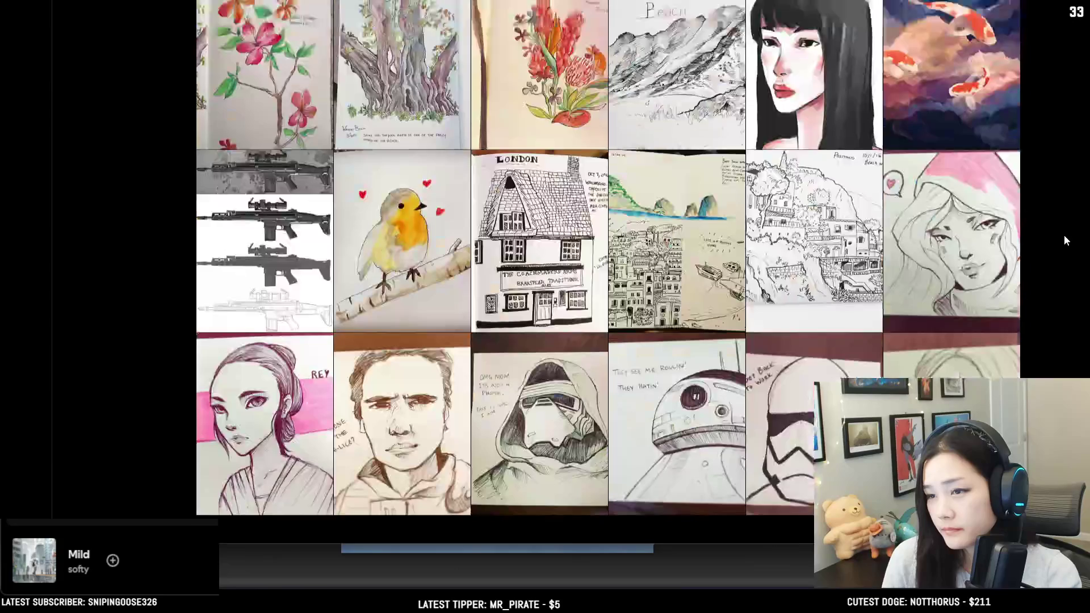
pyautogui.scroll(-2, 1064, 240)
pyautogui.scroll(-3, 1063, 240)
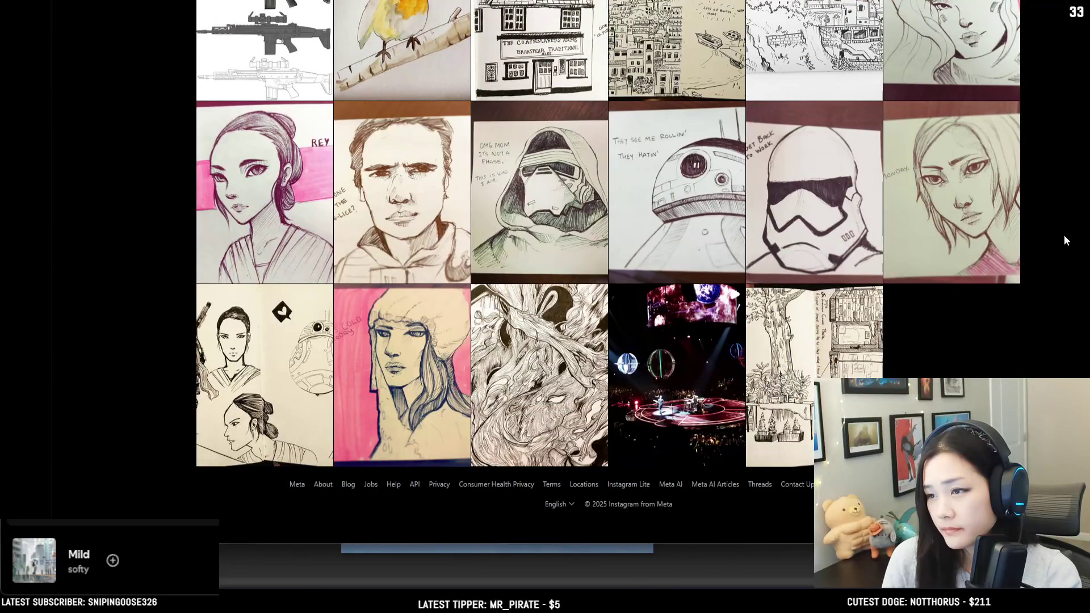
# Scroll back up to the painted landscapes with the aurora, moonlit sky and tiger in snow.
pyautogui.scroll(5, 434, 149)
pyautogui.scroll(3, 499, 199)
pyautogui.scroll(-7, 499, 199)
pyautogui.scroll(6, 762, 255)
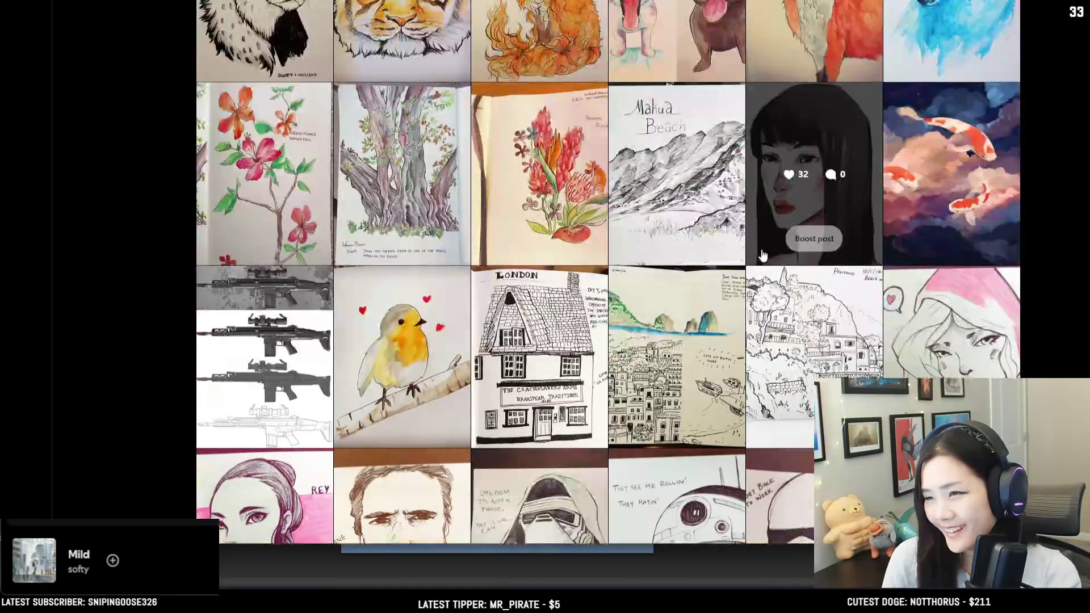
pyautogui.scroll(10, 762, 256)
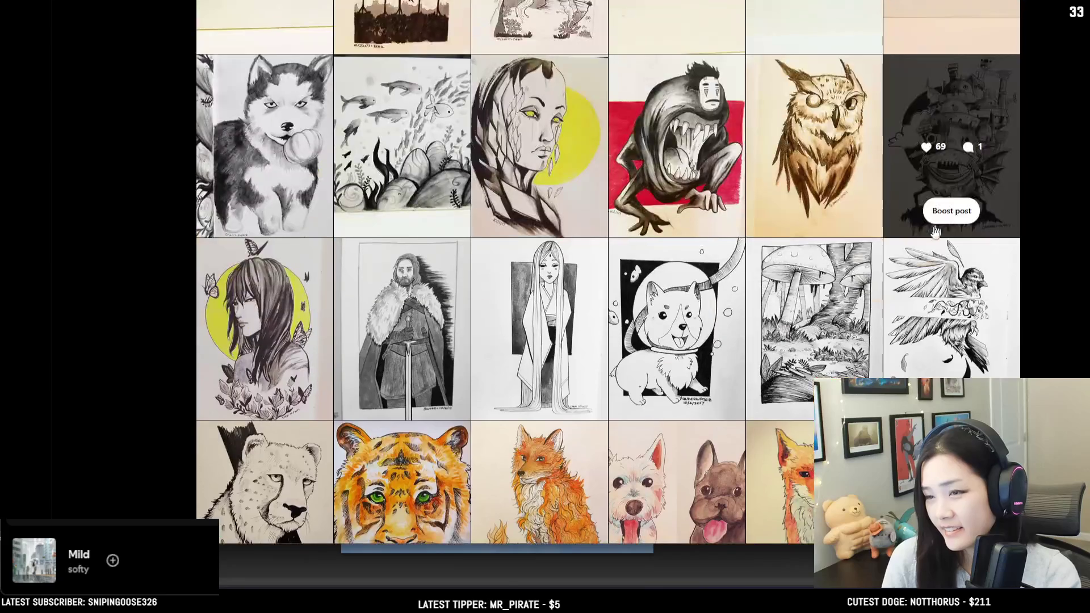
pyautogui.scroll(-12, 851, 352)
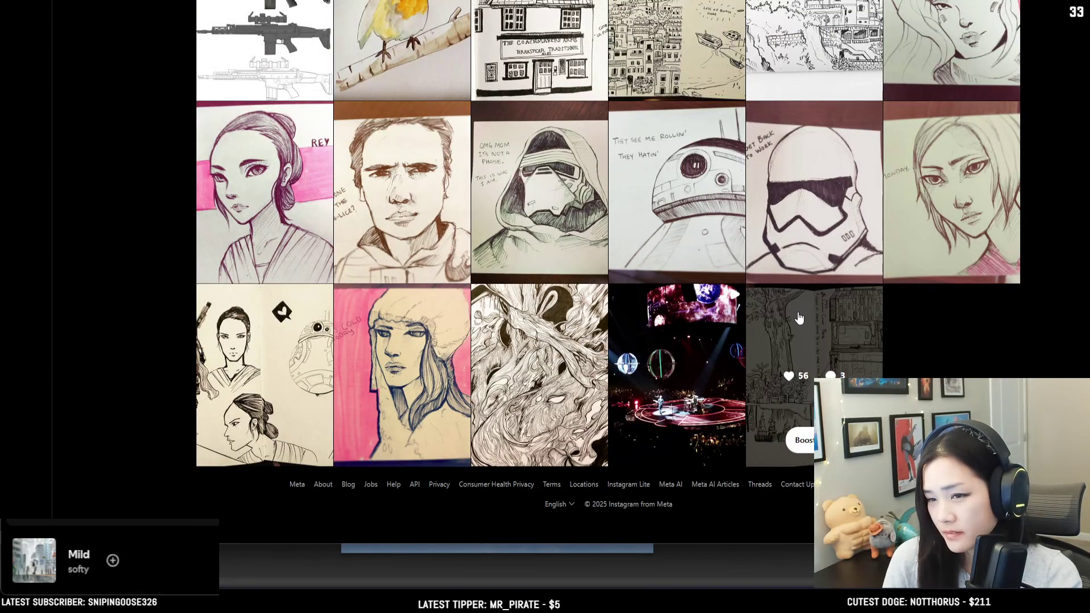
pyautogui.scroll(6, 965, 296)
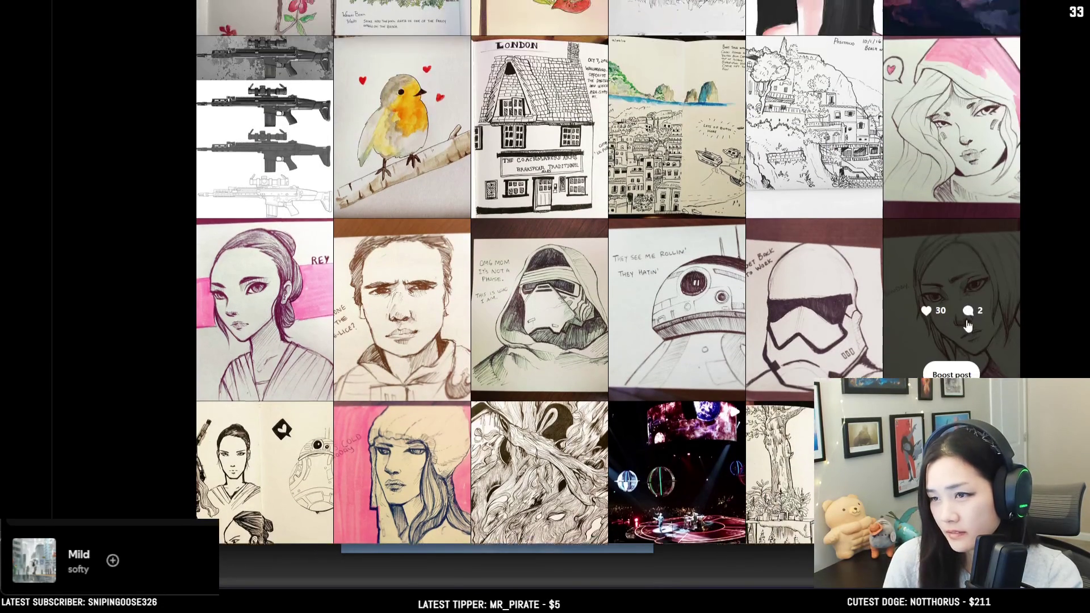
pyautogui.scroll(-5, 1033, 279)
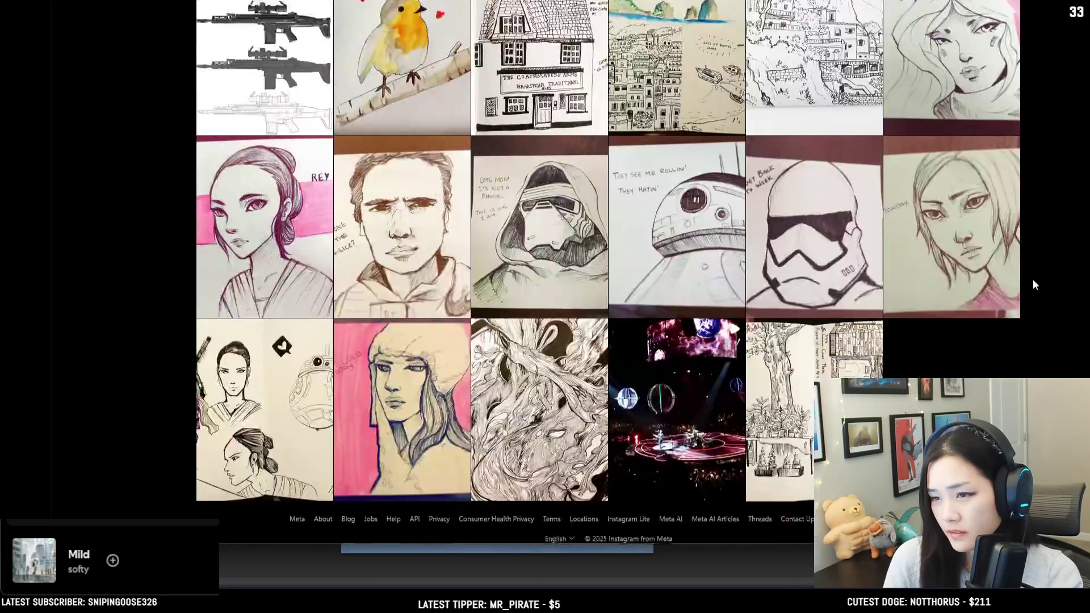
pyautogui.scroll(12, 1033, 279)
pyautogui.scroll(6, 1031, 278)
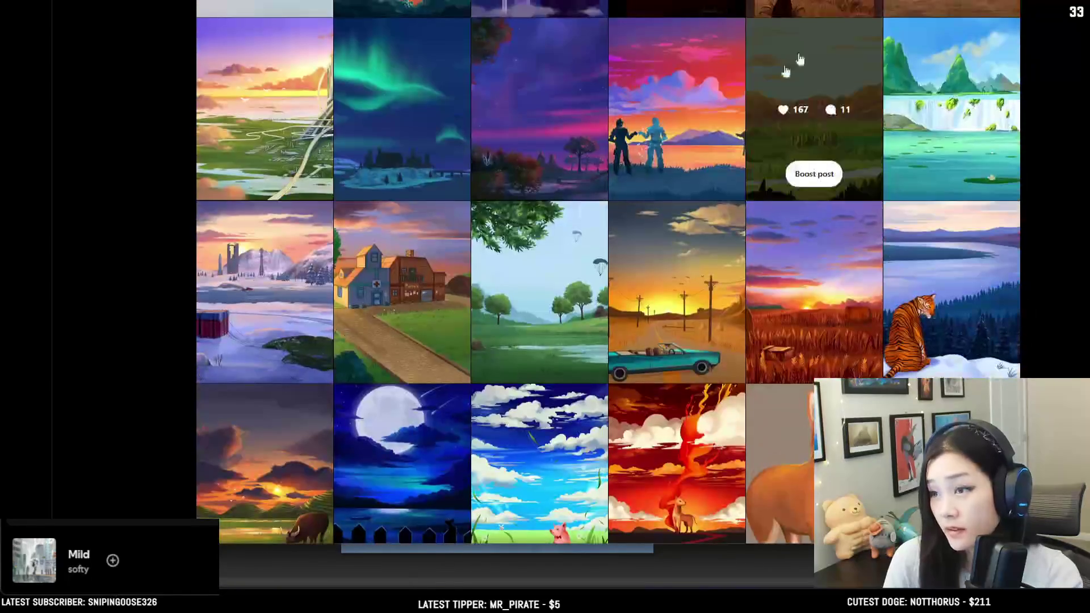
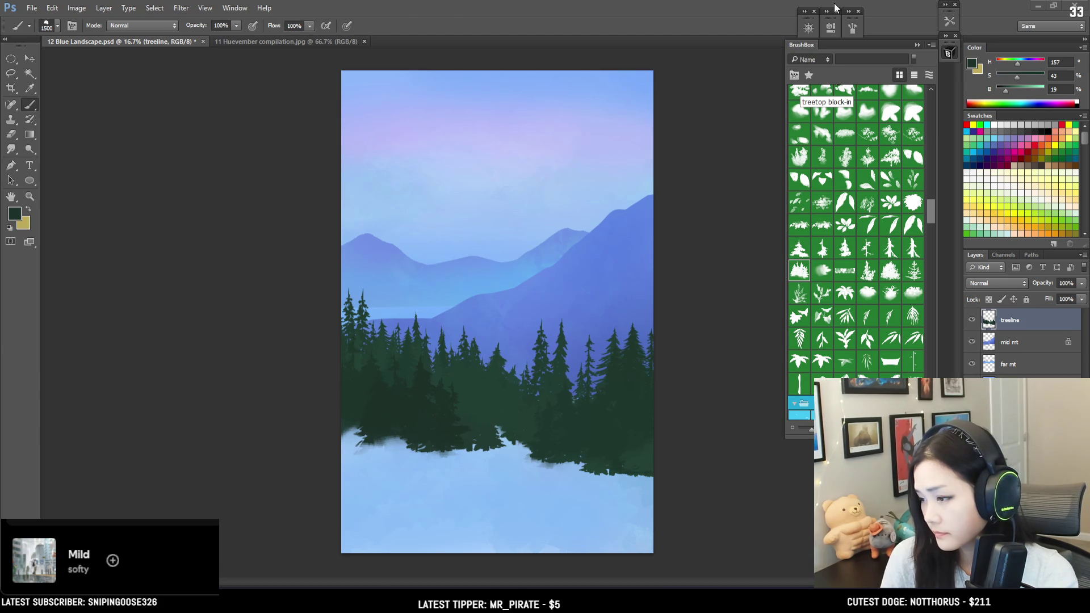
# Stamp more dark pine trees into the lower right of the treeline, undoing the last two stamps.
pyautogui.press(']')
pyautogui.press(']')
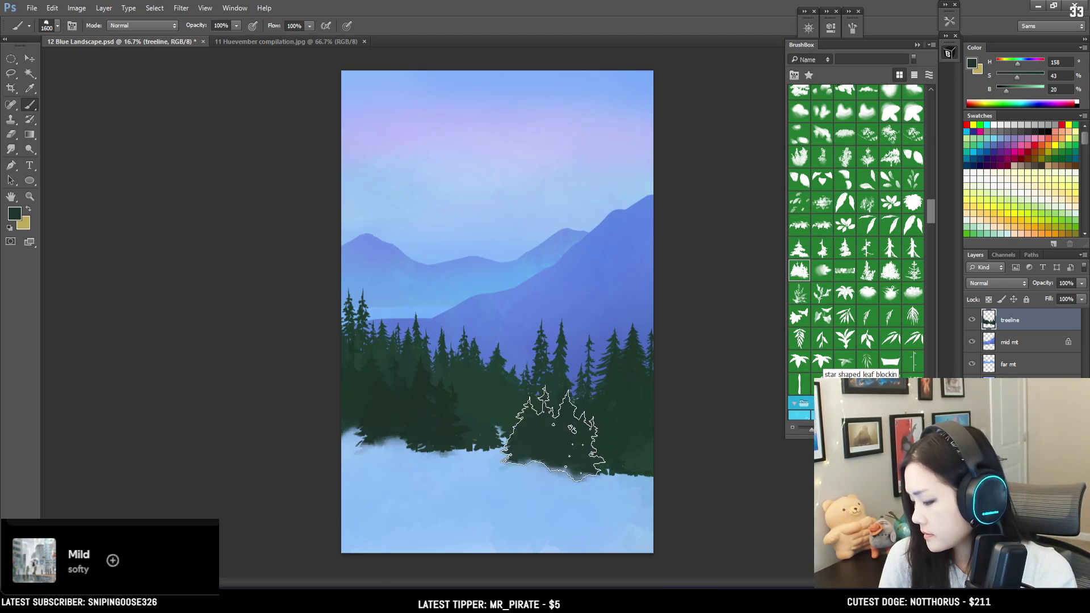
pyautogui.click(514, 429)
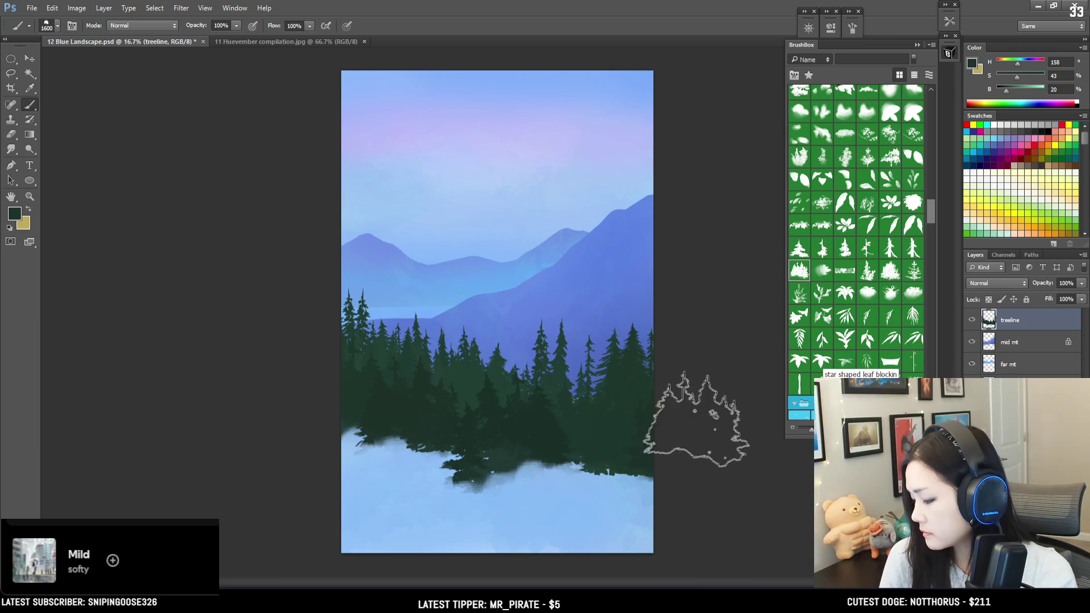
pyautogui.keyDown('alt'); pyautogui.click(536, 420); pyautogui.keyUp('alt')
pyautogui.press('[')
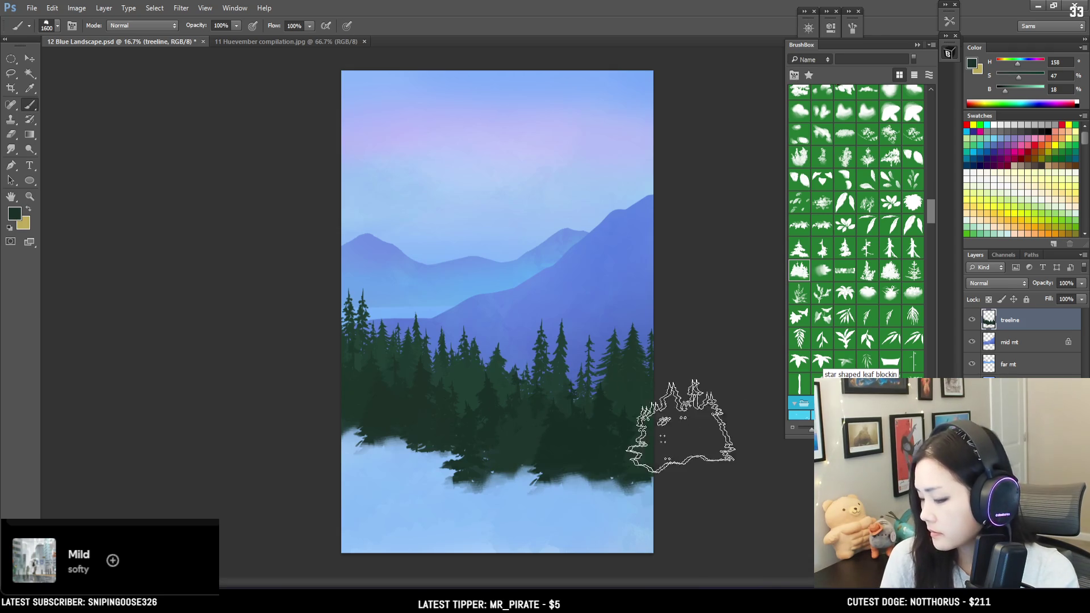
pyautogui.press('[')
pyautogui.hotkey('ctrl', 'alt', 'z')
pyautogui.hotkey('ctrl', 'alt', 'z')
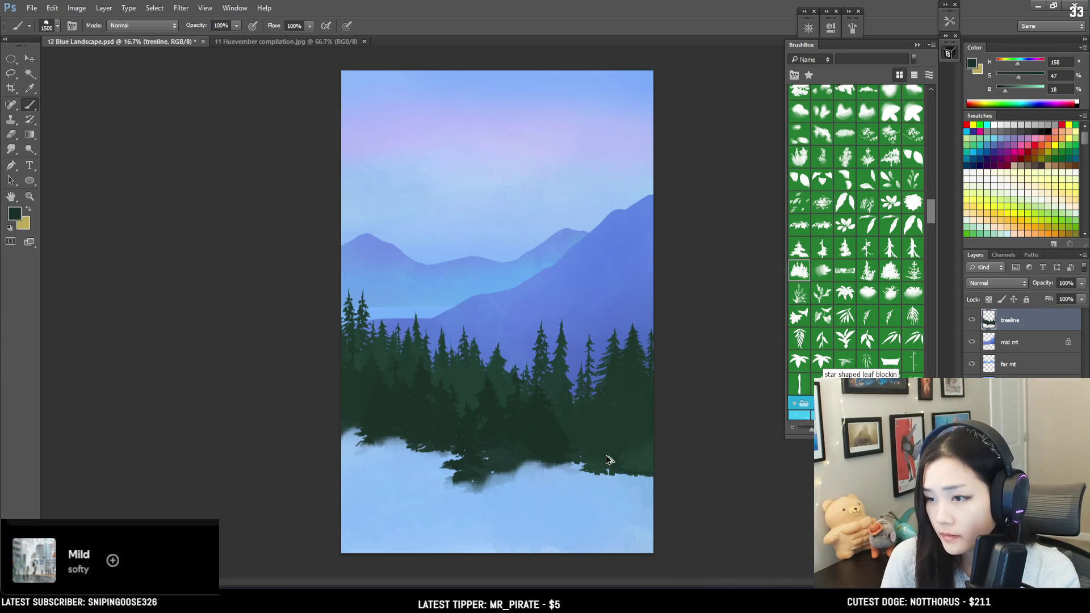
# Resample the tree greens, then switch to a smaller eraser.
pyautogui.keyDown('alt'); pyautogui.click(469, 431); pyautogui.keyUp('alt')
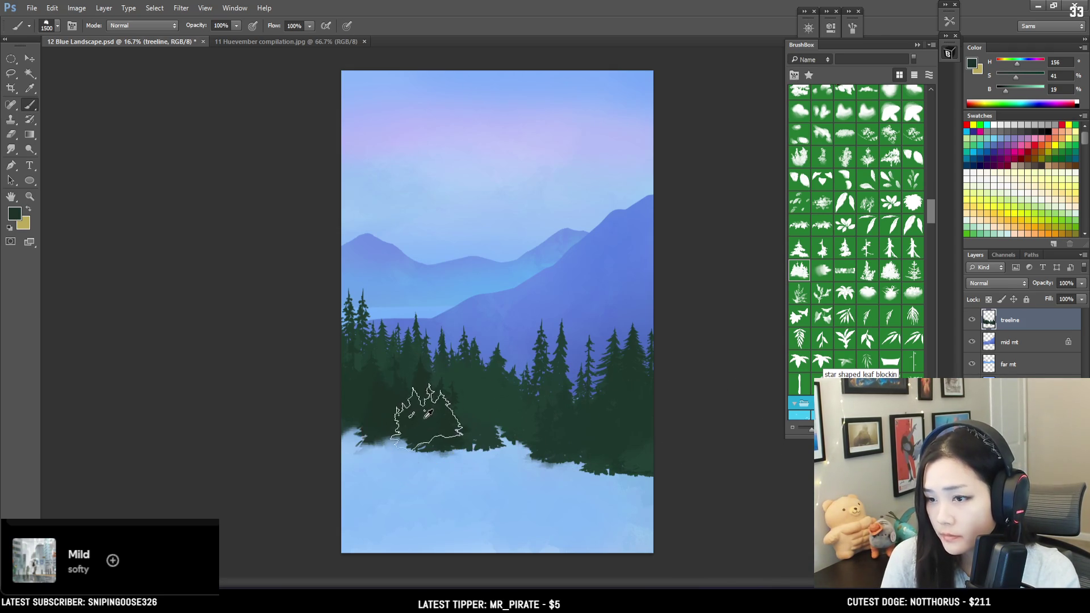
pyautogui.press(']')
pyautogui.press(']')
pyautogui.keyDown('alt'); pyautogui.click(391, 414); pyautogui.keyUp('alt')
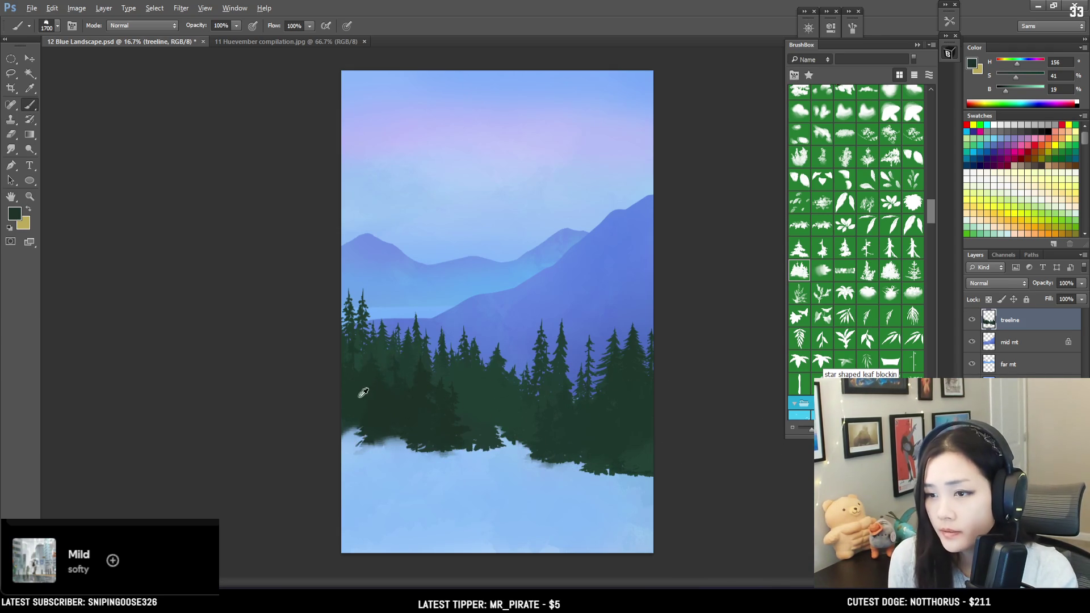
pyautogui.press('e')
pyautogui.press('[')
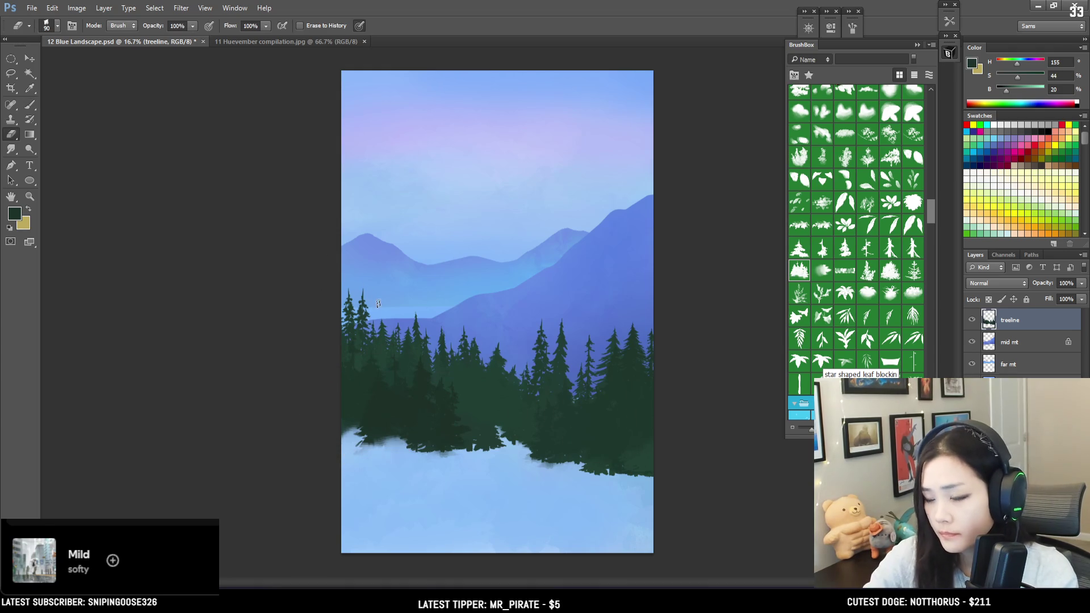
pyautogui.press('[')
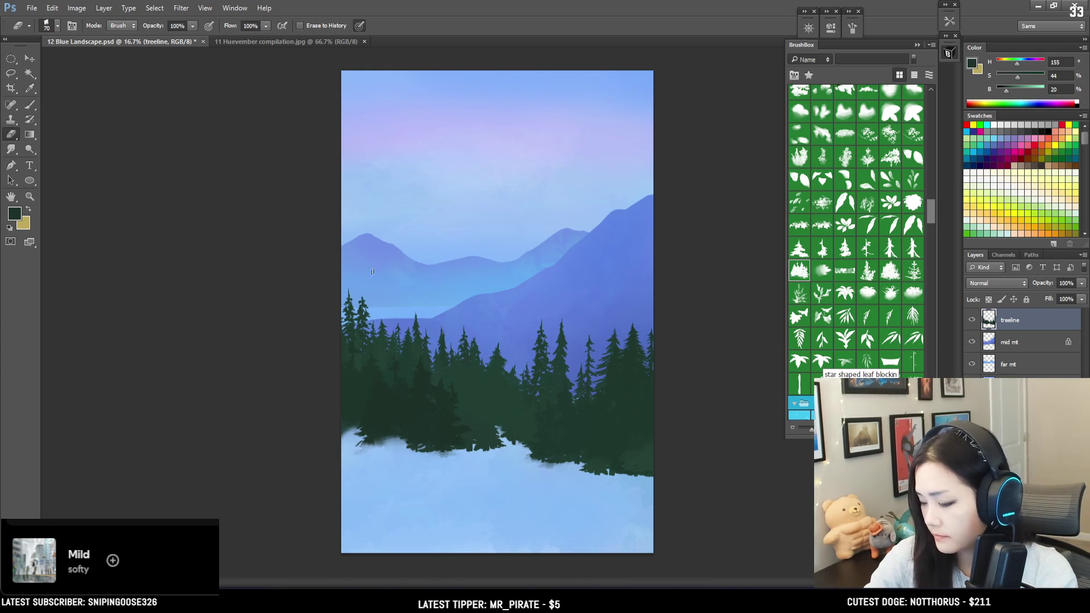
# Return to a slightly smaller brush and pick a tall pine tree brush from BrushBox.
pyautogui.press('b')
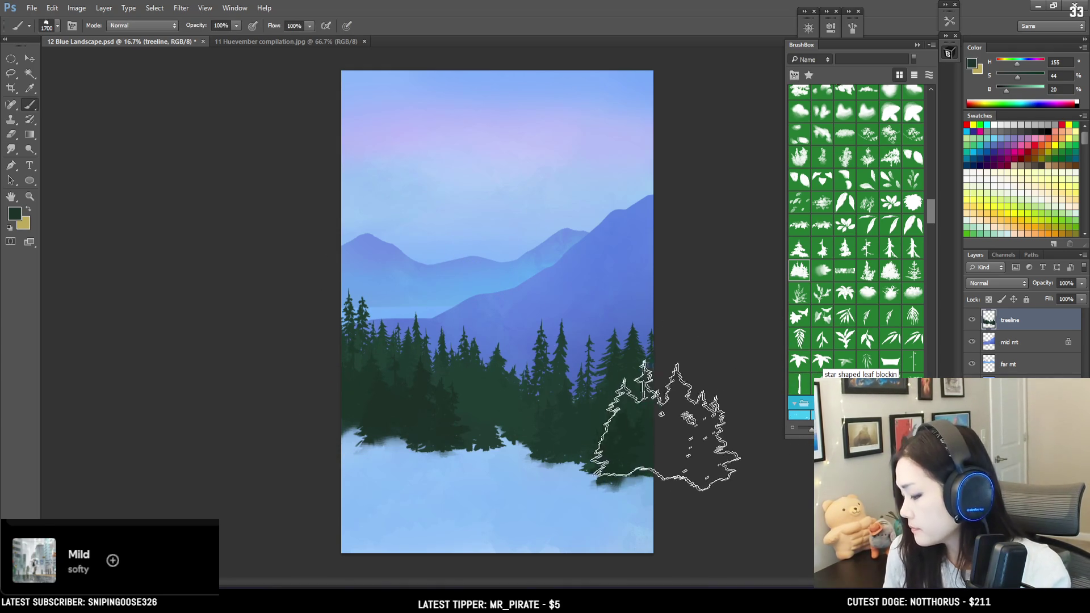
pyautogui.press('[')
pyautogui.moveTo(931, 212); pyautogui.dragTo(929, 299)
pyautogui.click(846, 257)
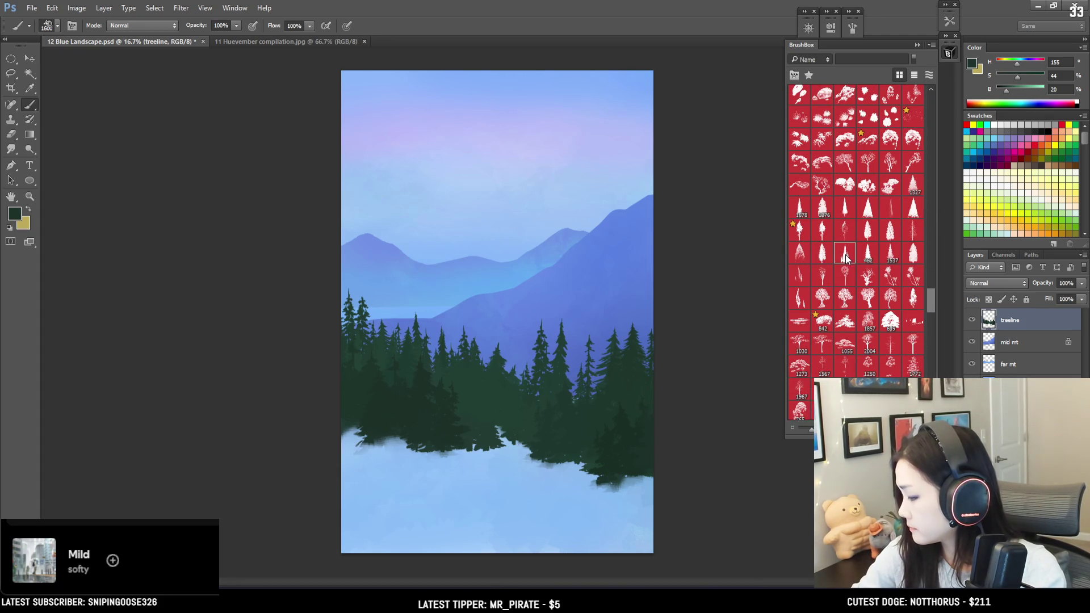
# Stamp dark pine silhouettes at the lower right with a darker sampled green, redoing one bad stamp.
pyautogui.click(616, 449)
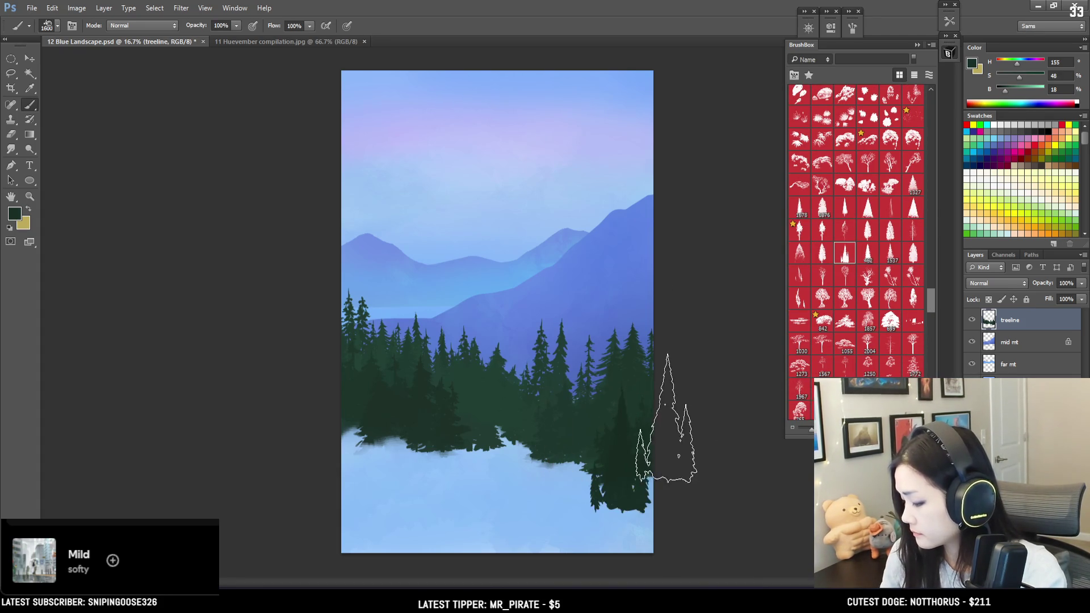
pyautogui.hotkey('ctrl', 'z')
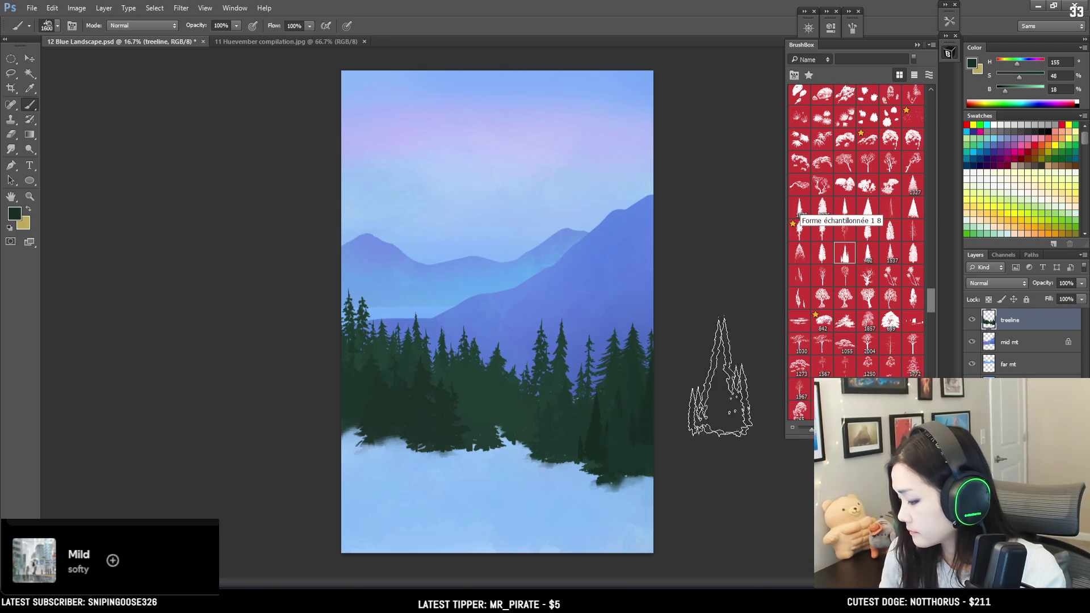
pyautogui.keyDown('alt'); pyautogui.click(596, 420); pyautogui.keyUp('alt')
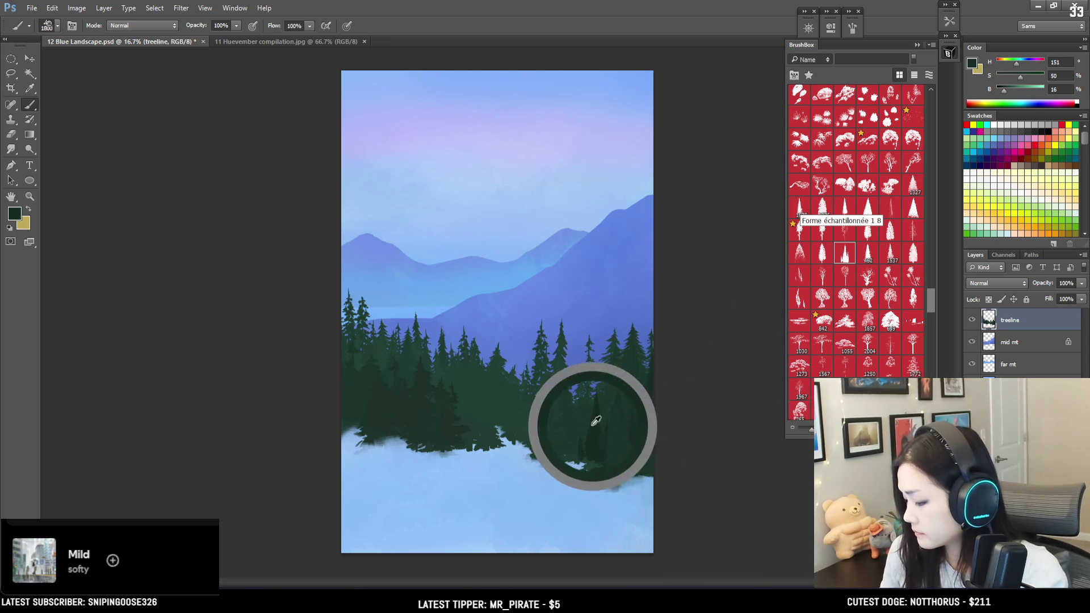
pyautogui.click(613, 454)
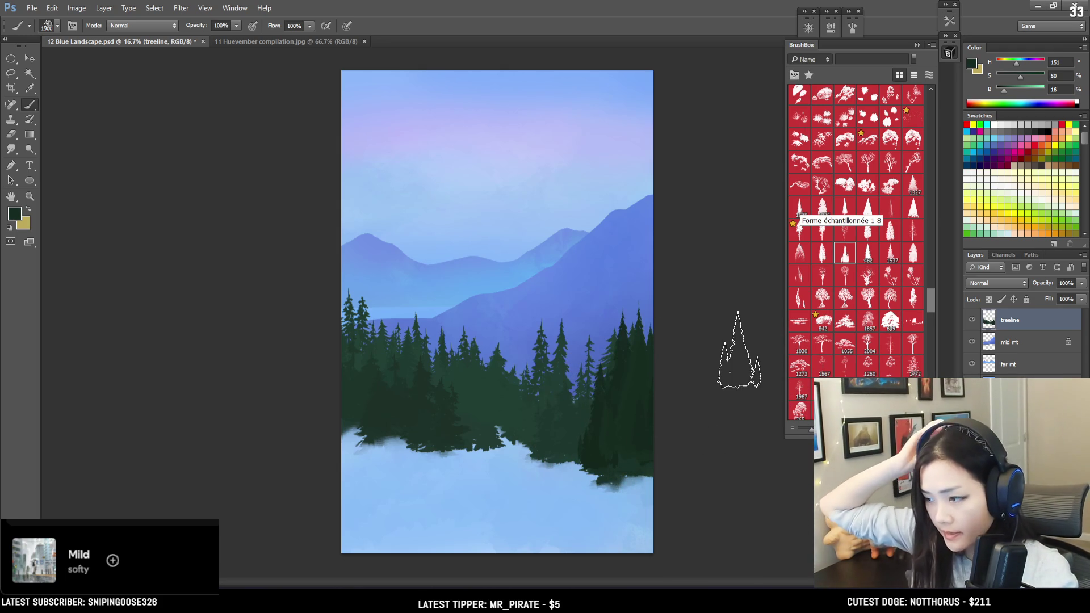
pyautogui.press(']')
pyautogui.press(']')
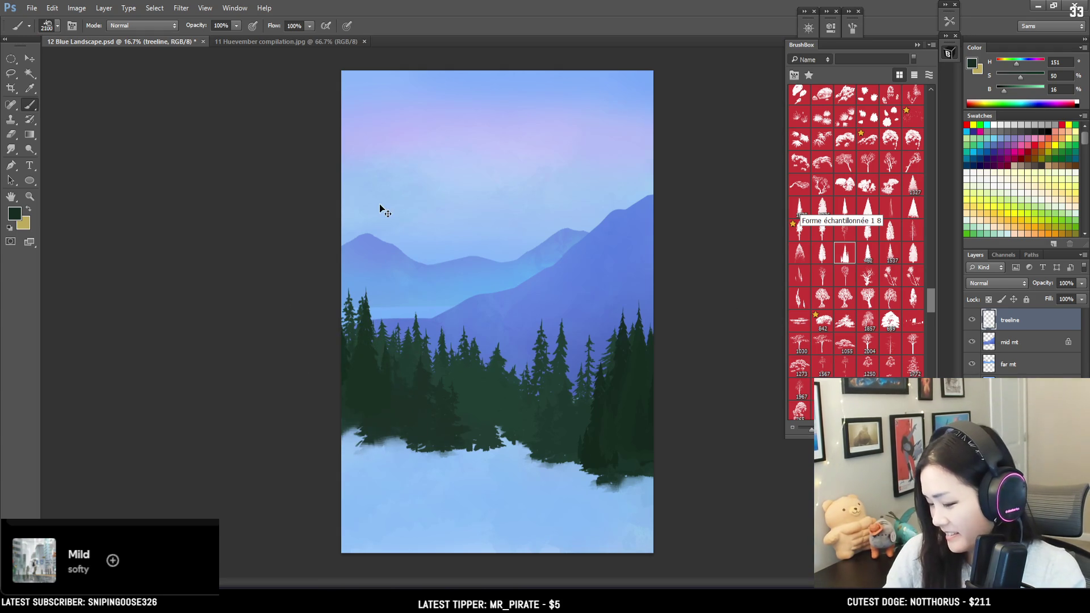
pyautogui.press(']')
pyautogui.press(']')
# Stamp tall pines on the left and a smaller pine at the lower middle using sampled greens.
pyautogui.keyDown('alt'); pyautogui.click(363, 365); pyautogui.keyUp('alt')
pyautogui.press('[')
pyautogui.press('[')
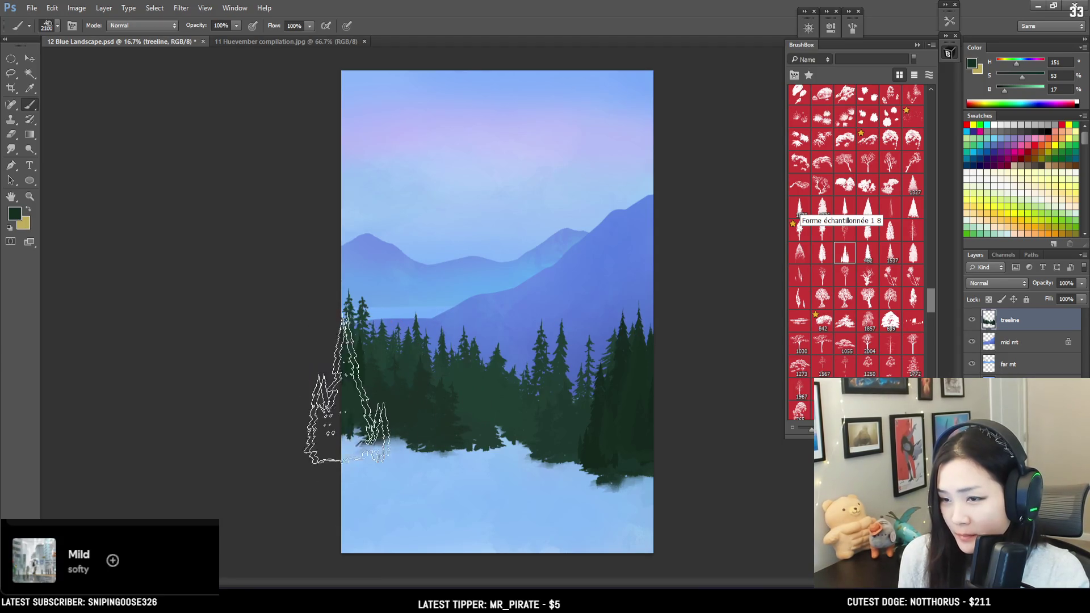
pyautogui.click(352, 392)
pyautogui.press('[')
pyautogui.press('[')
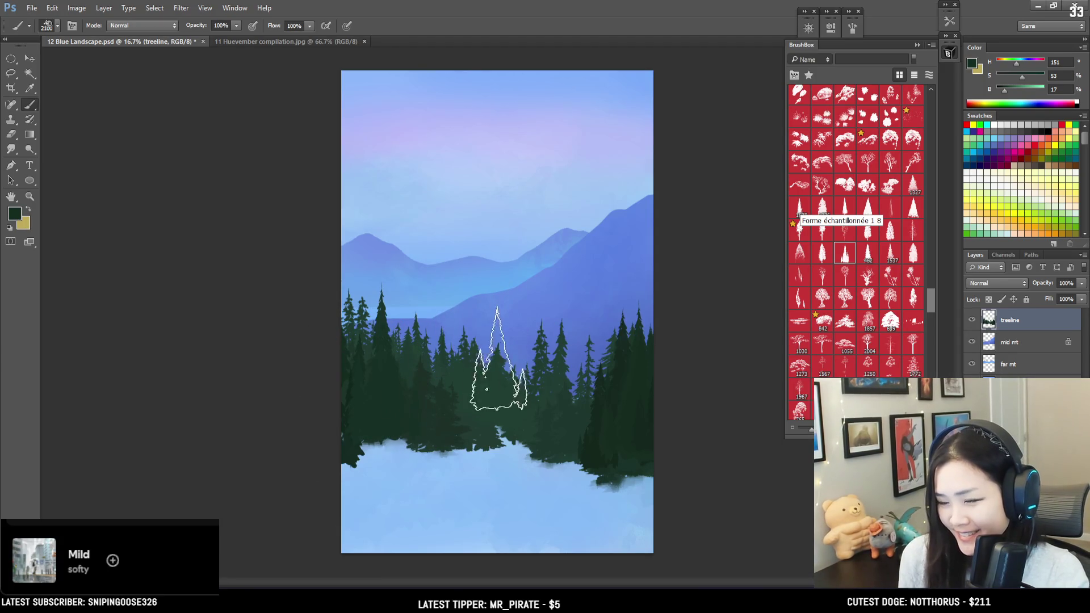
pyautogui.keyDown('alt'); pyautogui.click(454, 409); pyautogui.keyUp('alt')
pyautogui.press('[')
pyautogui.press('[')
pyautogui.click(455, 431)
pyautogui.keyDown('alt'); pyautogui.click(492, 402); pyautogui.keyUp('alt')
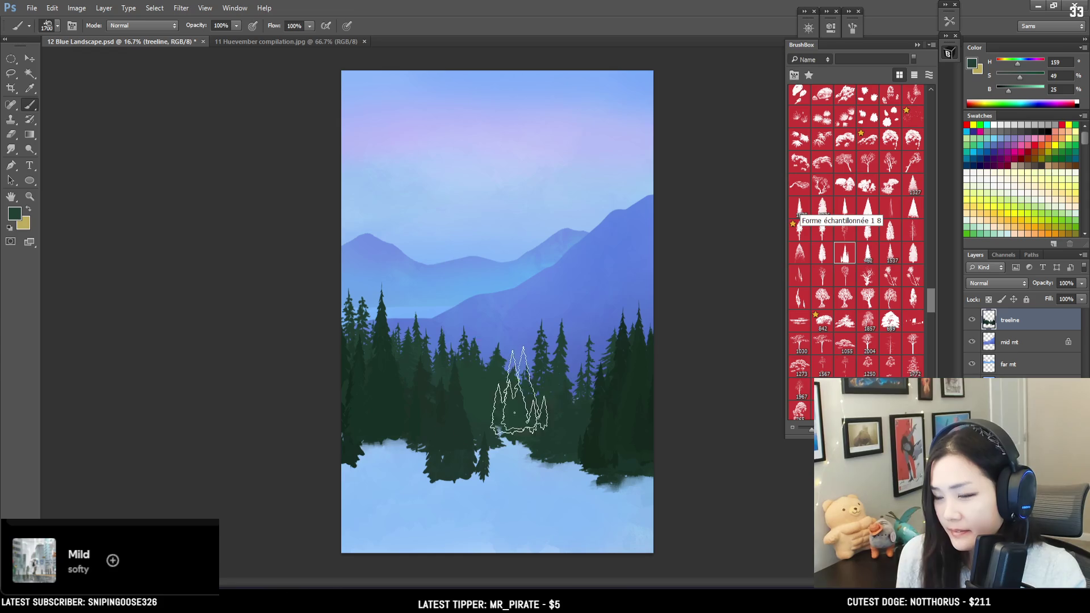
pyautogui.click(1016, 345)
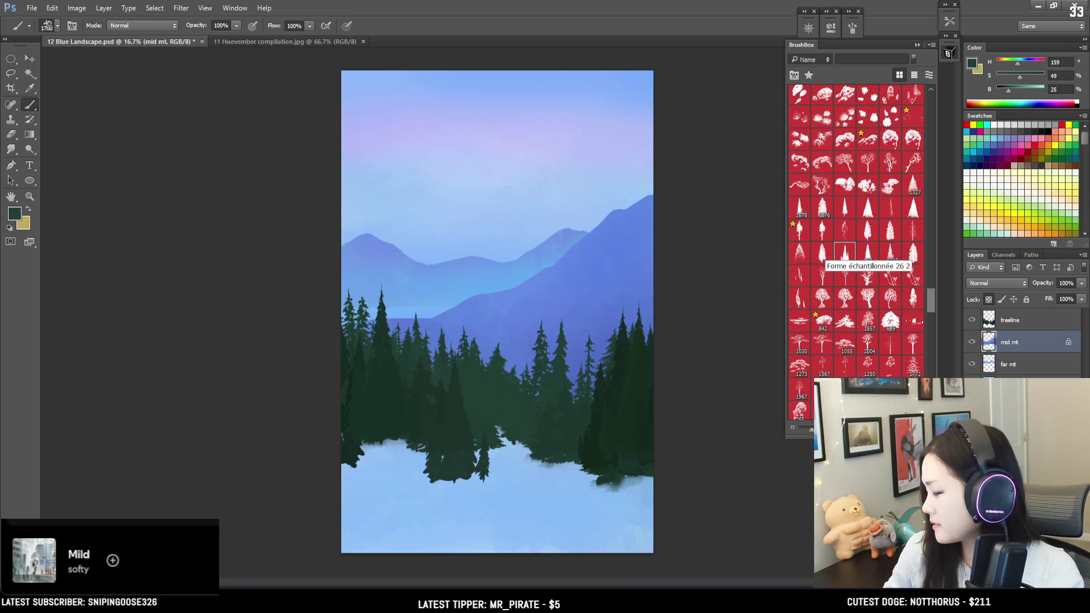
# Add a new layer above mid mt and choose a basic solid brush in BrushBox.
pyautogui.hotkey('ctrl', 'shift', 'alt', 'n')
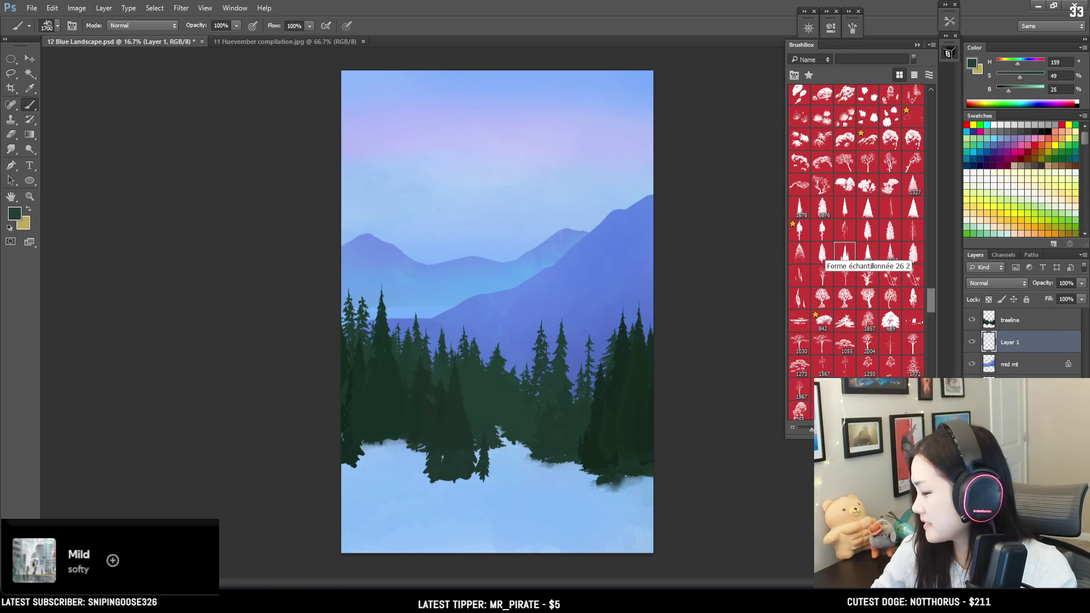
pyautogui.moveTo(929, 299)
pyautogui.mouseDown()
pyautogui.moveTo(934, 119)
pyautogui.moveTo(932, 149)
pyautogui.mouseUp()
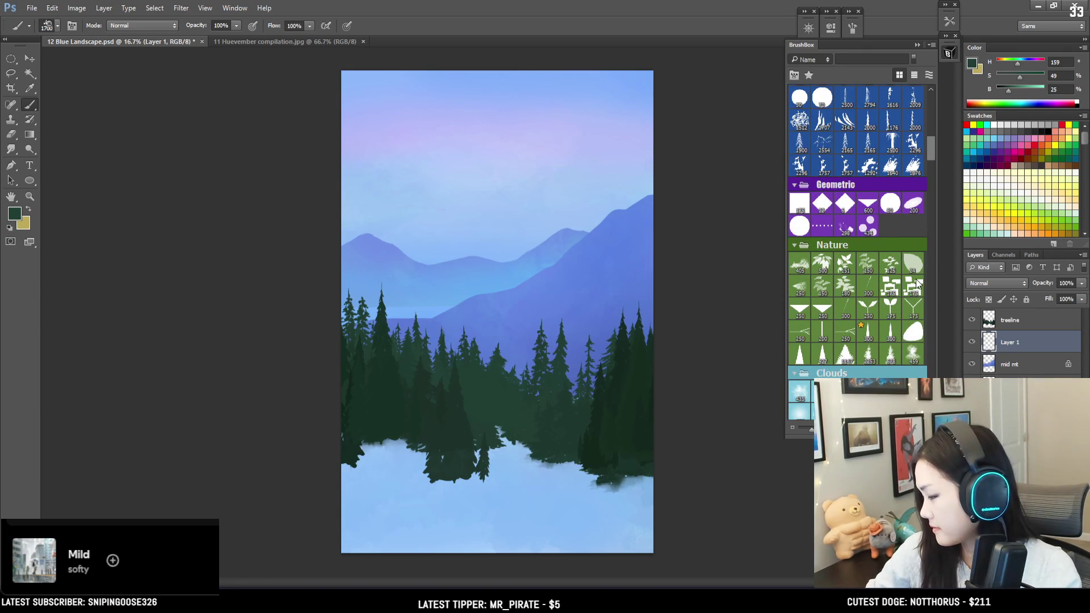
pyautogui.moveTo(929, 147); pyautogui.dragTo(930, 124)
pyautogui.click(845, 292)
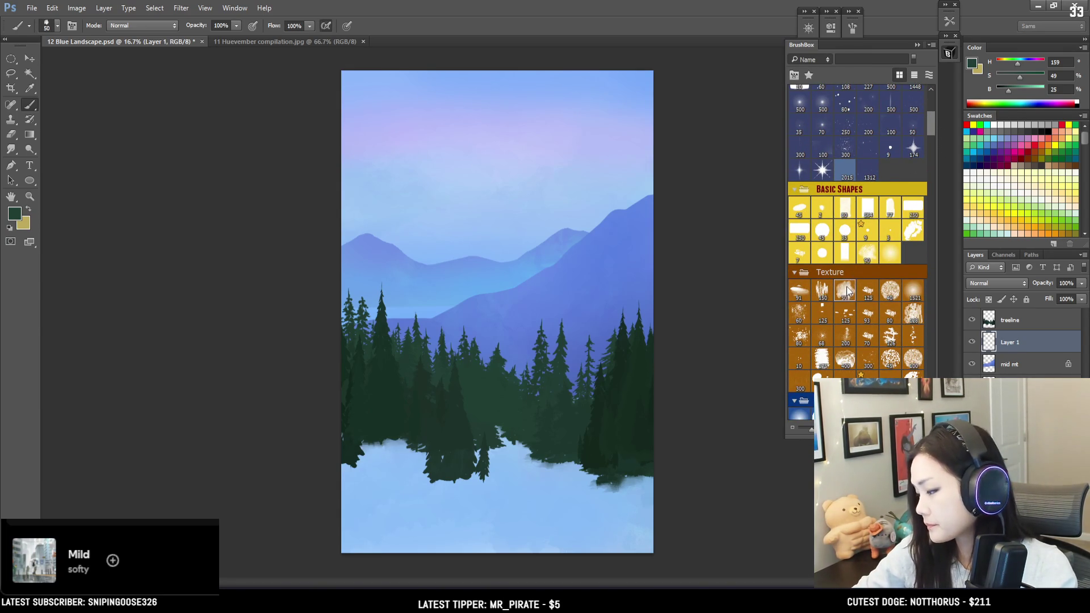
pyautogui.click(868, 255)
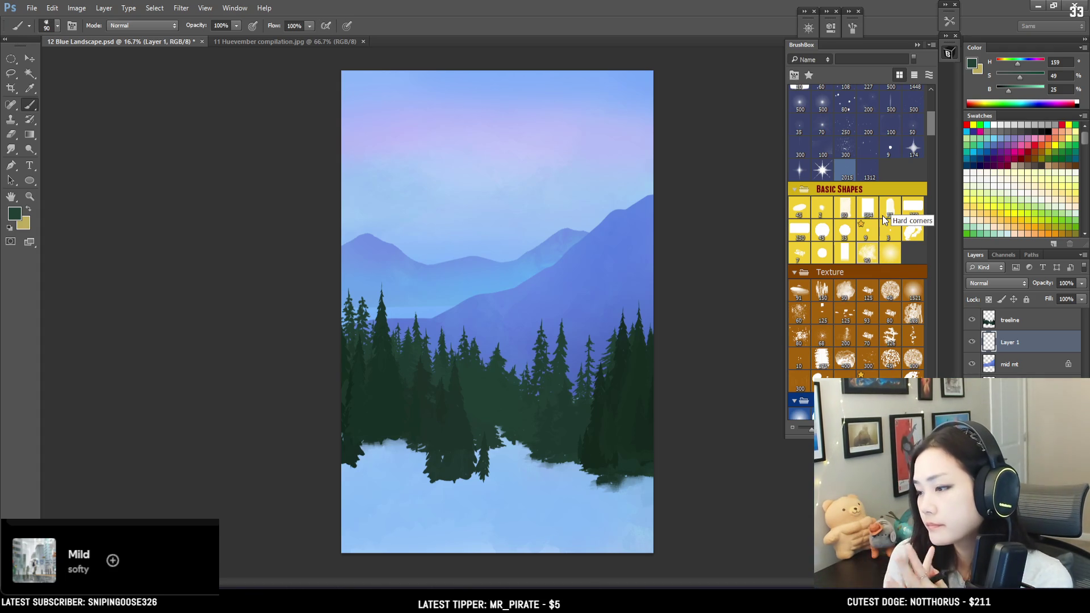
# Paint a dark green ground band beneath the trees and merge it with the treeline layer.
pyautogui.press(']')
pyautogui.press(']')
pyautogui.press(']')
pyautogui.press(']')
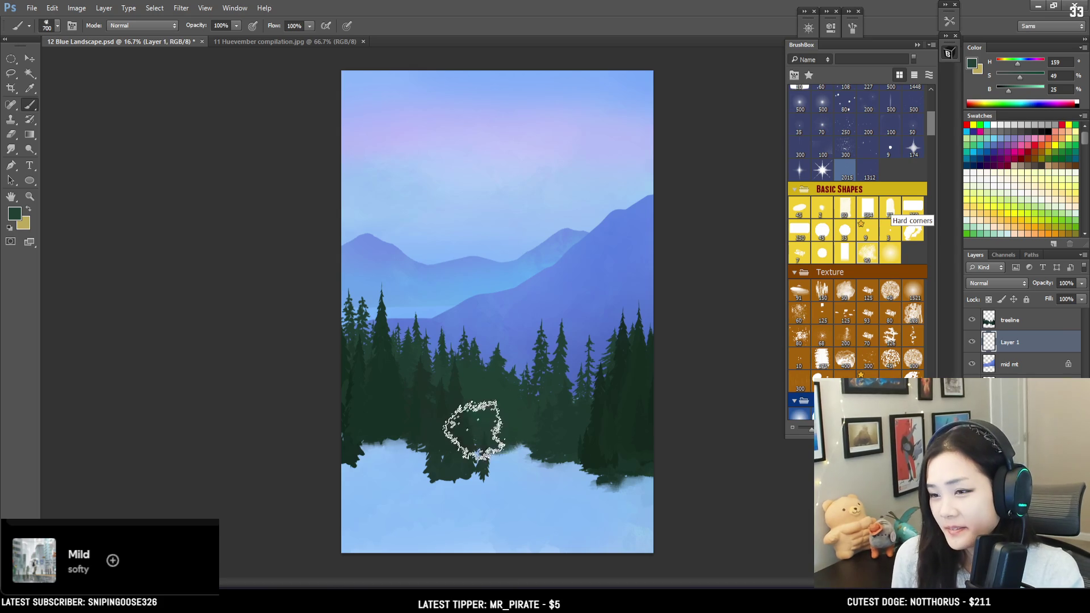
pyautogui.press('[')
pyautogui.moveTo(608, 445); pyautogui.dragTo(114, 463)
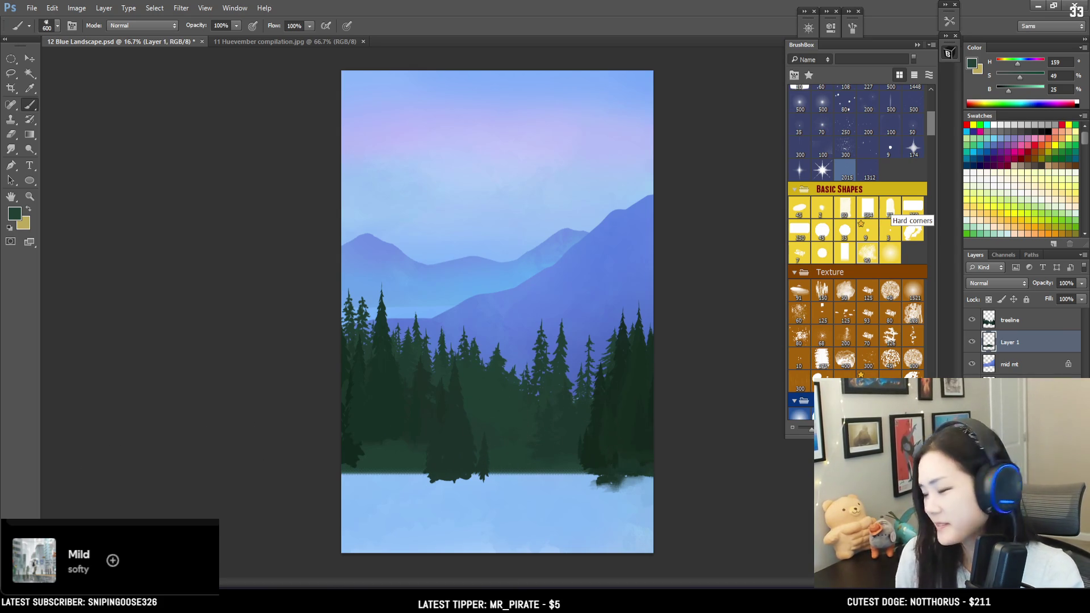
pyautogui.click(1045, 325)
pyautogui.hotkey('ctrl', 'e')
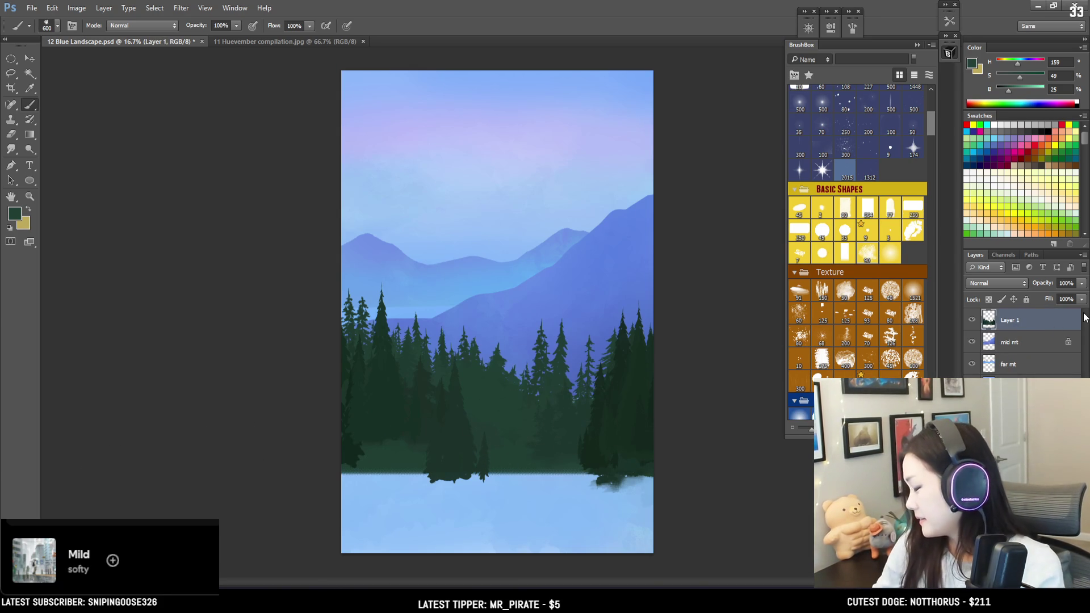
# Name the merged layer 'treeline' and slightly rescale it with Free Transform.
pyautogui.doubleClick(1019, 321)
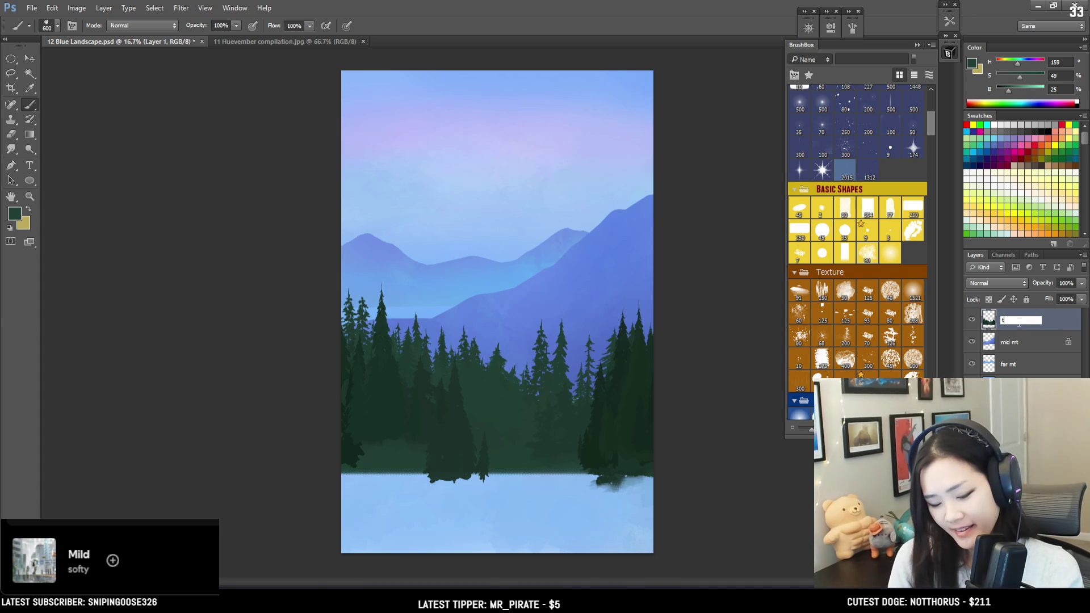
pyautogui.write('reeline')
pyautogui.press('Return')
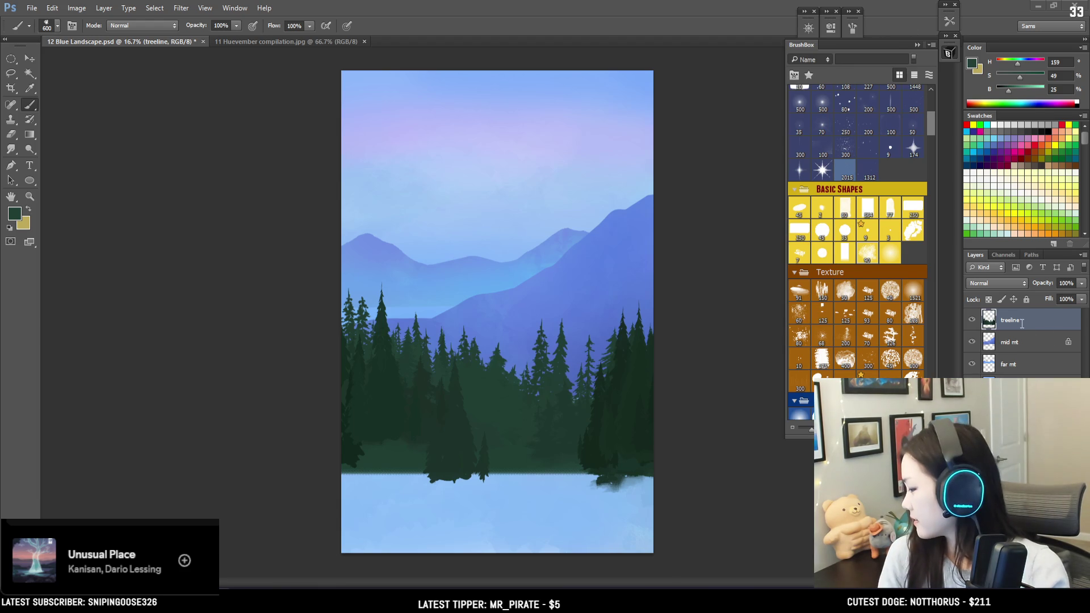
pyautogui.hotkey('ctrl', 't')
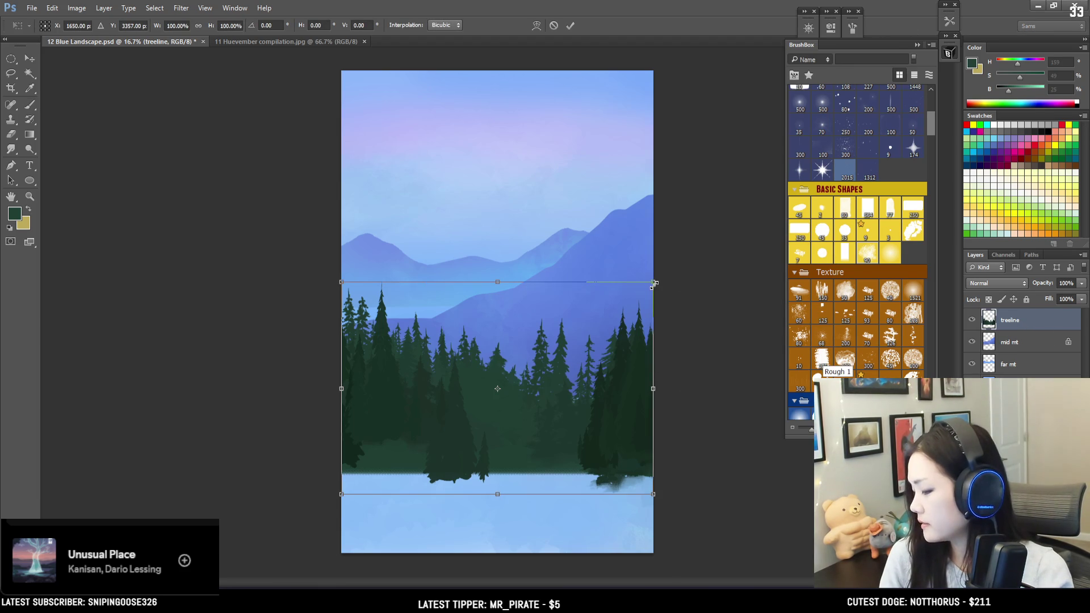
pyautogui.moveTo(645, 296)
pyautogui.mouseDown()
pyautogui.moveTo(656, 279)
pyautogui.moveTo(651, 286)
pyautogui.mouseUp()
pyautogui.press('Return')
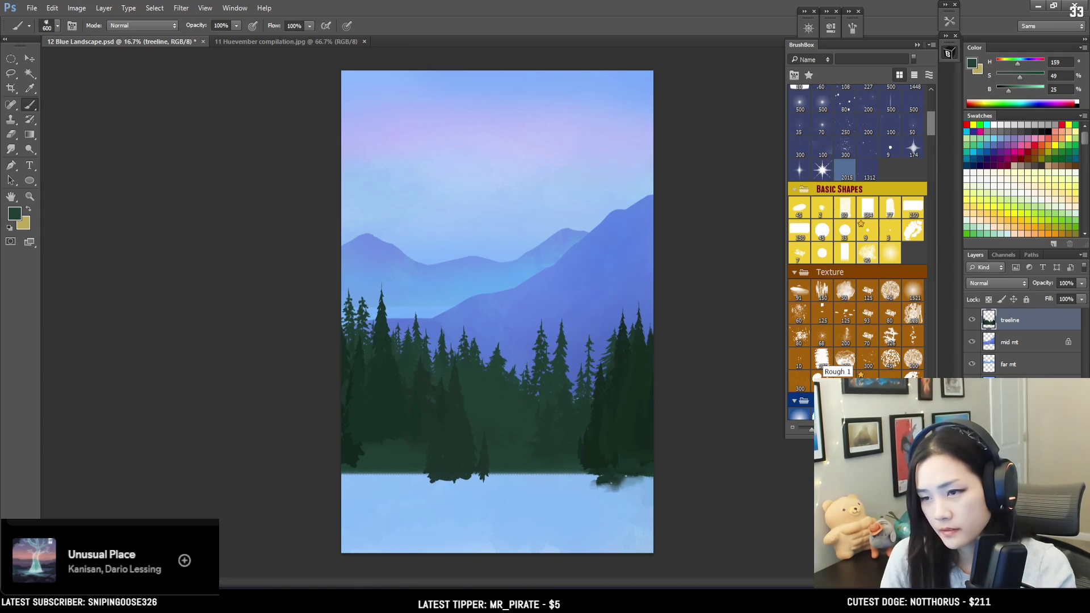
# Add a new layer above the treeline named 'ground'.
pyautogui.hotkey('ctrl', 'shift', 'alt', 'n')
pyautogui.doubleClick(1012, 320)
pyautogui.write('gro')
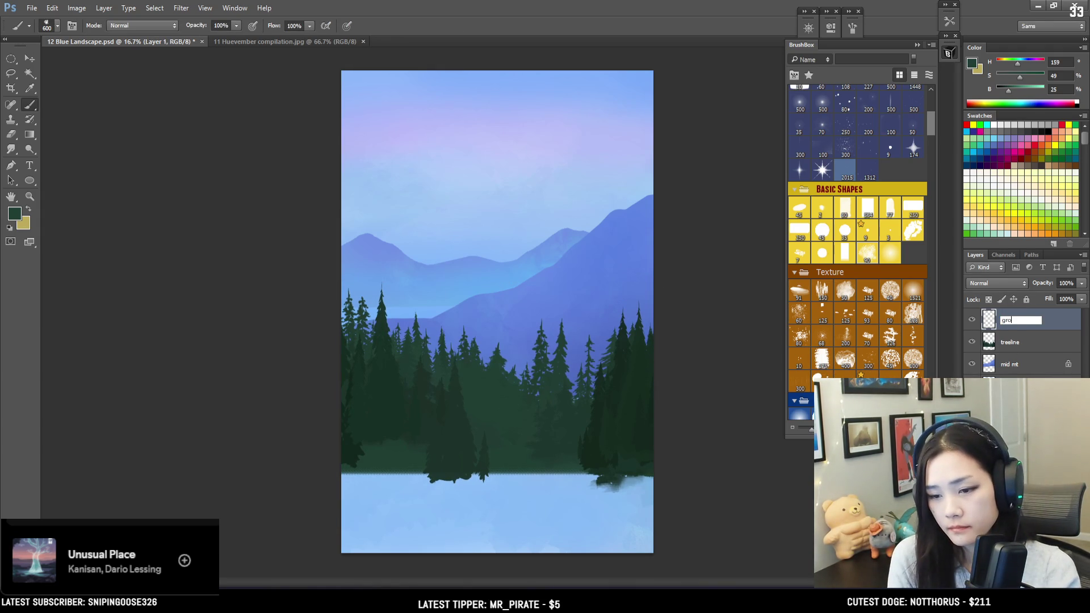
pyautogui.write('und')
pyautogui.press('Return')
pyautogui.press(']')
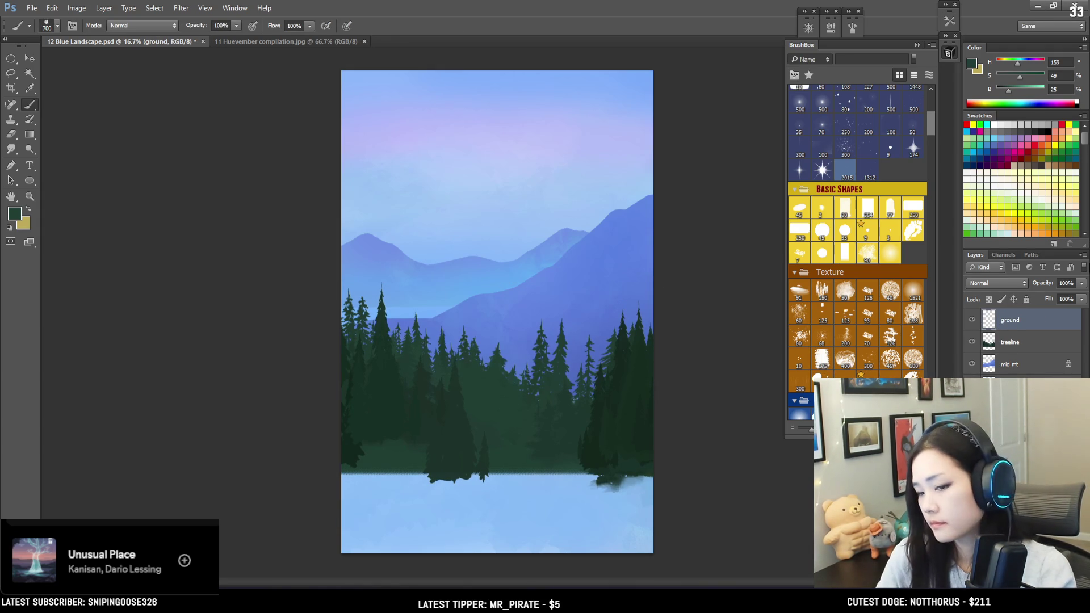
# Pick an EyvindEarle brush and sample the light blue of the distant mountains.
pyautogui.keyDown('alt'); pyautogui.click(454, 451); pyautogui.keyUp('alt')
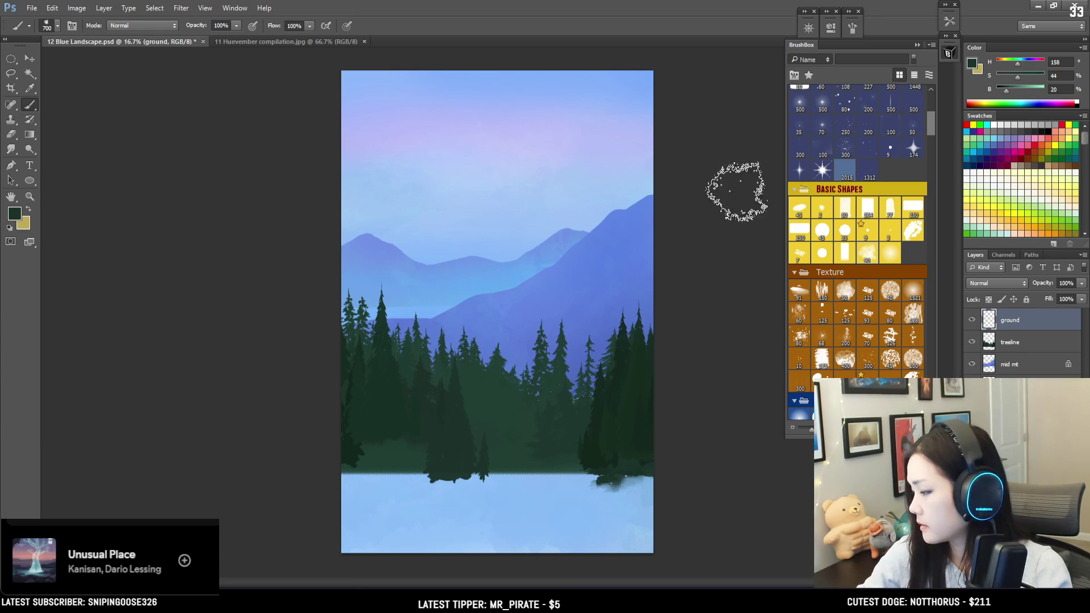
pyautogui.moveTo(928, 134); pyautogui.dragTo(929, 147)
pyautogui.click(867, 232)
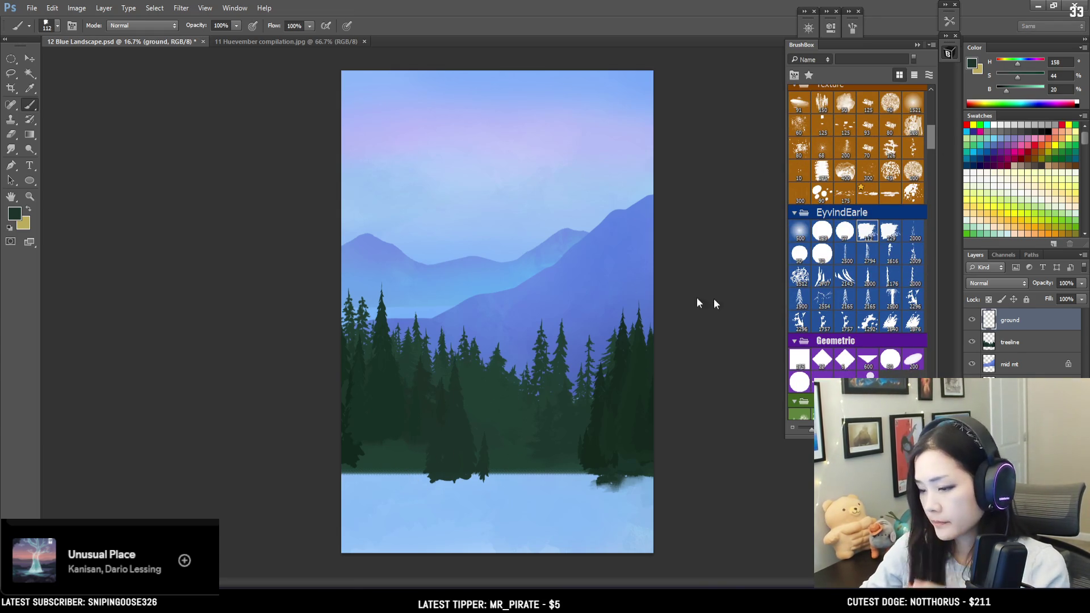
pyautogui.keyDown('alt'); pyautogui.click(482, 309); pyautogui.keyUp('alt')
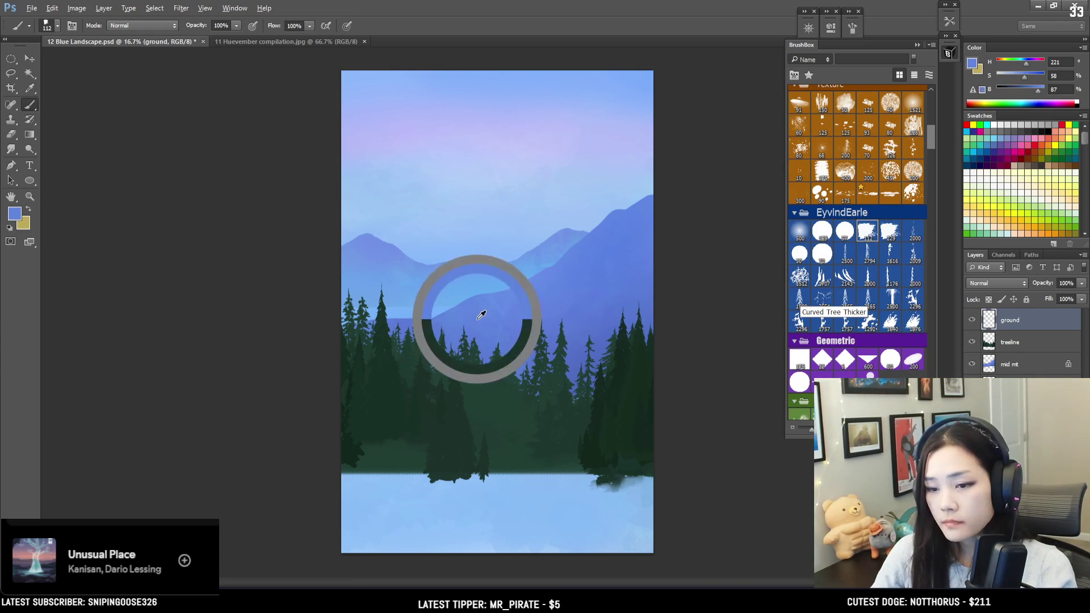
pyautogui.click(1028, 369)
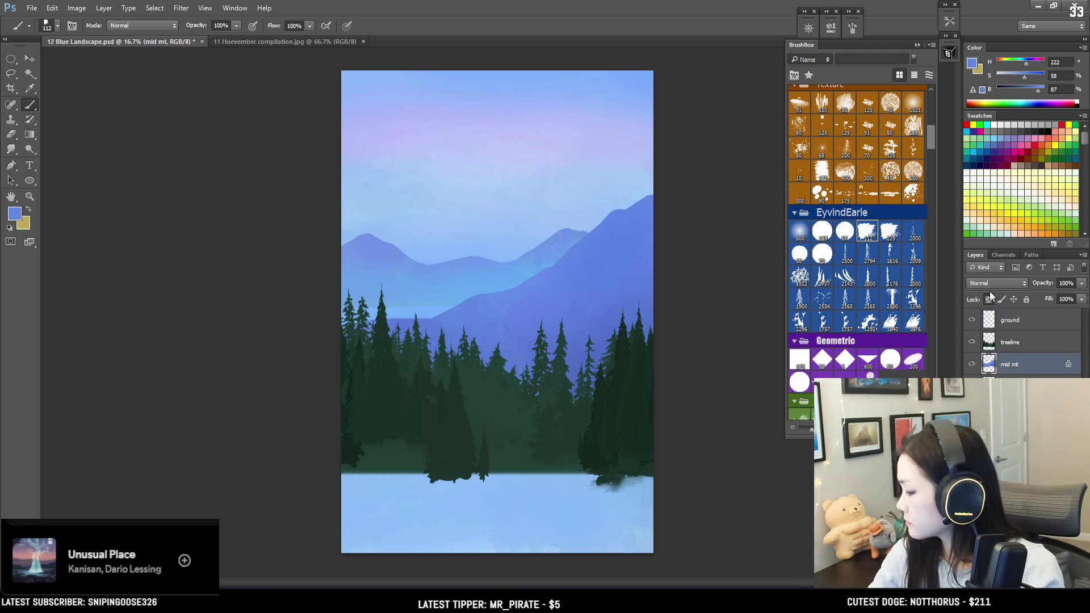
pyautogui.press('e')
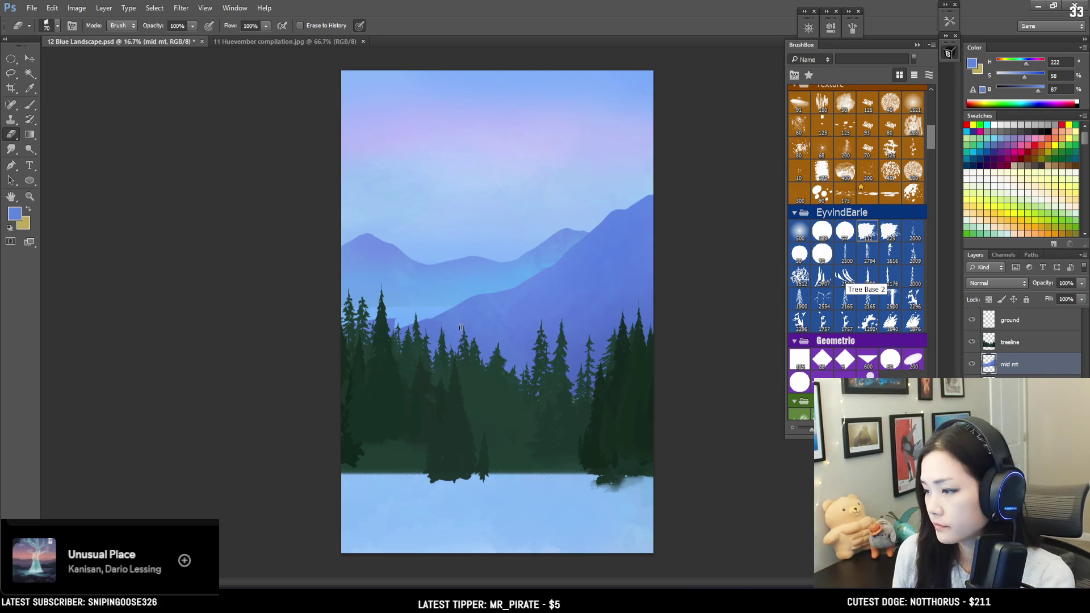
pyautogui.hotkey('ctrl', '+')
pyautogui.moveTo(485, 390)
pyautogui.mouseDown()
pyautogui.moveTo(438, 312)
pyautogui.moveTo(452, 370)
pyautogui.moveTo(429, 370)
pyautogui.mouseUp()
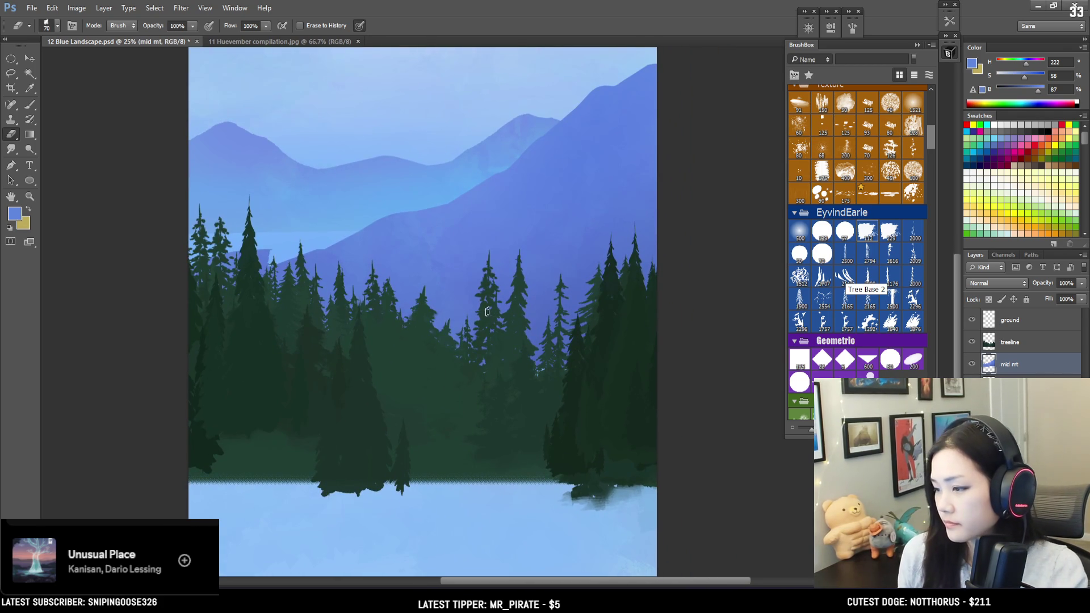
pyautogui.press(']')
pyautogui.press(']')
pyautogui.press(']')
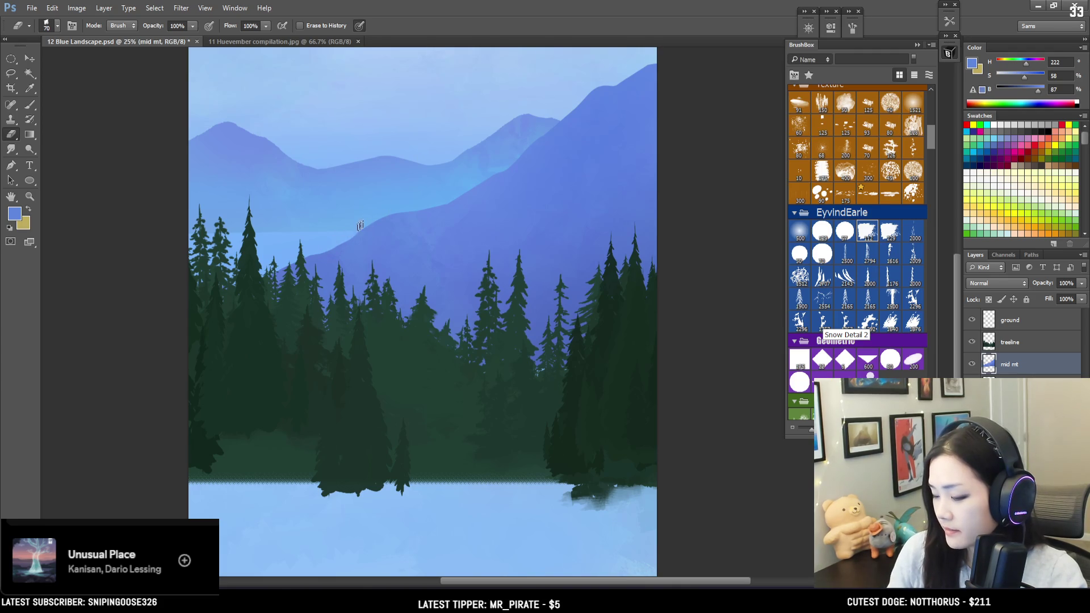
pyautogui.press('[')
pyautogui.scroll(-2, 520, 128)
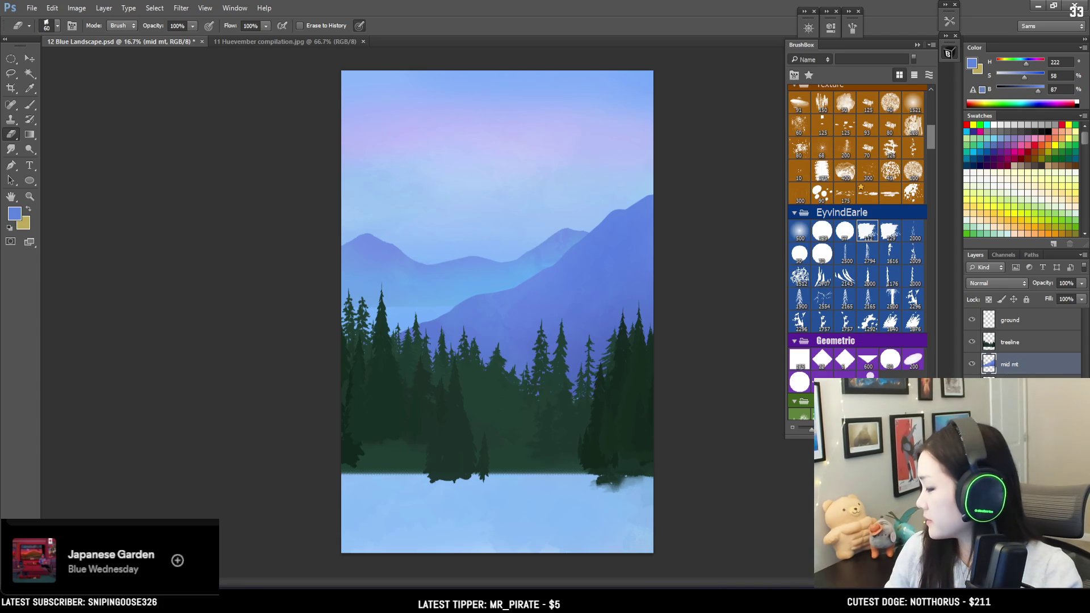
pyautogui.hotkey('alt', ']')
pyautogui.click(1004, 321)
pyautogui.press('b')
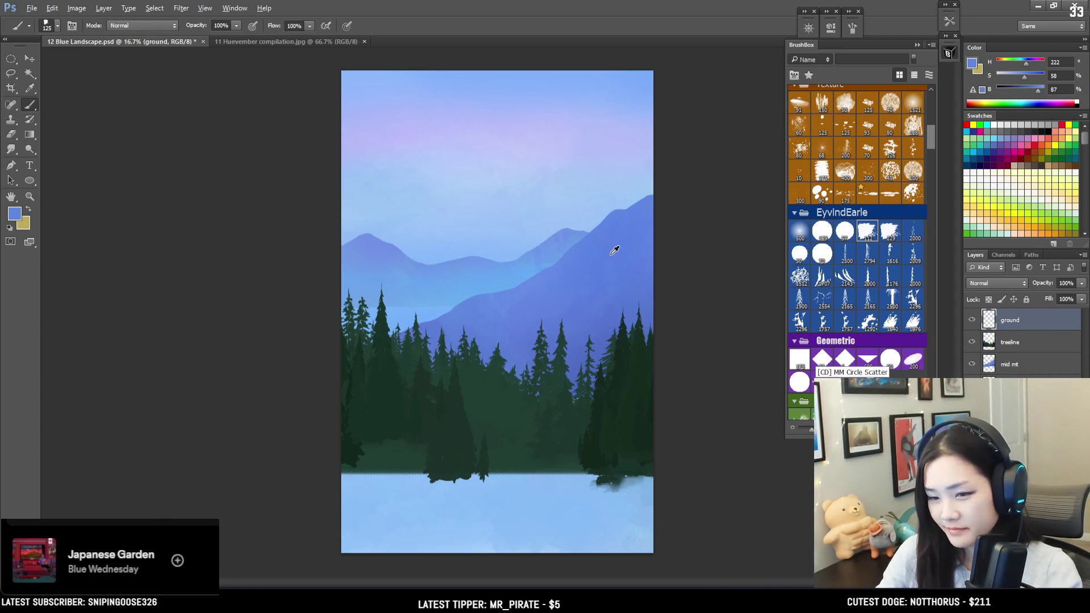
# Lasso the ground area below the treeline and fill it with a large darker blue brush.
pyautogui.click(1025, 87)
pyautogui.press(']')
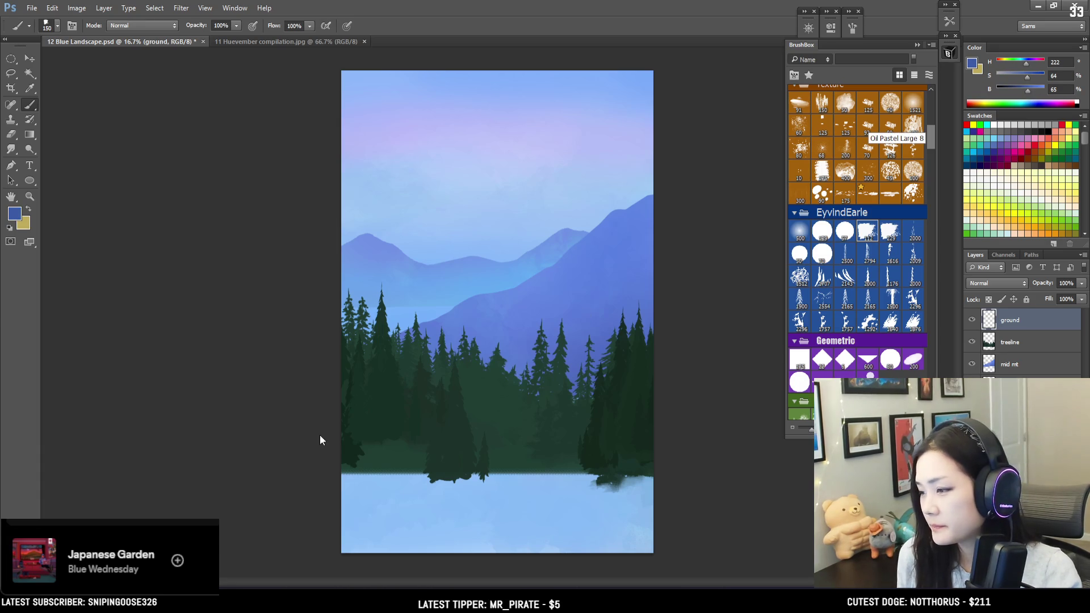
pyautogui.press(']')
pyautogui.moveTo(329, 416); pyautogui.dragTo(536, 480)
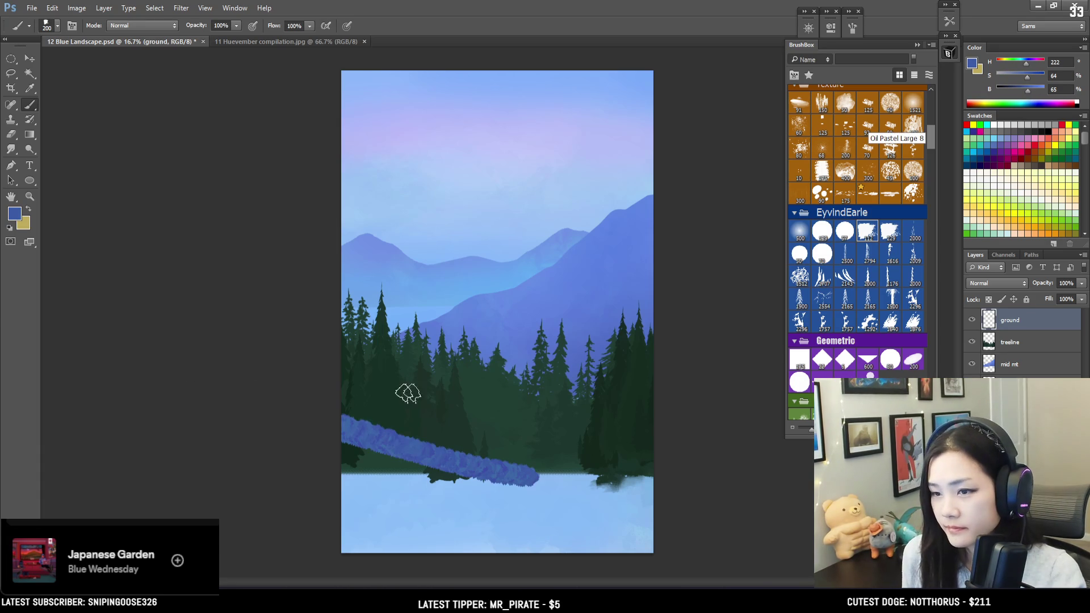
pyautogui.hotkey('ctrl', 'z')
pyautogui.press('l')
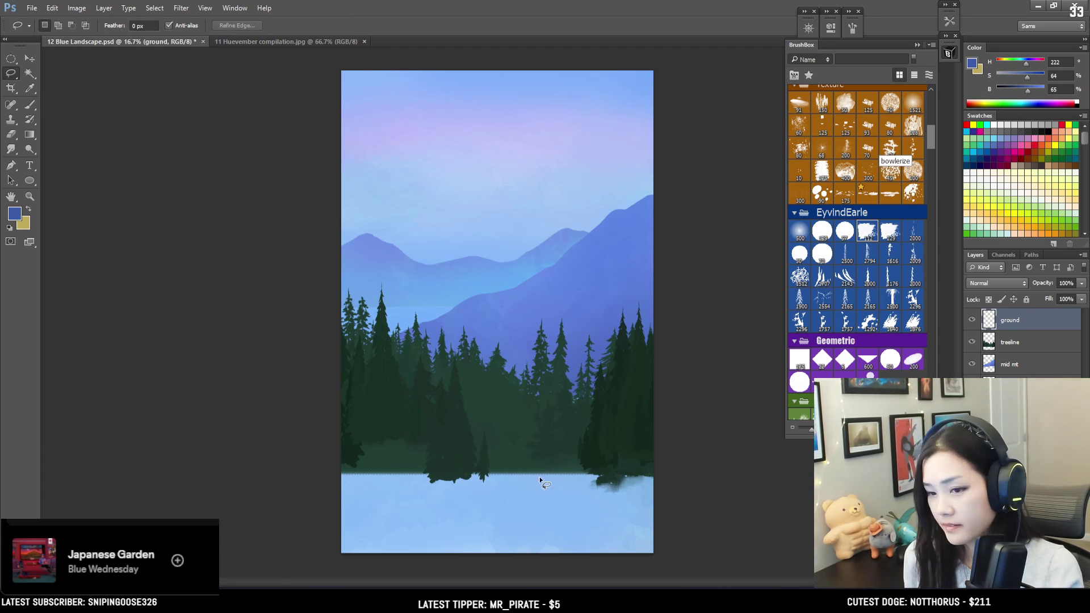
pyautogui.moveTo(539, 481)
pyautogui.mouseDown()
pyautogui.moveTo(402, 445)
pyautogui.moveTo(445, 452)
pyautogui.moveTo(377, 421)
pyautogui.moveTo(260, 442)
pyautogui.moveTo(339, 504)
pyautogui.moveTo(659, 529)
pyautogui.mouseUp()
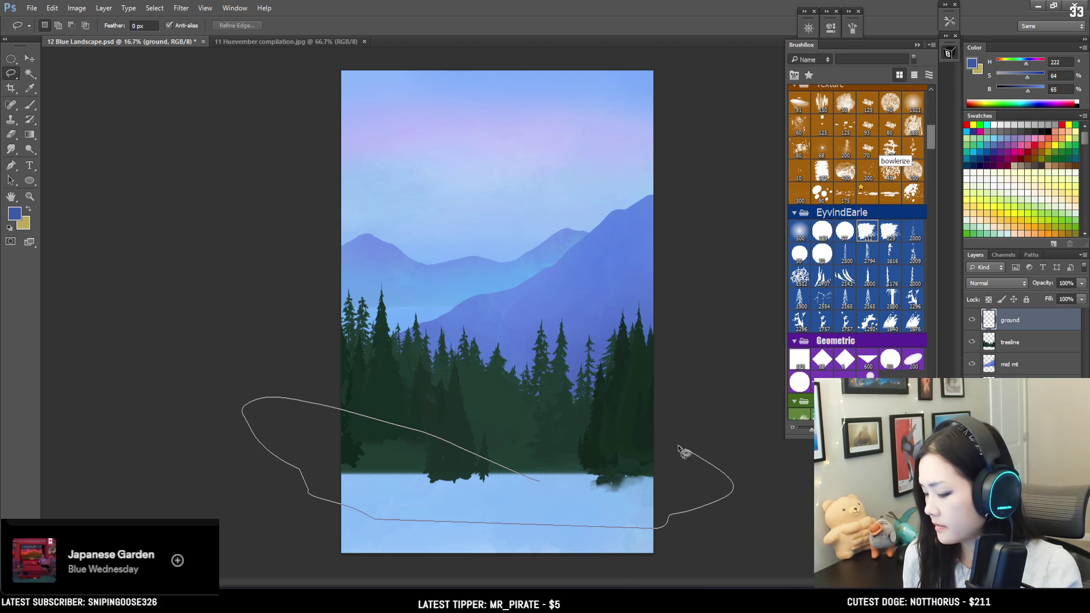
pyautogui.moveTo(663, 469); pyautogui.dragTo(582, 465)
pyautogui.moveTo(506, 470); pyautogui.dragTo(508, 471)
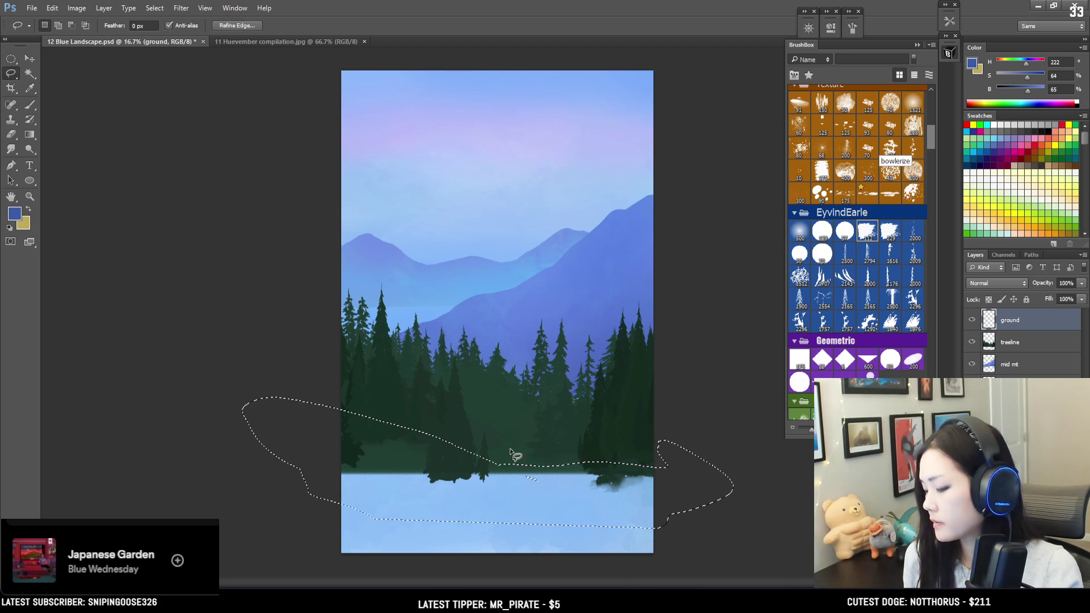
pyautogui.press('b')
pyautogui.moveTo(389, 451)
pyautogui.mouseDown()
pyautogui.moveTo(349, 474)
pyautogui.moveTo(710, 499)
pyautogui.moveTo(434, 496)
pyautogui.moveTo(457, 484)
pyautogui.moveTo(478, 511)
pyautogui.mouseUp()
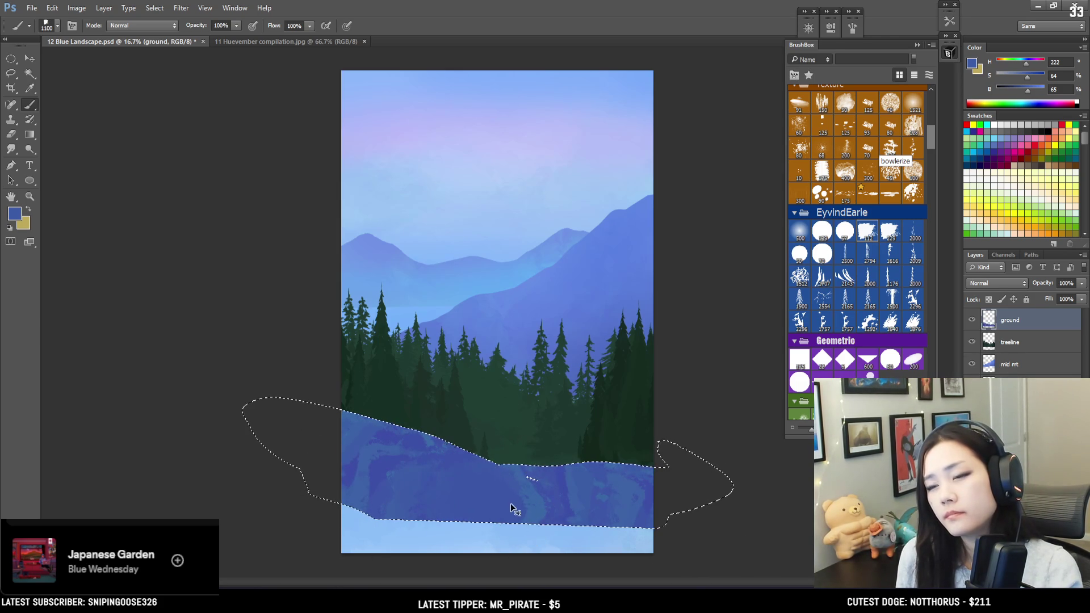
# Try a dark teal (284f5a) inside the ground selection, then undo it and deselect.
pyautogui.moveTo(1026, 63); pyautogui.dragTo(1019, 96)
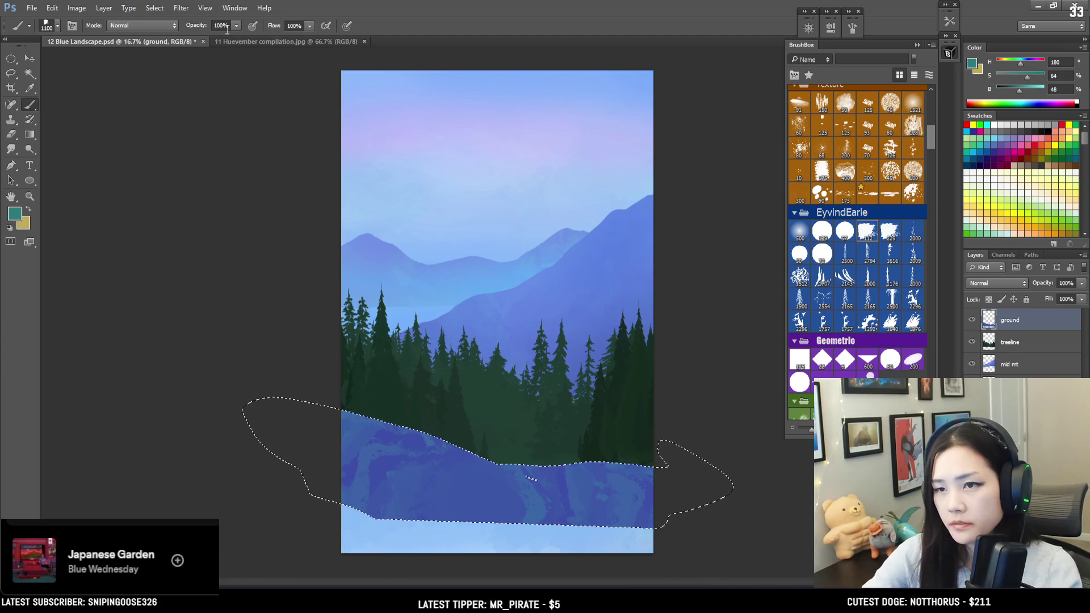
pyautogui.press(']')
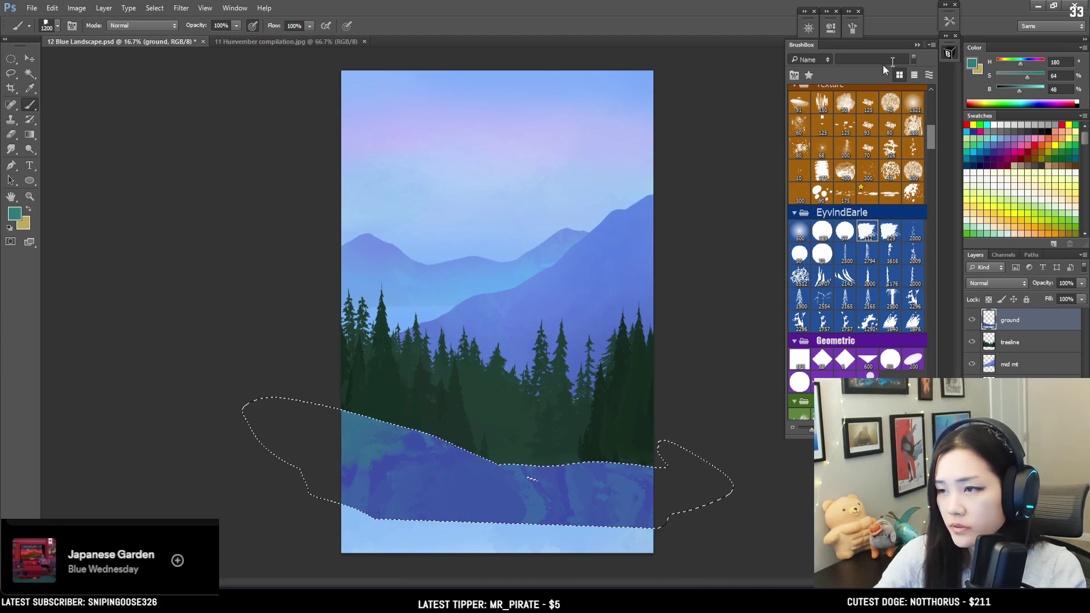
pyautogui.moveTo(1026, 73); pyautogui.dragTo(1021, 65)
pyautogui.click(972, 63)
pyautogui.moveTo(553, 237); pyautogui.dragTo(535, 241)
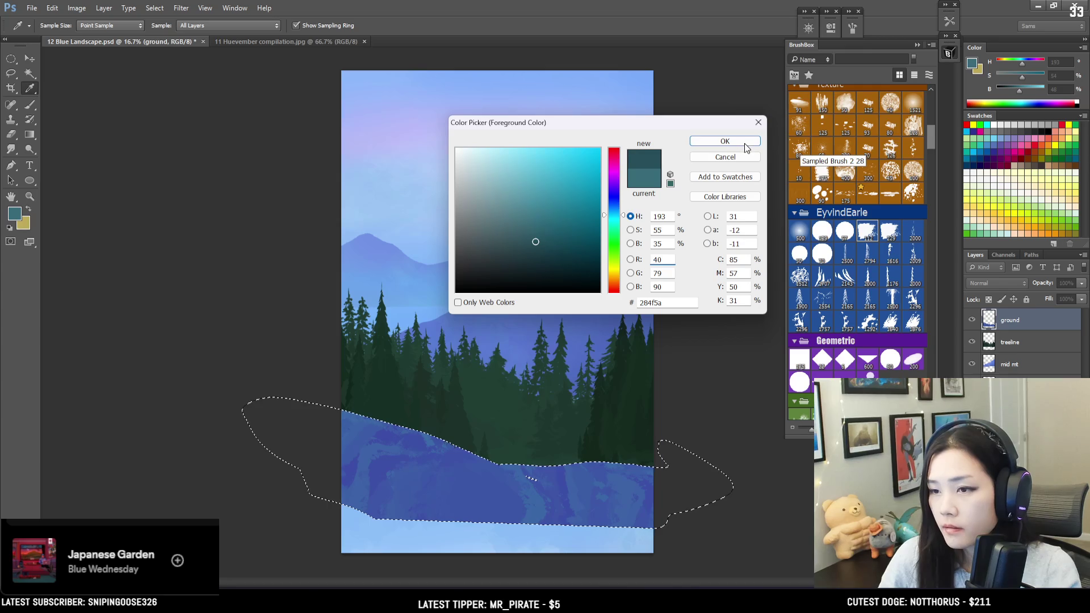
pyautogui.click(725, 142)
pyautogui.press('b')
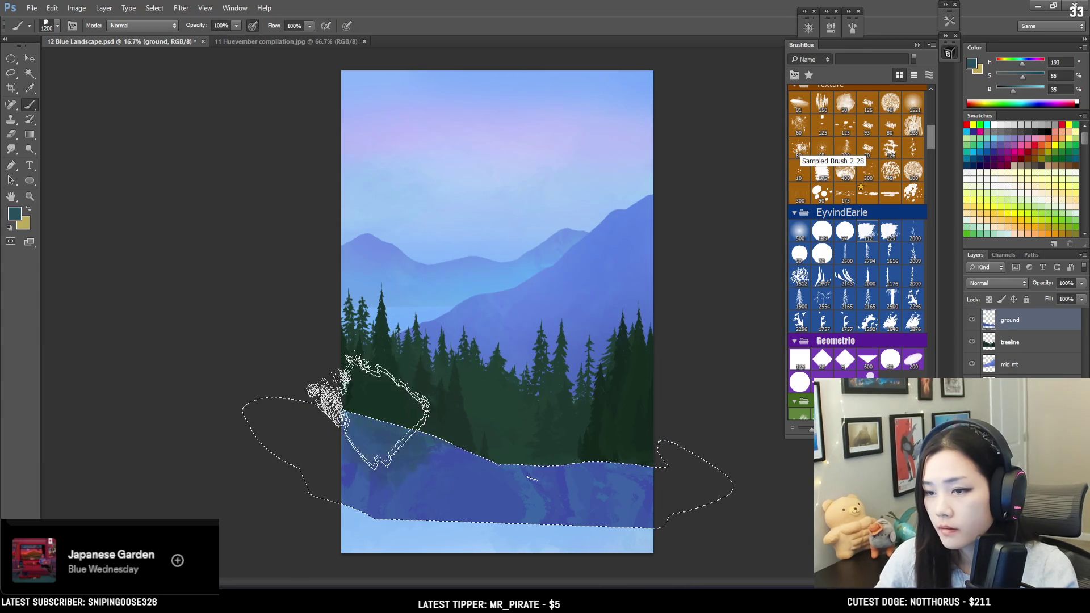
pyautogui.click(501, 460)
pyautogui.hotkey('ctrl', 'z')
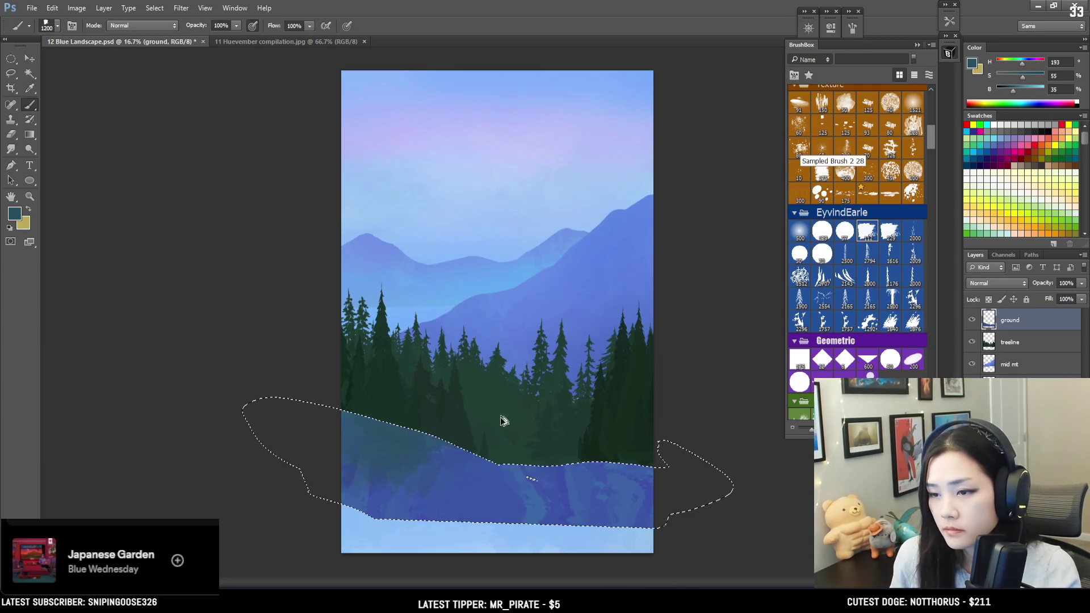
pyautogui.hotkey('ctrl', 'd')
# Sample blues from the painted ground and lasso the lower ground and pale bottom strip.
pyautogui.press('[')
pyautogui.press('[')
pyautogui.press('[')
pyautogui.keyDown('alt'); pyautogui.click(505, 471); pyautogui.keyUp('alt')
pyautogui.keyDown('alt'); pyautogui.click(487, 475); pyautogui.keyUp('alt')
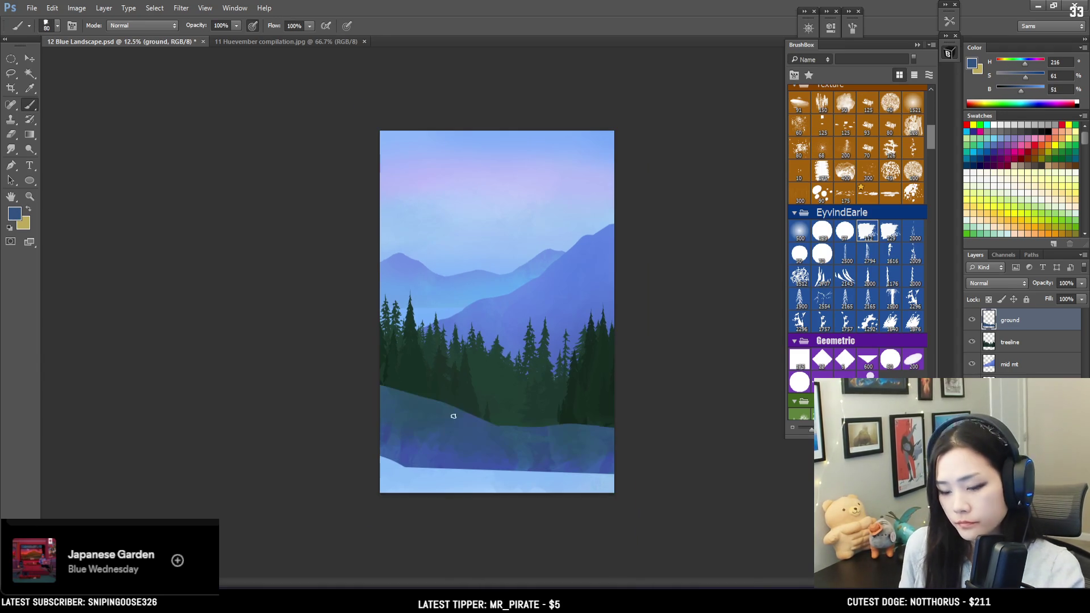
pyautogui.press('l')
pyautogui.moveTo(418, 444)
pyautogui.mouseDown()
pyautogui.moveTo(341, 441)
pyautogui.moveTo(521, 515)
pyautogui.moveTo(631, 469)
pyautogui.moveTo(365, 470)
pyautogui.moveTo(415, 450)
pyautogui.mouseUp()
pyautogui.press('b')
# Paint over the pale bottom strip with a very large mid-blue brush and deselect.
pyautogui.keyDown('alt'); pyautogui.click(395, 443); pyautogui.keyUp('alt')
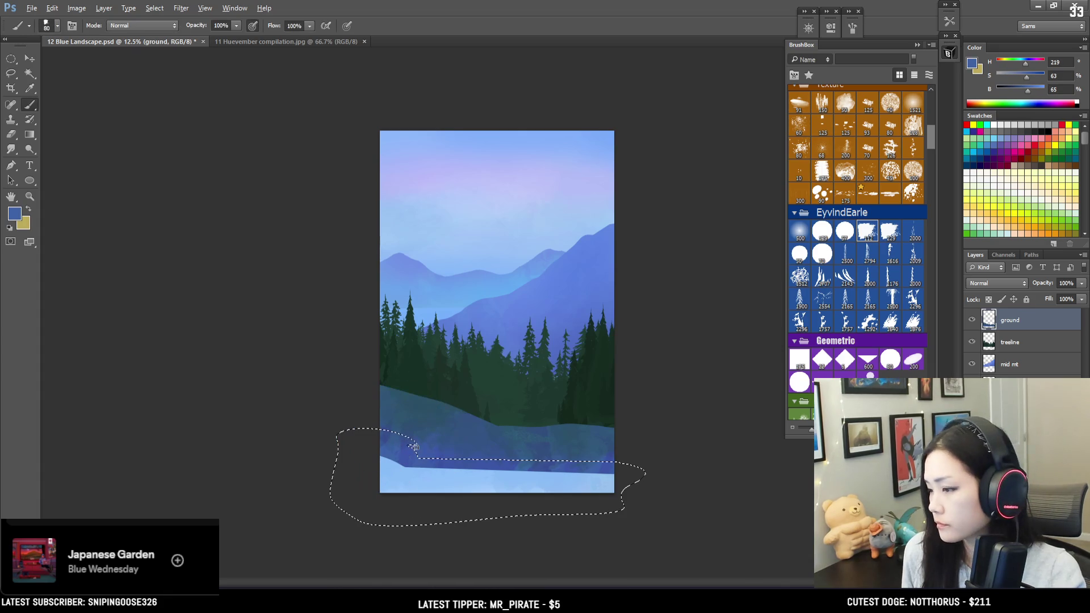
pyautogui.press(']')
pyautogui.press(']')
pyautogui.press(']')
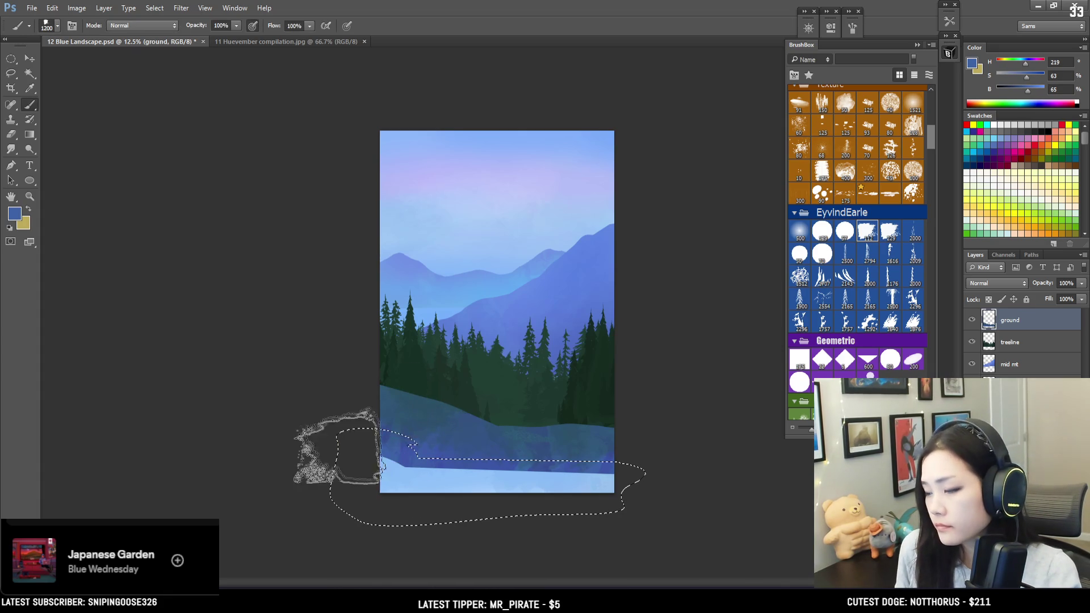
pyautogui.moveTo(346, 454)
pyautogui.mouseDown()
pyautogui.moveTo(714, 483)
pyautogui.moveTo(369, 466)
pyautogui.moveTo(273, 490)
pyautogui.moveTo(463, 446)
pyautogui.moveTo(659, 436)
pyautogui.moveTo(335, 443)
pyautogui.moveTo(418, 428)
pyautogui.moveTo(603, 442)
pyautogui.mouseUp()
pyautogui.keyDown('alt'); pyautogui.click(519, 446); pyautogui.keyUp('alt')
pyautogui.hotkey('ctrl', 'd')
pyautogui.click(988, 299)
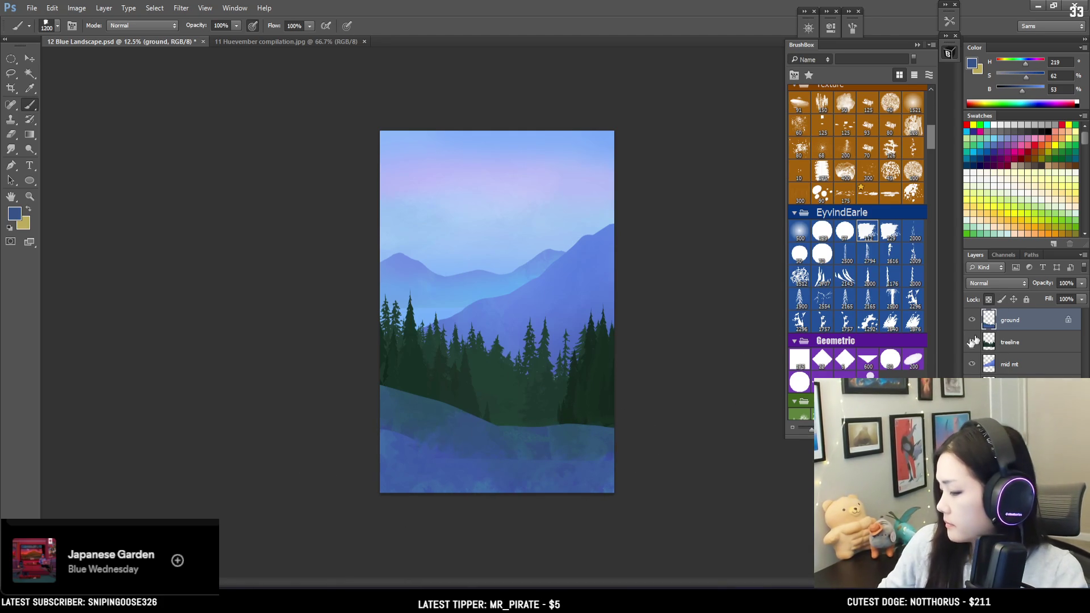
# Sample a deeper hill blue, adjust brush size, zoom in, and compare with the ground layer hidden.
pyautogui.keyDown('alt'); pyautogui.click(420, 424); pyautogui.keyUp('alt')
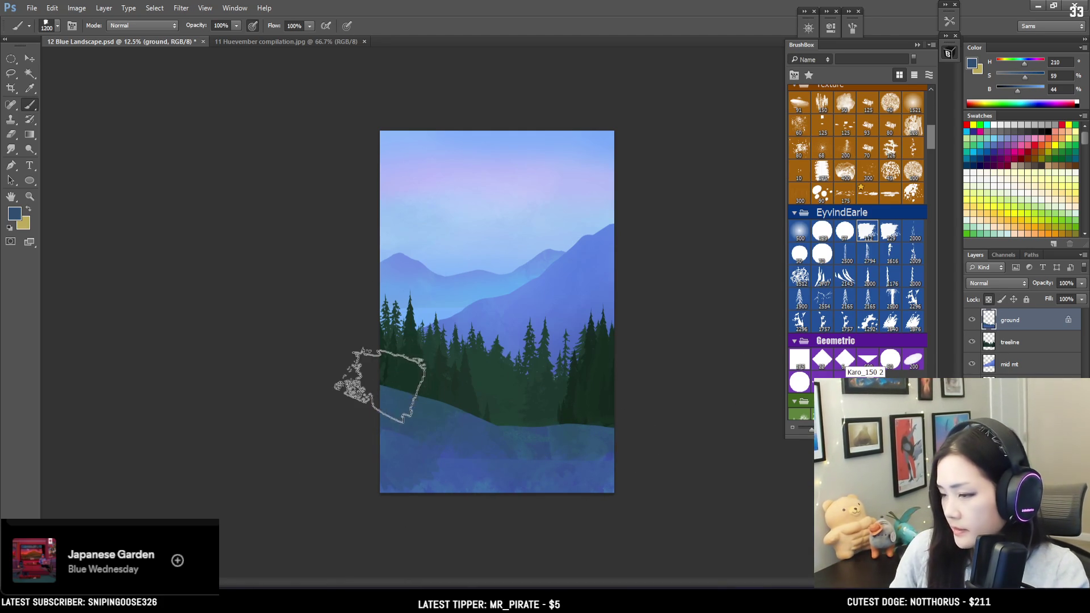
pyautogui.press('[')
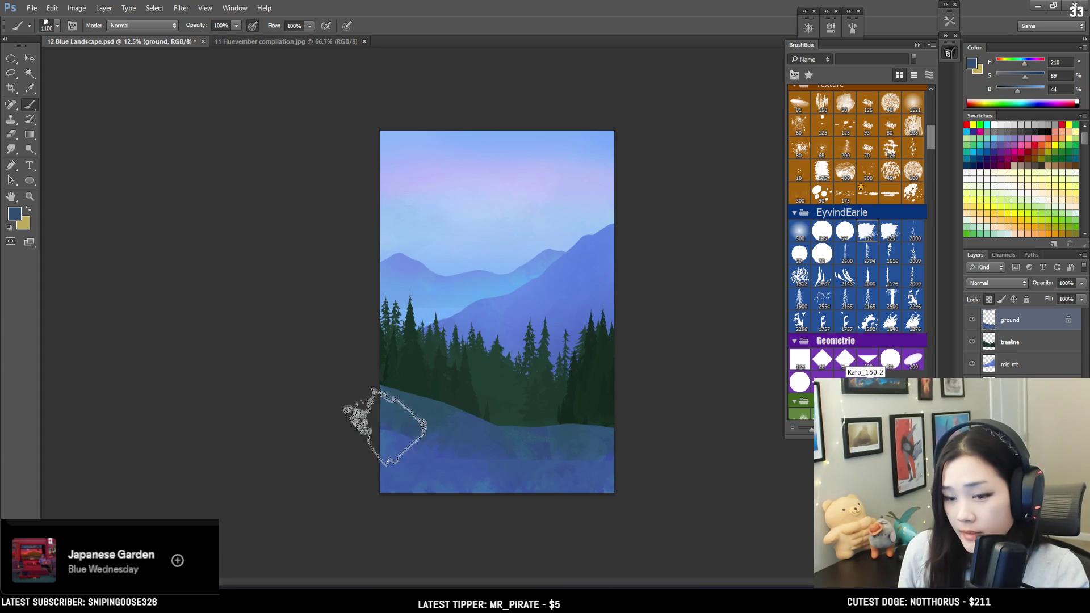
pyautogui.press(']')
pyautogui.press(']')
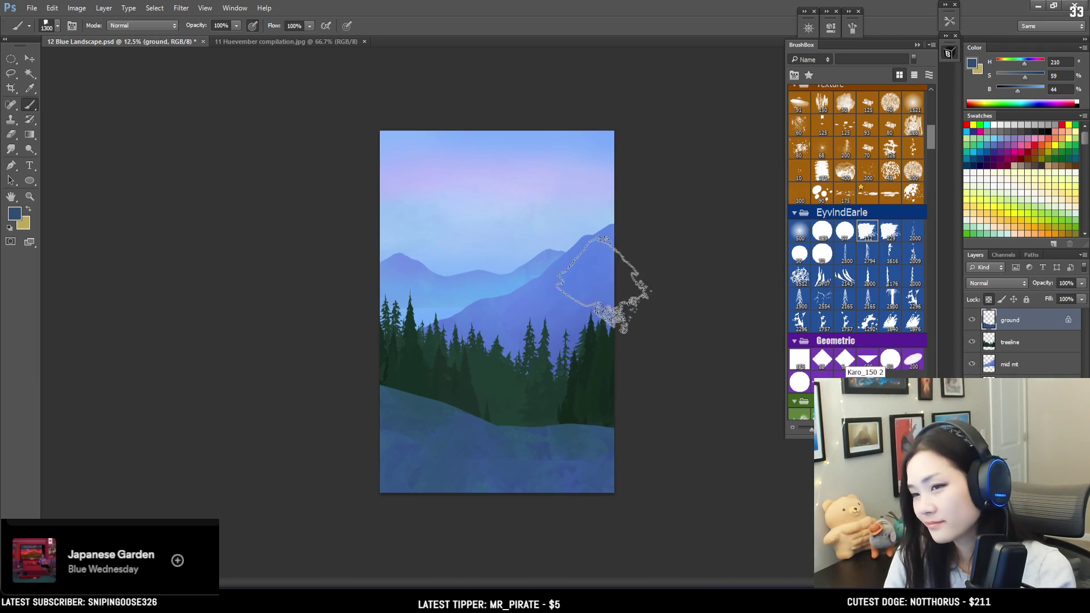
pyautogui.hotkey('ctrl', '+')
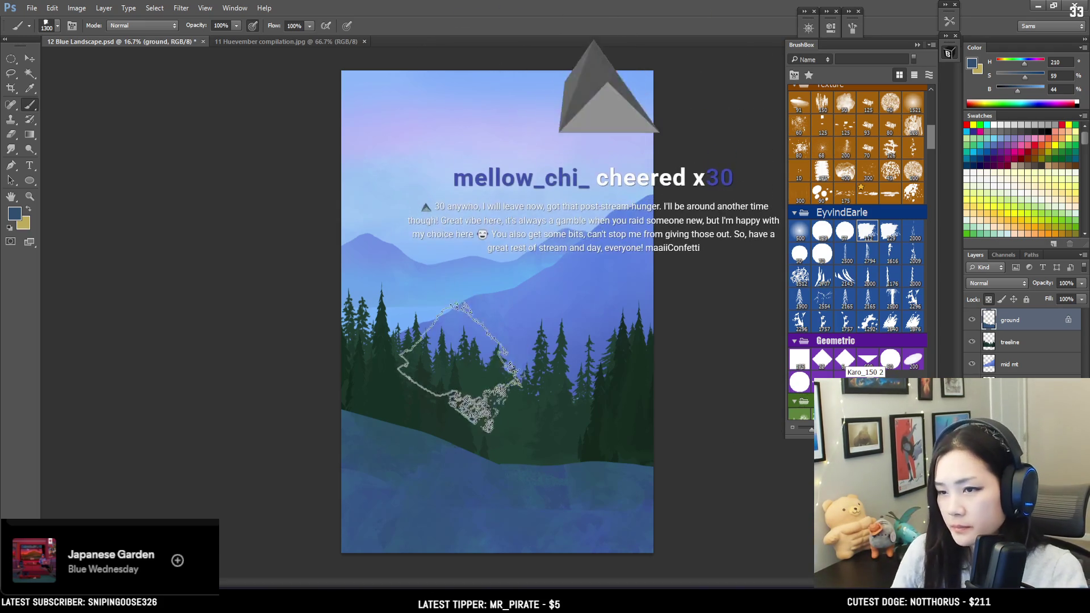
pyautogui.click(971, 320)
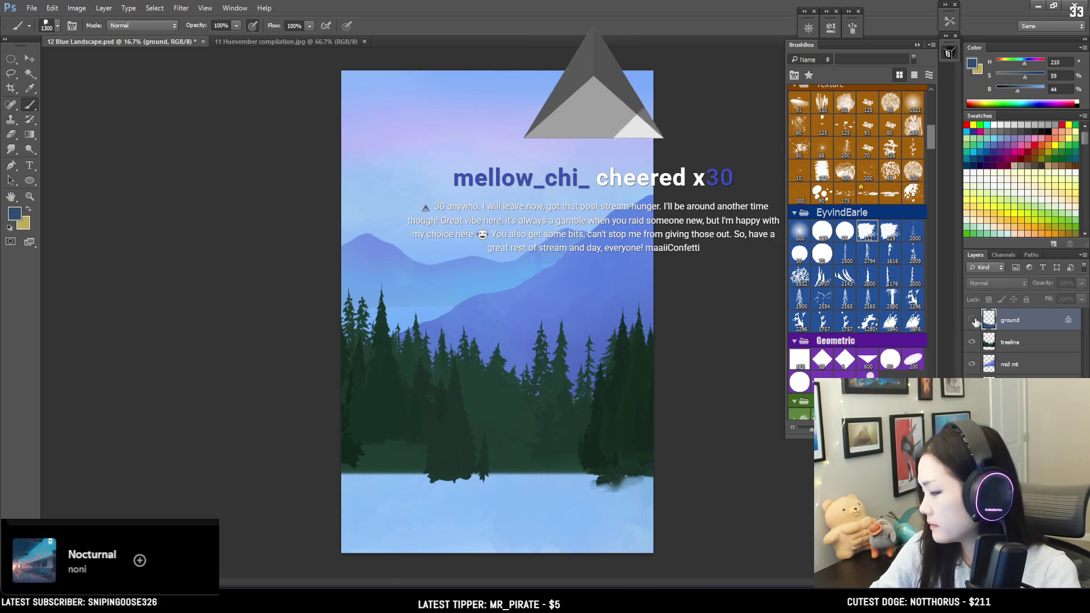
pyautogui.click(971, 319)
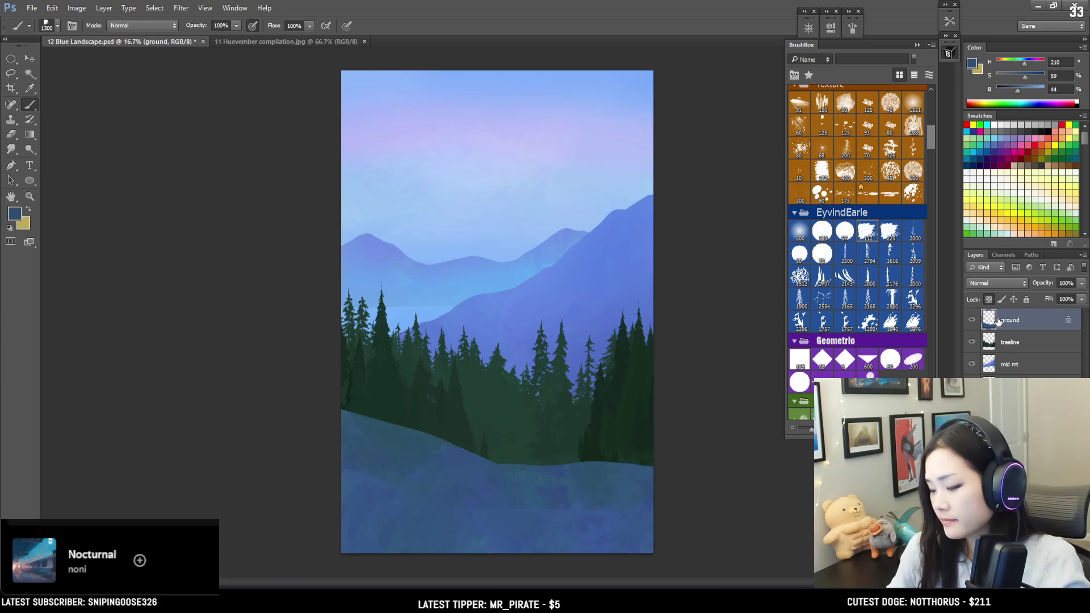
# Unlock the ground layer's transparency and erase a stroke along its top edge.
pyautogui.press('e')
pyautogui.press('/')
pyautogui.press('space')
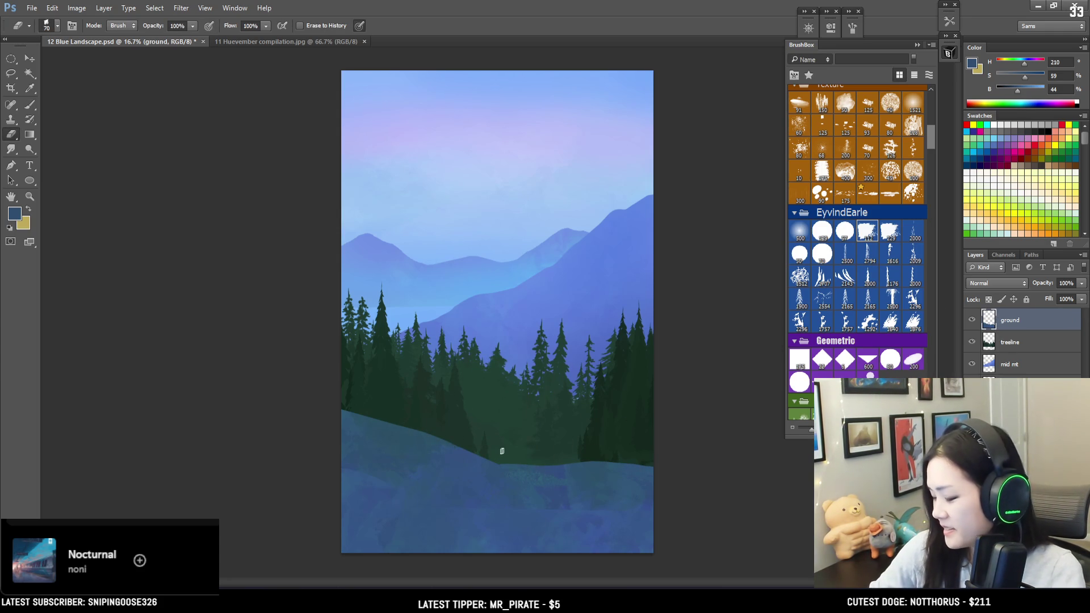
pyautogui.press(']')
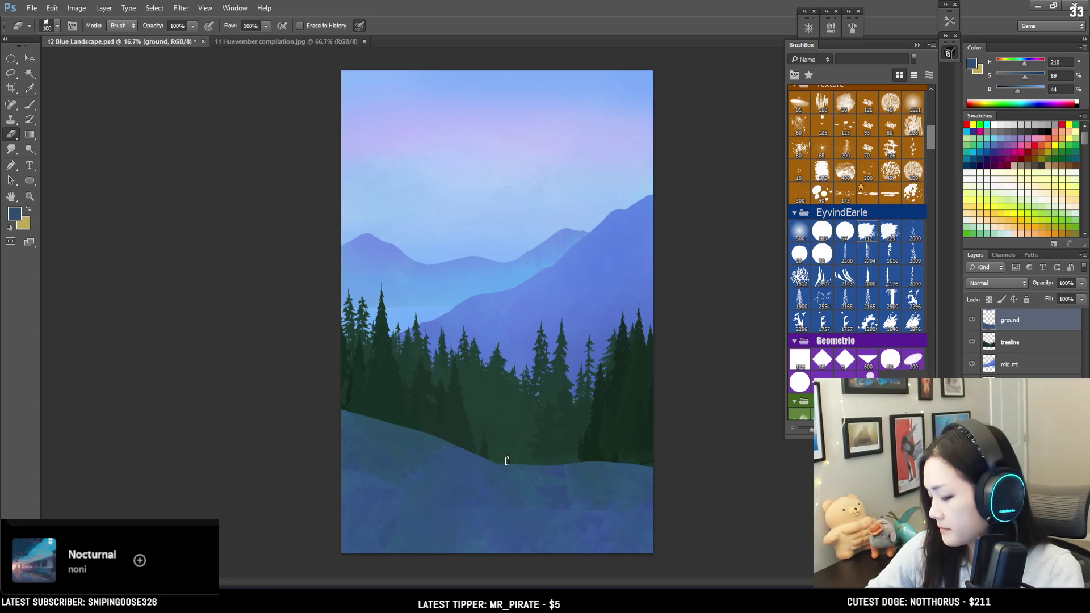
pyautogui.press(']')
pyautogui.press(']')
pyautogui.press(']')
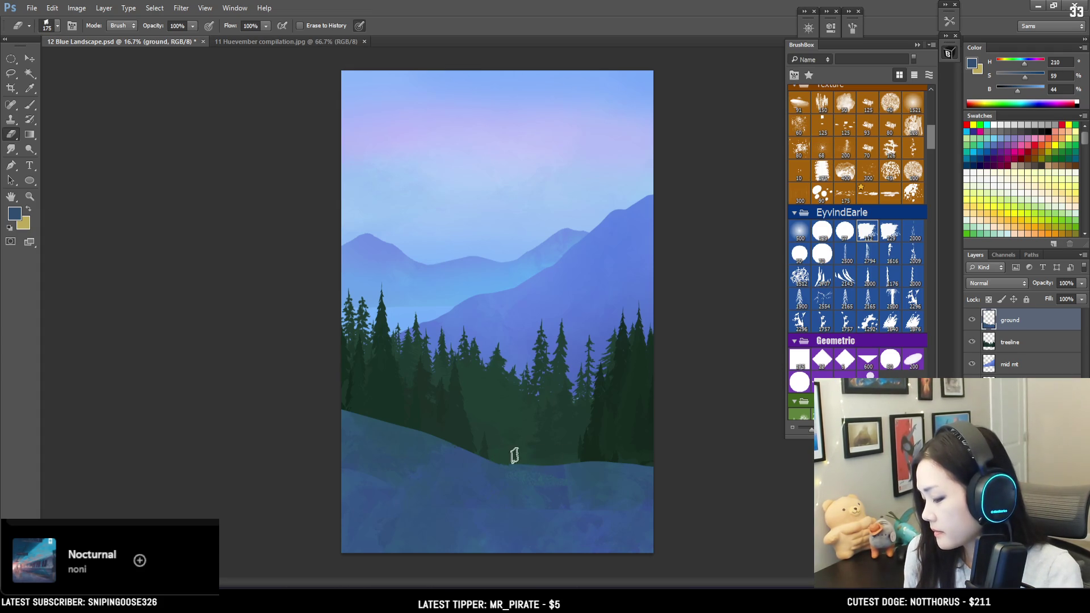
pyautogui.press('[')
pyautogui.moveTo(499, 460); pyautogui.dragTo(627, 452)
pyautogui.hotkey('ctrl', 'z')
pyautogui.moveTo(503, 455); pyautogui.dragTo(628, 456)
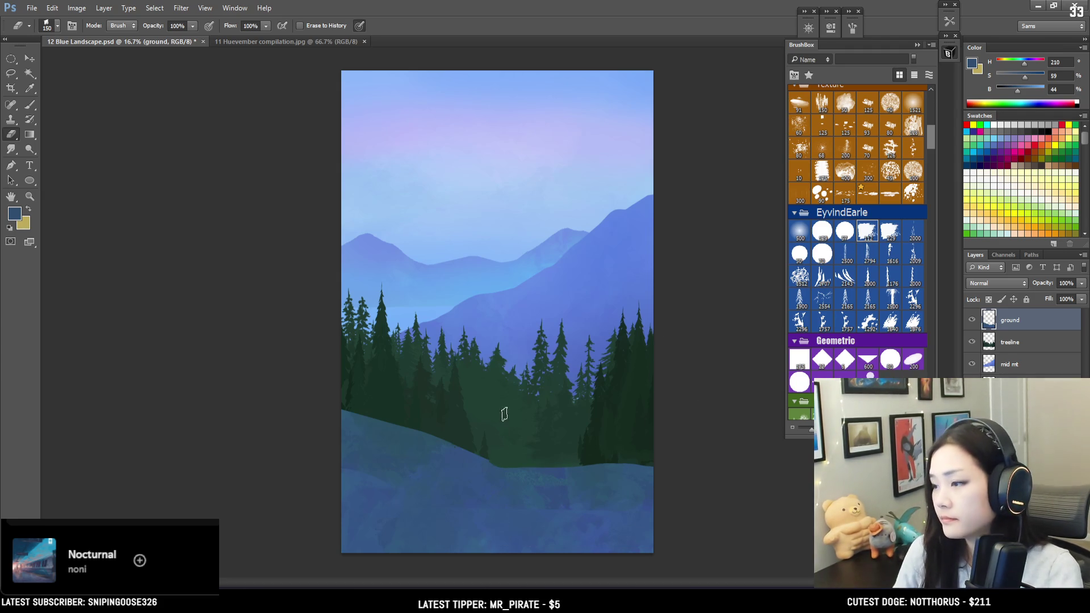
# Set the eraser to a textured EyvindEarle brush at size 150 and zoom into the treeline.
pyautogui.click(867, 231)
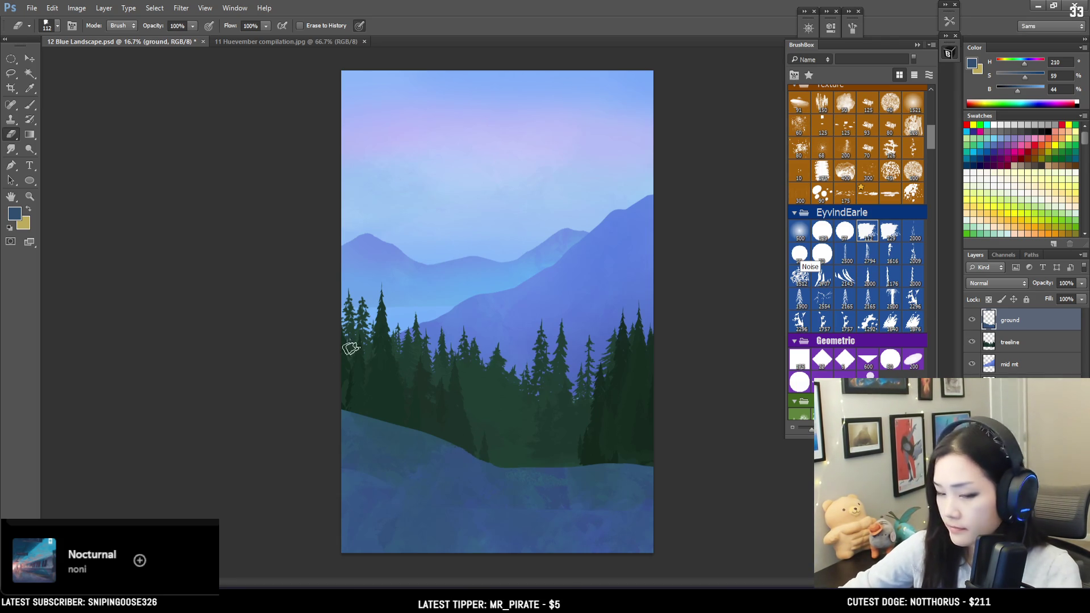
pyautogui.press(']')
pyautogui.press(']')
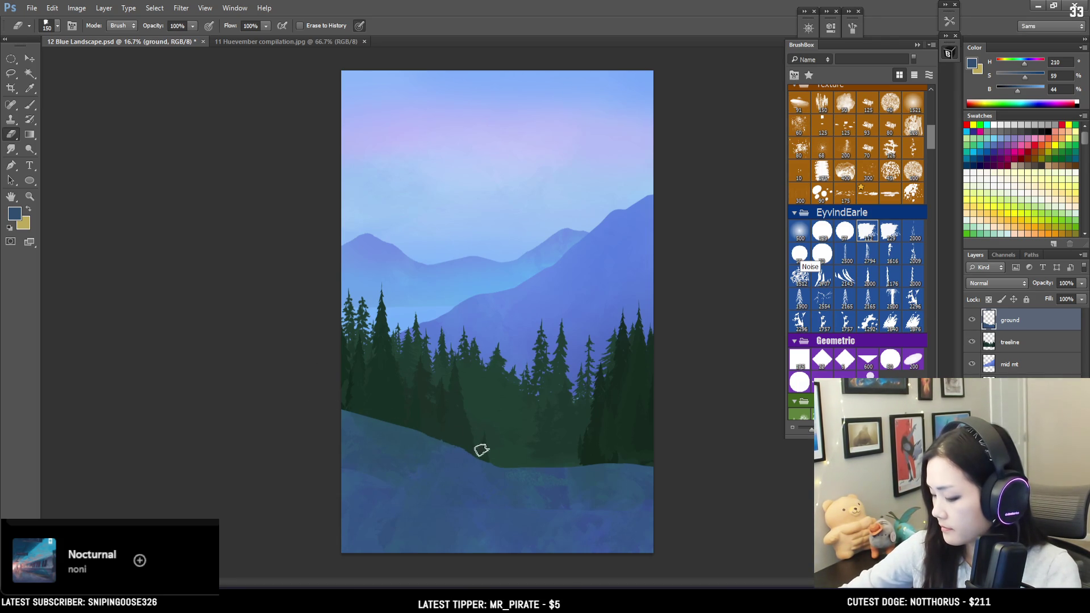
pyautogui.scroll(1, 426, 433)
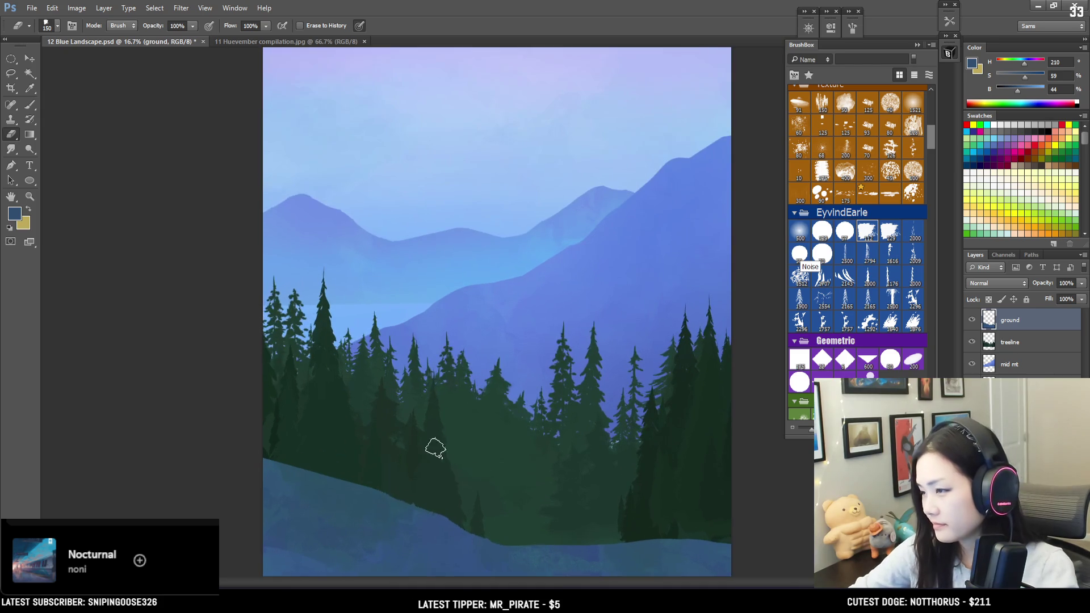
pyautogui.moveTo(246, 355)
pyautogui.mouseDown()
pyautogui.moveTo(284, 372)
pyautogui.moveTo(262, 344)
pyautogui.moveTo(239, 341)
pyautogui.mouseUp()
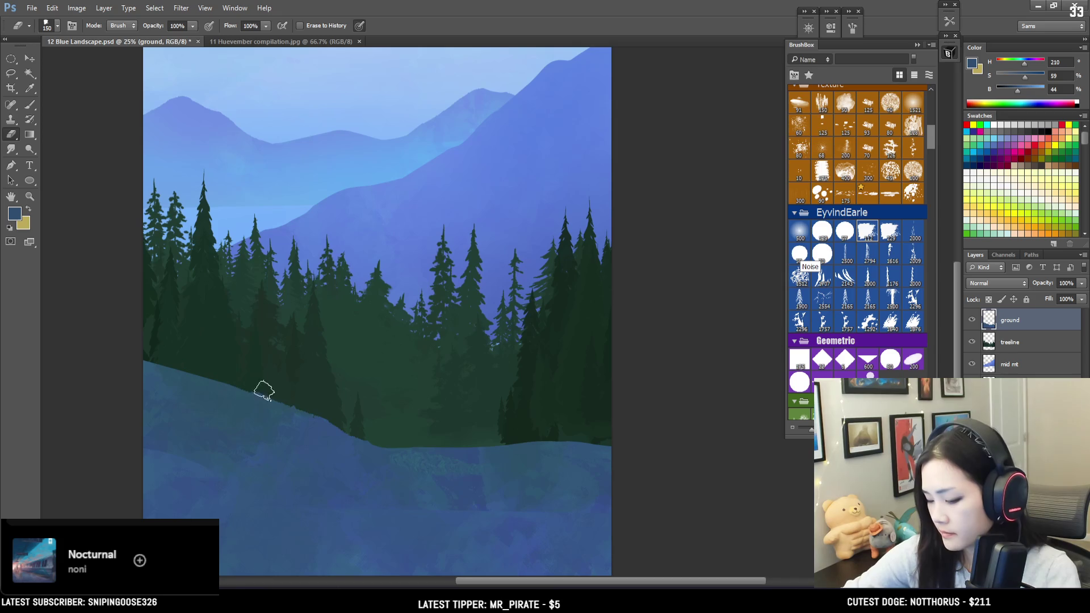
pyautogui.press('[')
pyautogui.press('[')
pyautogui.press('[')
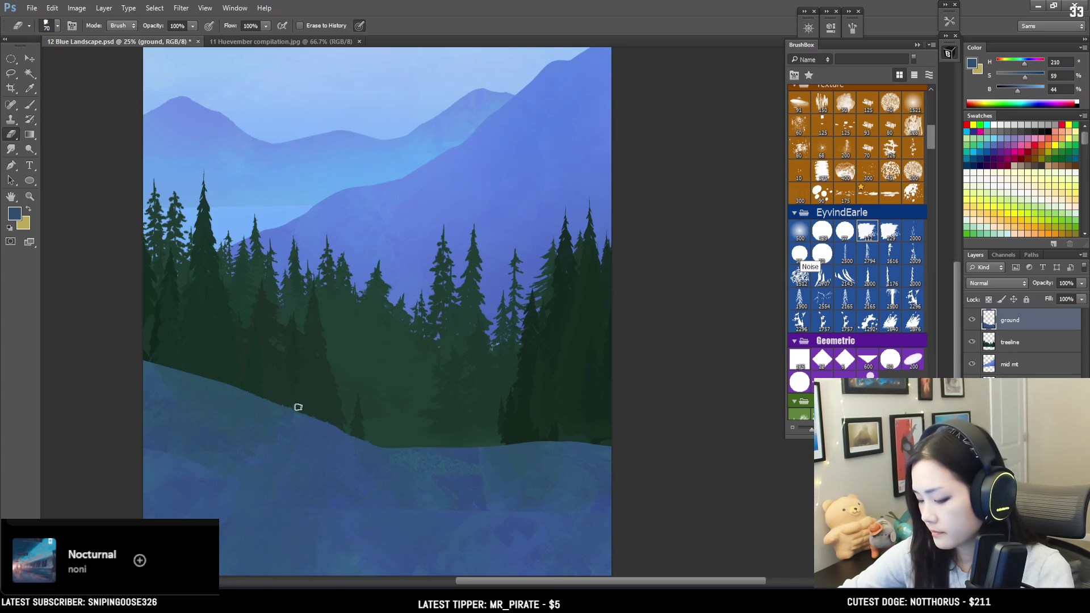
pyautogui.press('[')
pyautogui.press('[')
pyautogui.press('[')
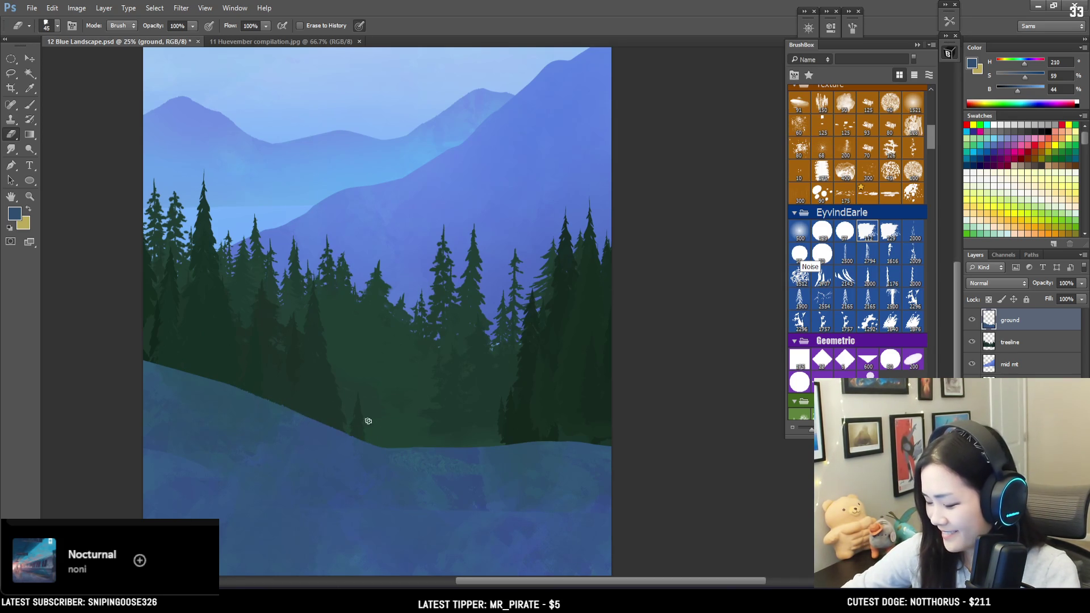
pyautogui.press(']')
# Erase the ground's top edge from left to right to reveal more of the treeline.
pyautogui.moveTo(377, 442); pyautogui.dragTo(403, 445)
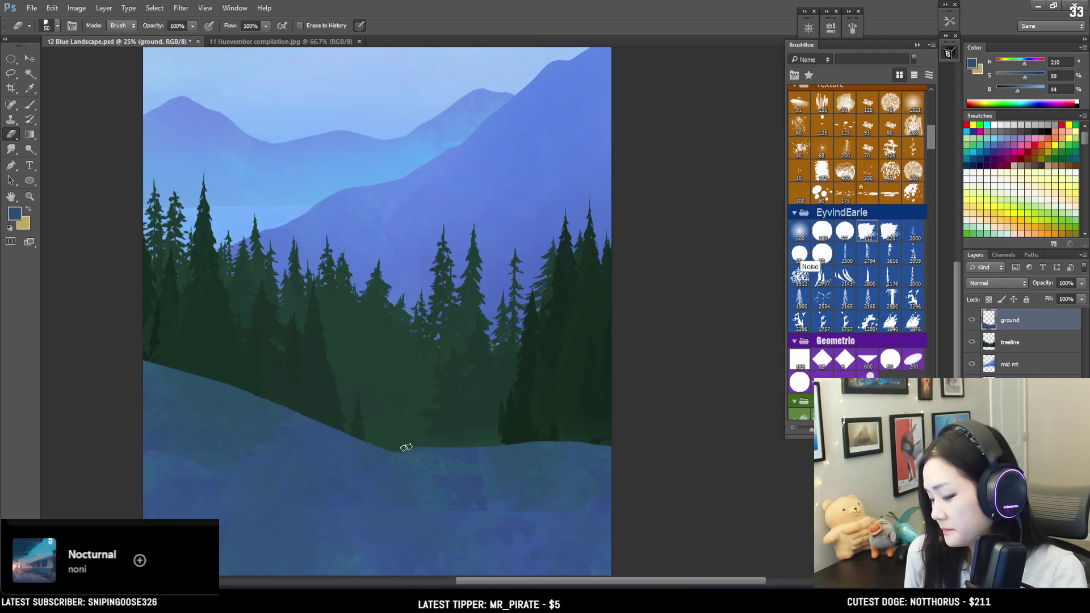
pyautogui.moveTo(455, 443)
pyautogui.mouseDown()
pyautogui.moveTo(401, 446)
pyautogui.moveTo(401, 418)
pyautogui.moveTo(356, 401)
pyautogui.moveTo(409, 423)
pyautogui.moveTo(446, 397)
pyautogui.mouseUp()
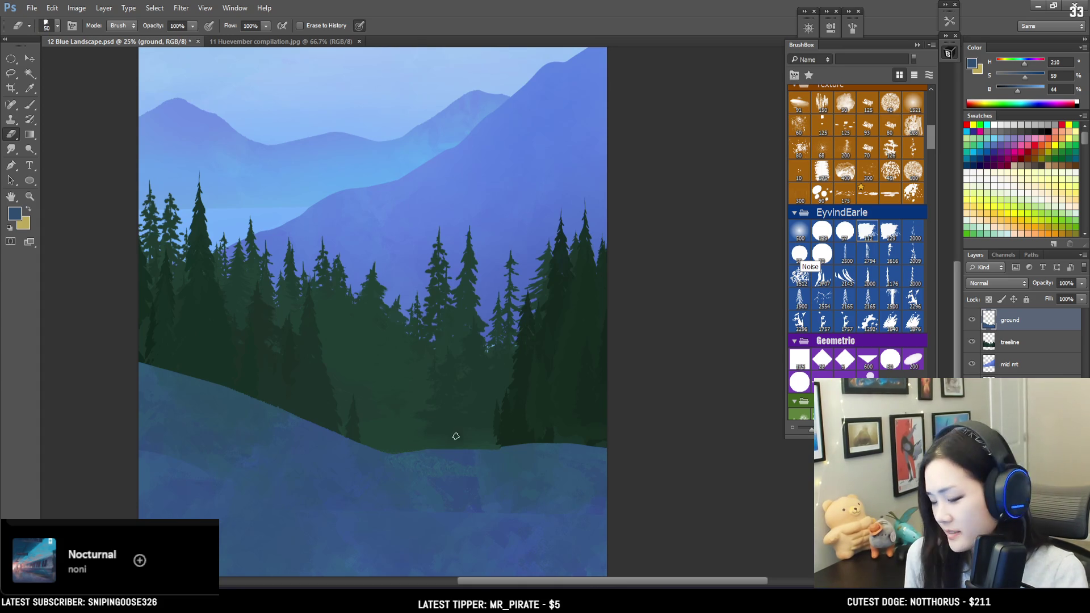
pyautogui.moveTo(459, 446); pyautogui.dragTo(548, 438)
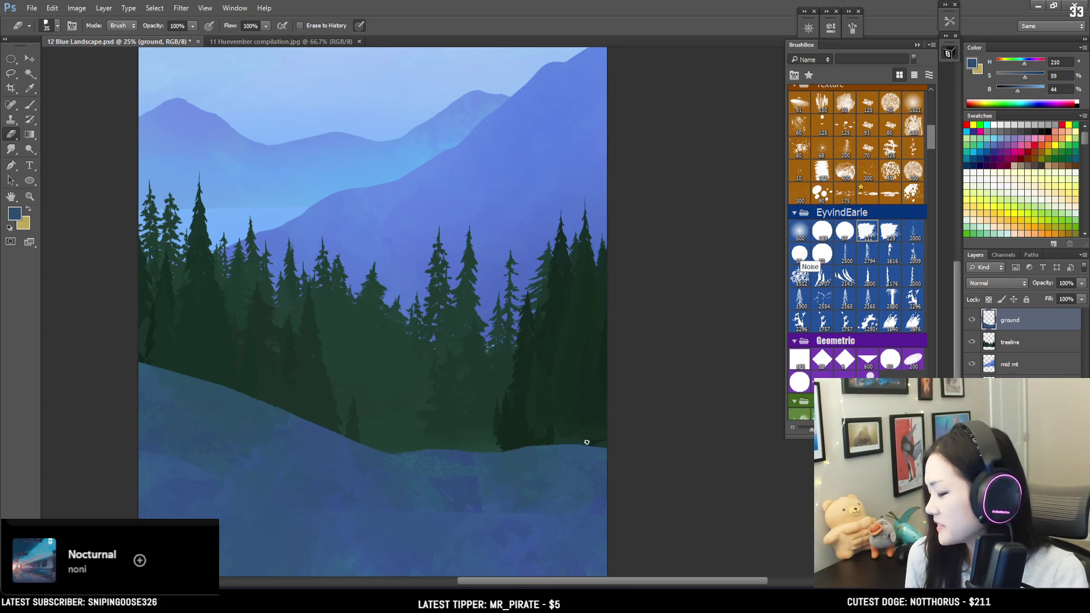
pyautogui.moveTo(611, 445); pyautogui.dragTo(545, 441)
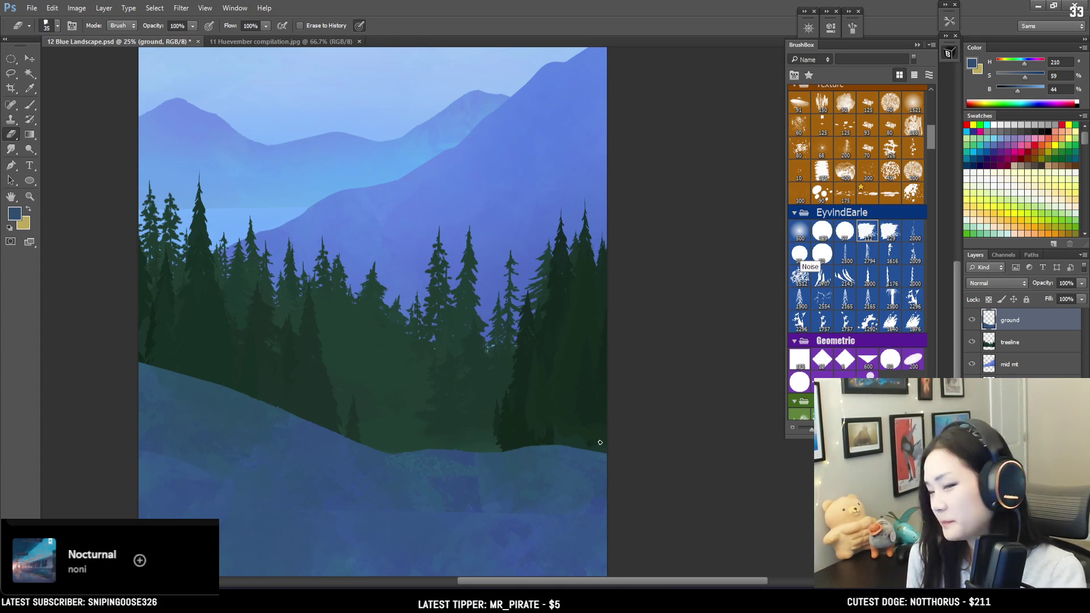
pyautogui.hotkey('ctrl', '-')
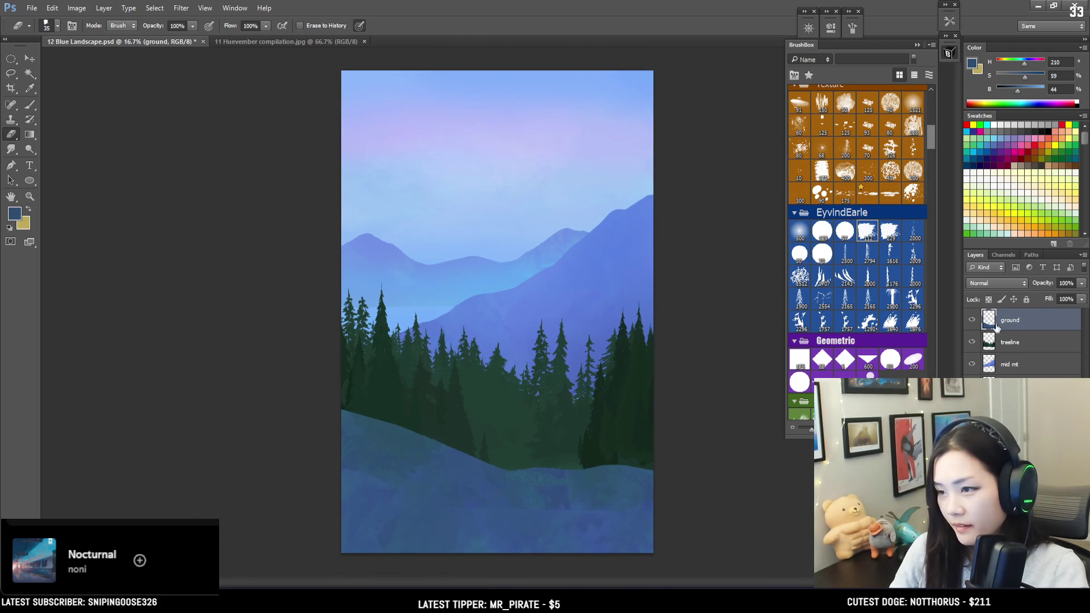
pyautogui.press('b')
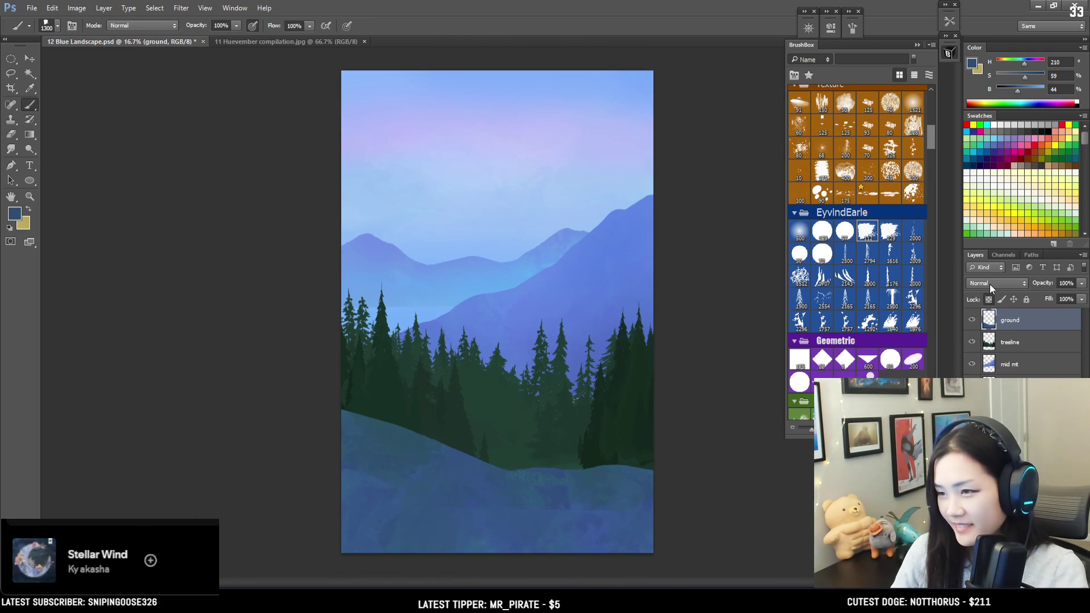
# Choose the Rocky Block brush and test a textured blue stroke, then undo it.
pyautogui.moveTo(929, 133); pyautogui.dragTo(932, 118)
pyautogui.click(800, 248)
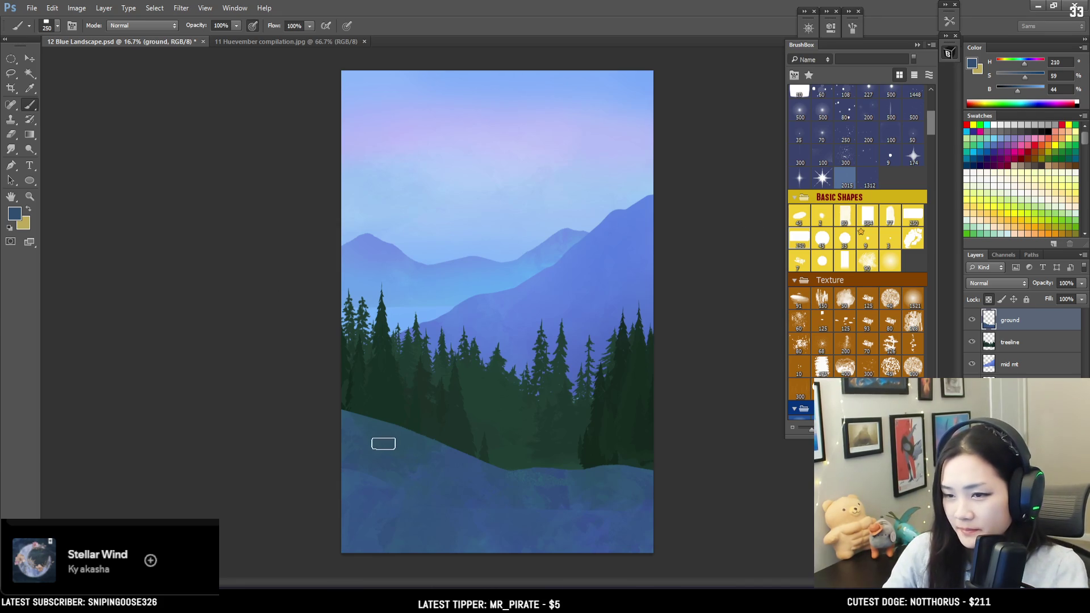
pyautogui.keyDown('alt'); pyautogui.click(422, 467); pyautogui.keyUp('alt')
pyautogui.press(']')
pyautogui.moveTo(476, 469); pyautogui.dragTo(449, 434)
pyautogui.hotkey('ctrl', 'z')
# Enlarge the brush to 1000, lighten the blue to H 215 S 62 B 82, and lasso the ground's top edge.
pyautogui.press(']')
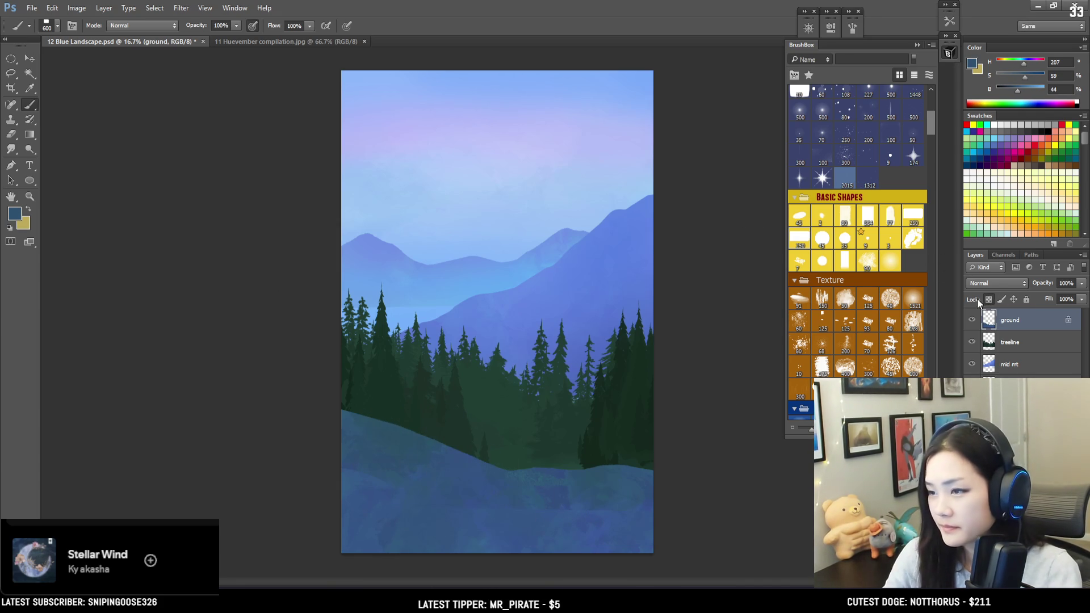
pyautogui.press(']')
pyautogui.press(']')
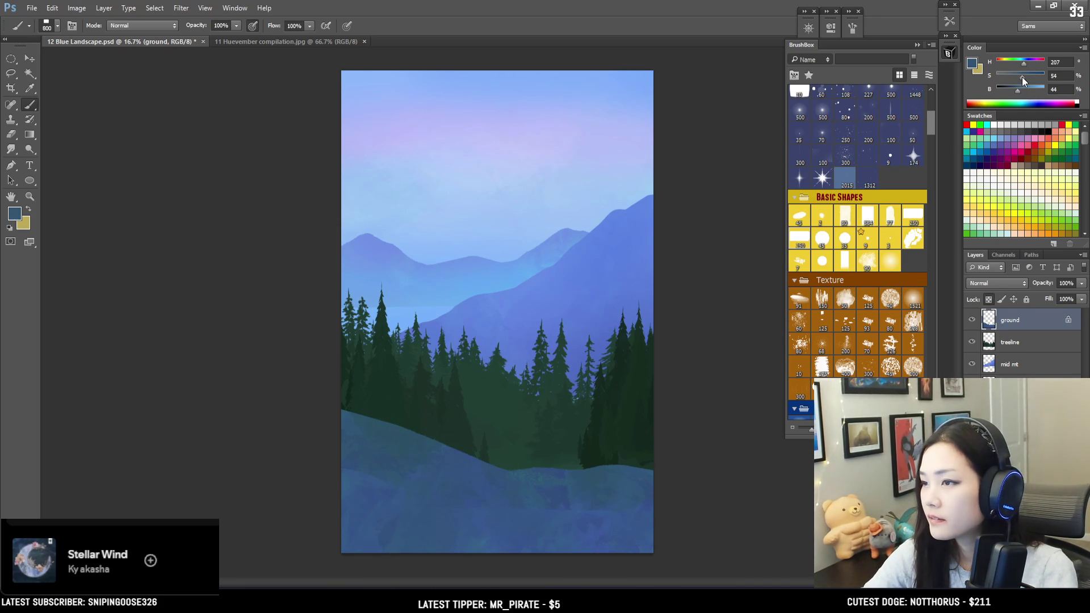
pyautogui.press(']')
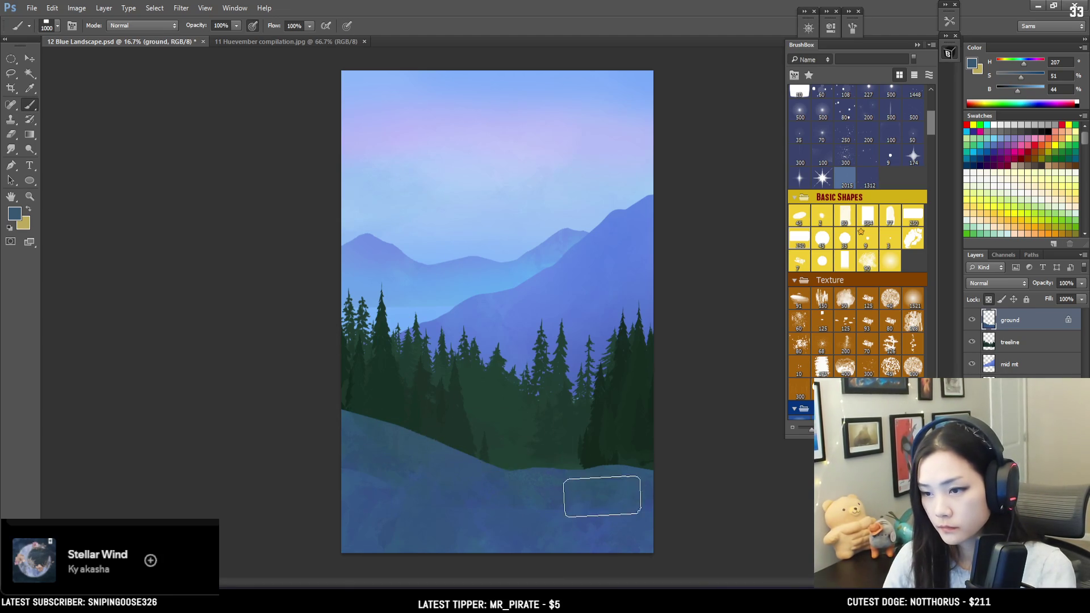
pyautogui.keyDown('alt'); pyautogui.click(567, 530); pyautogui.keyUp('alt')
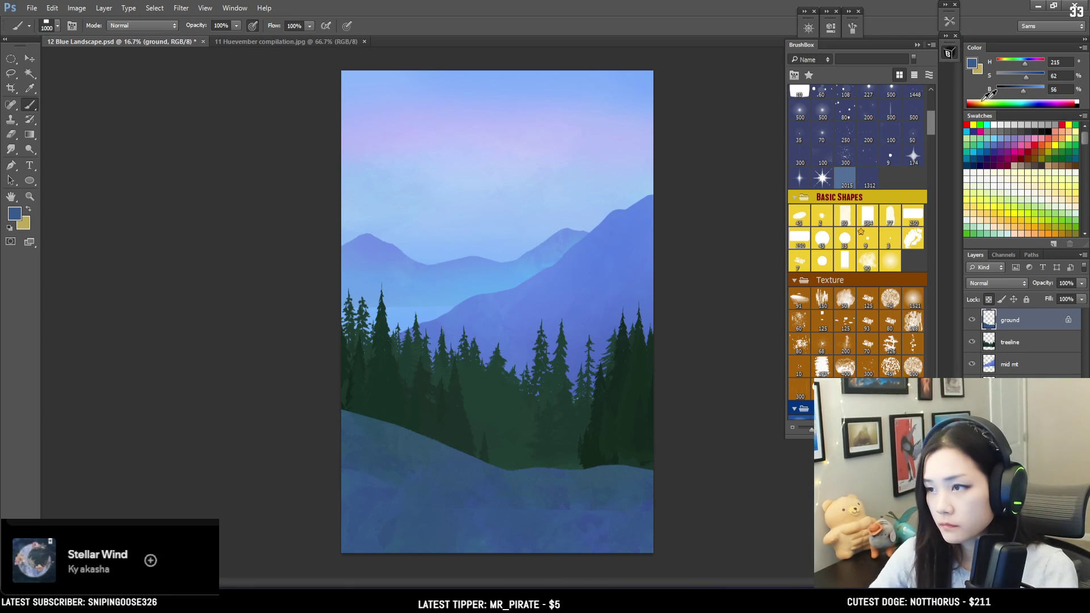
pyautogui.click(1033, 93)
pyautogui.press(']')
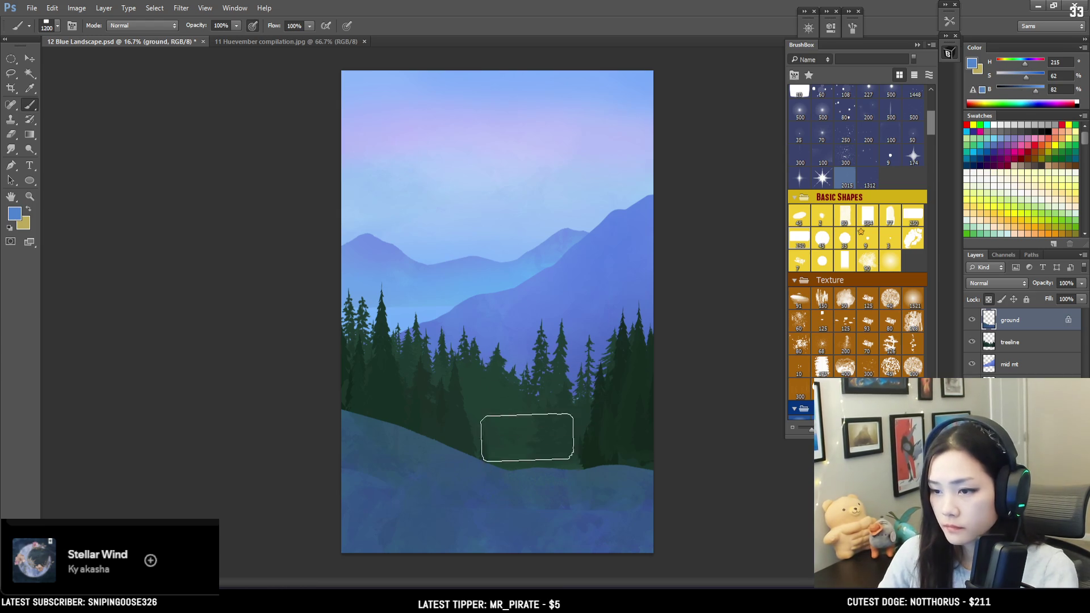
pyautogui.click(528, 460)
pyautogui.hotkey('ctrl', 'z')
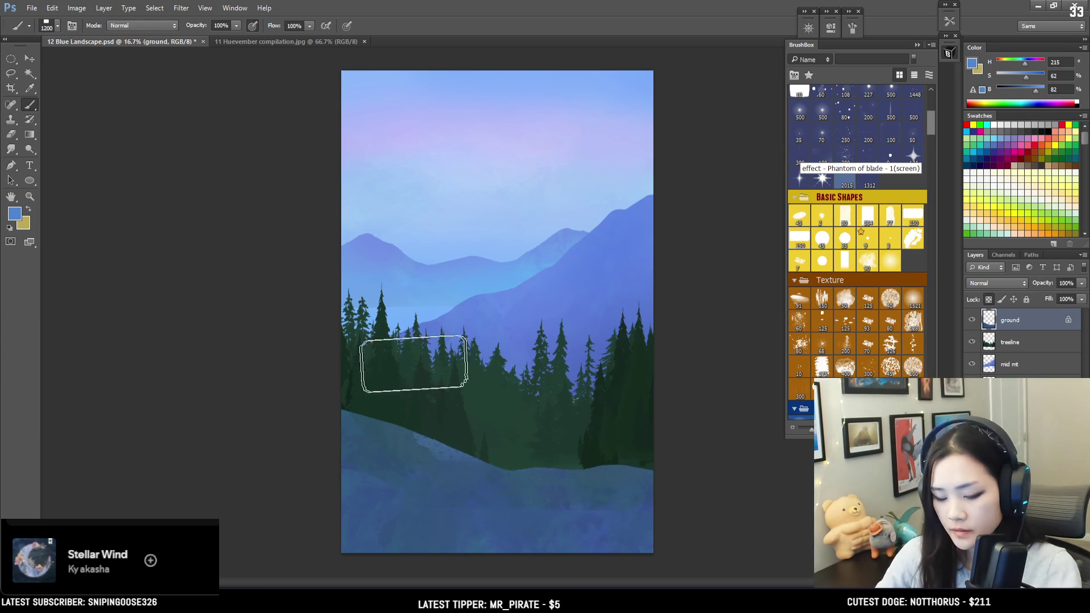
pyautogui.press('l')
pyautogui.moveTo(373, 421); pyautogui.dragTo(358, 415)
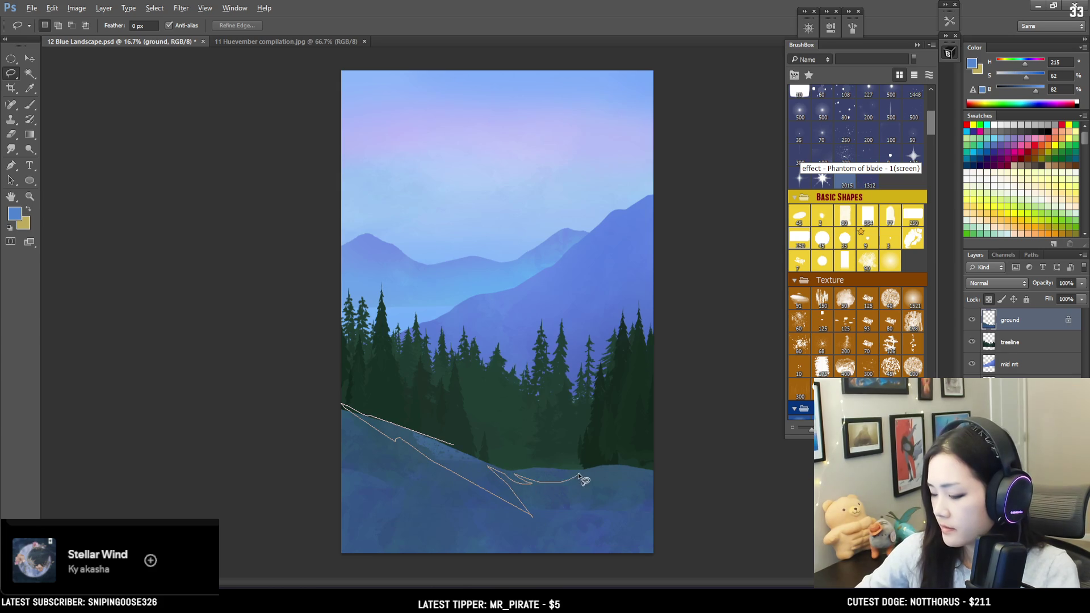
# Close the lasso selection around the ground edge, sample a ground colour, and deselect.
pyautogui.moveTo(667, 463); pyautogui.dragTo(457, 444)
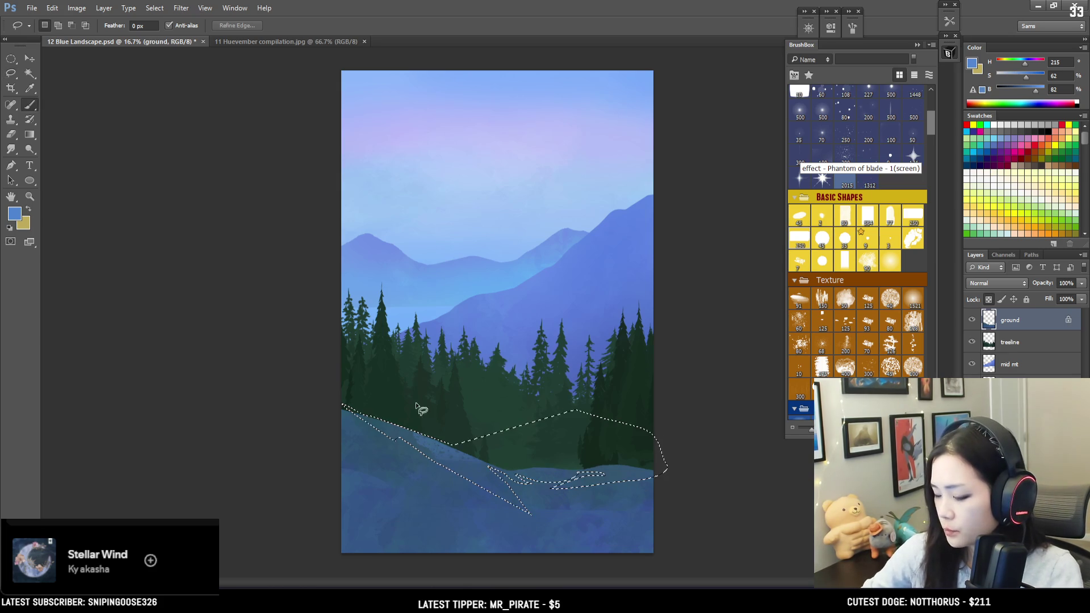
pyautogui.press('b')
pyautogui.keyDown('alt'); pyautogui.click(429, 443); pyautogui.keyUp('alt')
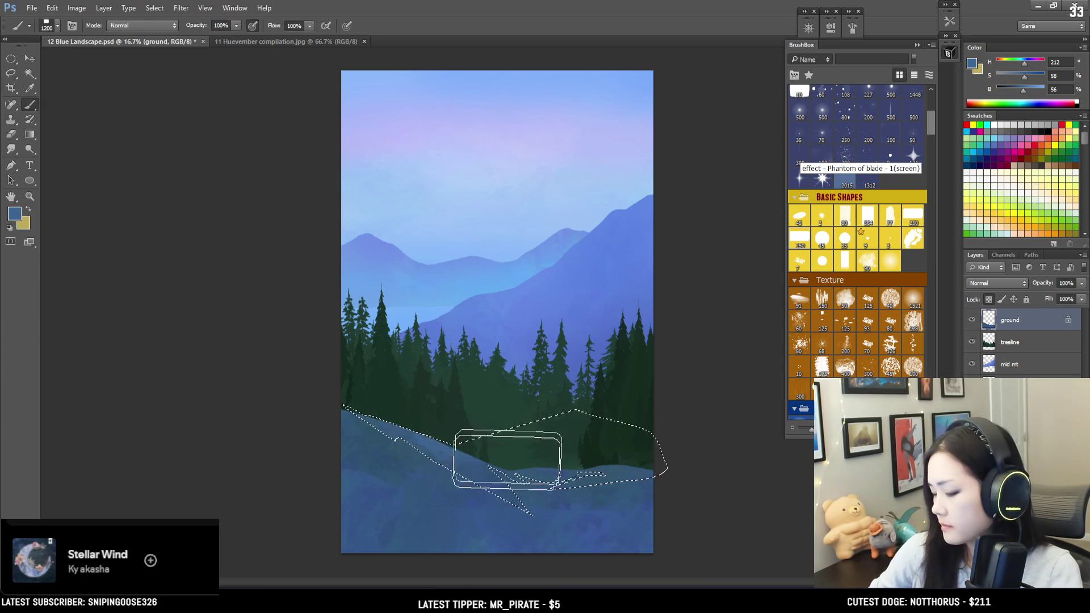
pyautogui.hotkey('ctrl', 'd')
# Sample ground blues down to a mid blue (H 213, S 60, B 57) and add an empty layer.
pyautogui.keyDown('alt'); pyautogui.click(559, 489); pyautogui.keyUp('alt')
pyautogui.press('[')
pyautogui.press('[')
pyautogui.press('[')
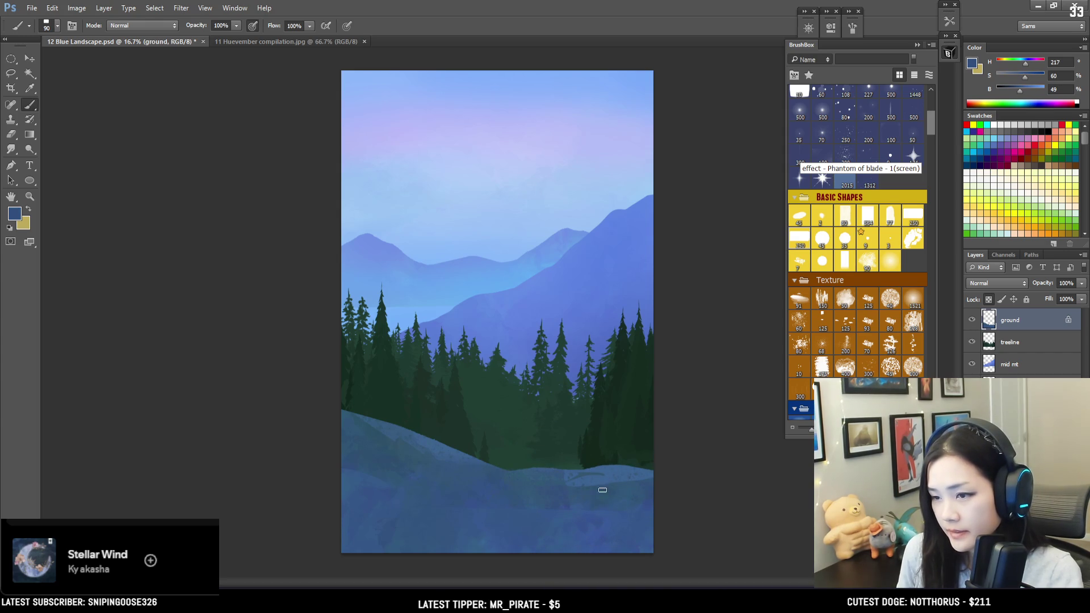
pyautogui.keyDown('alt'); pyautogui.click(597, 474); pyautogui.keyUp('alt')
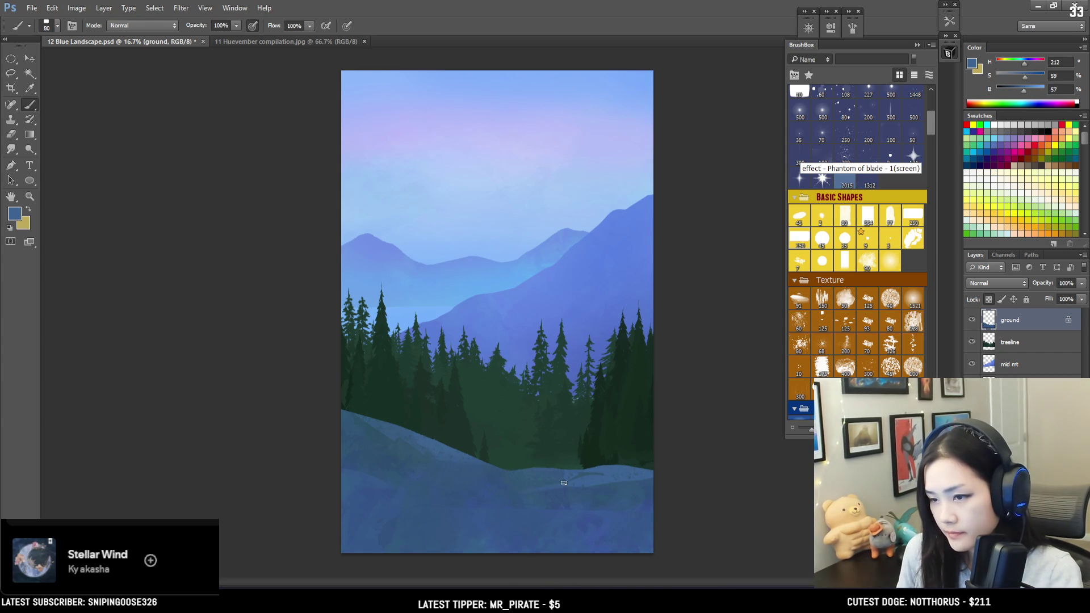
pyautogui.keyDown('alt'); pyautogui.click(491, 438); pyautogui.keyUp('alt')
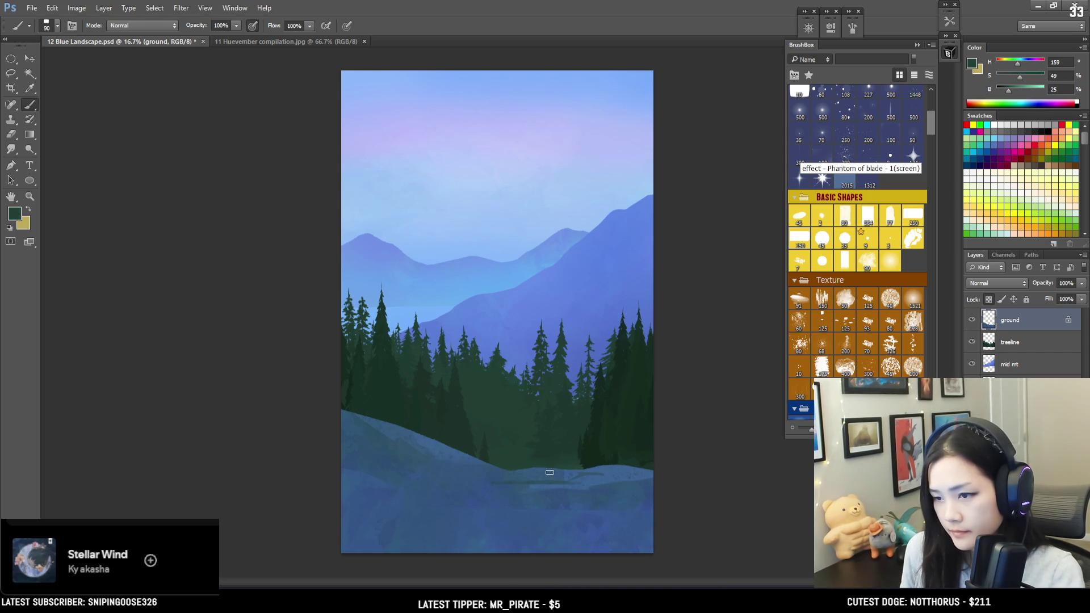
pyautogui.keyDown('alt'); pyautogui.click(600, 481); pyautogui.keyUp('alt')
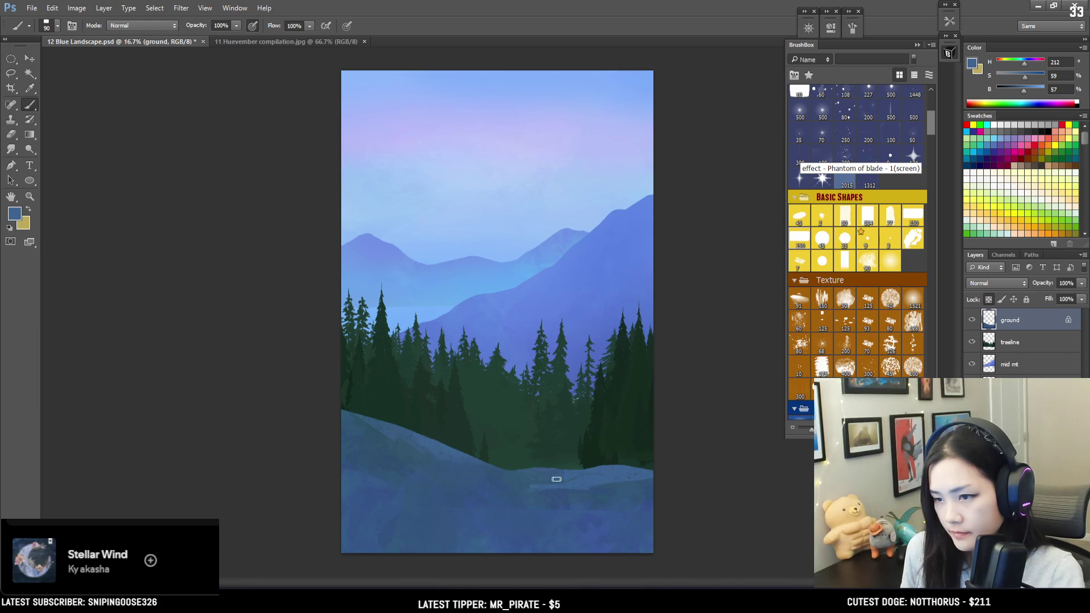
pyautogui.keyDown('alt'); pyautogui.click(527, 485); pyautogui.keyUp('alt')
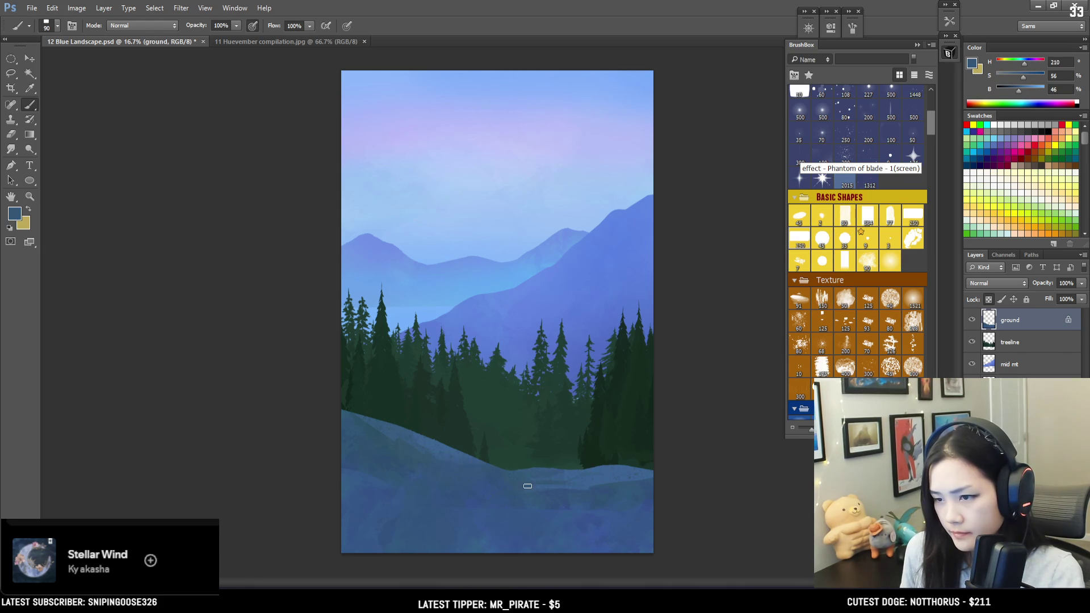
pyautogui.keyDown('alt'); pyautogui.click(587, 481); pyautogui.keyUp('alt')
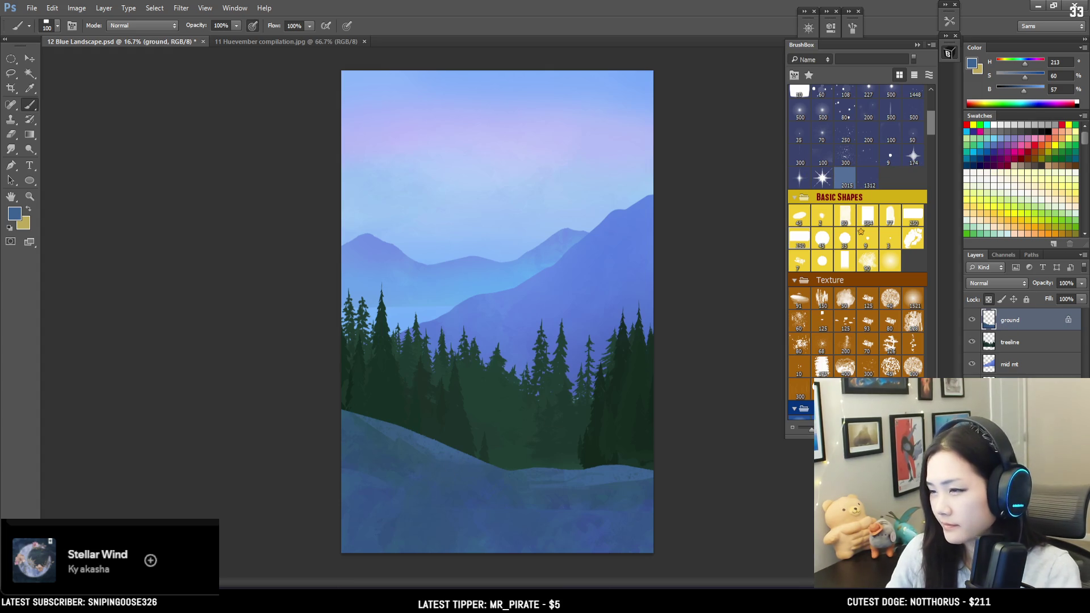
pyautogui.hotkey('ctrl', 'shift', 'alt', 'n')
# Rename the new layer to 'fg'.
pyautogui.doubleClick(1008, 321)
pyautogui.write('fg')
pyautogui.press('Return')
# Select the first Kloir Brushes grass brush and bring up its brush settings.
pyautogui.moveTo(932, 120); pyautogui.dragTo(933, 100)
pyautogui.click(798, 115)
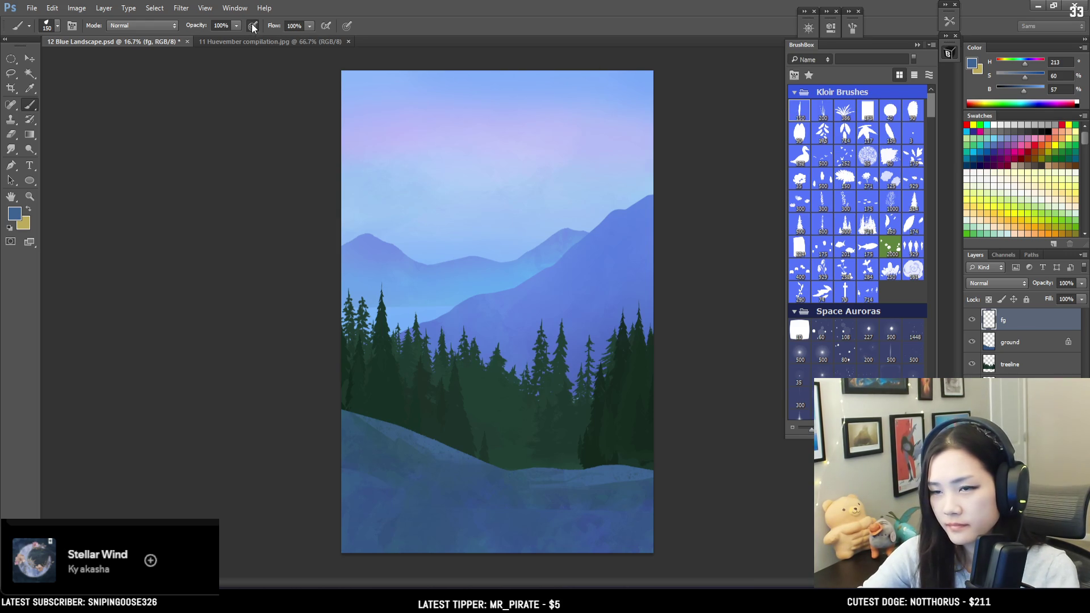
pyautogui.click(852, 28)
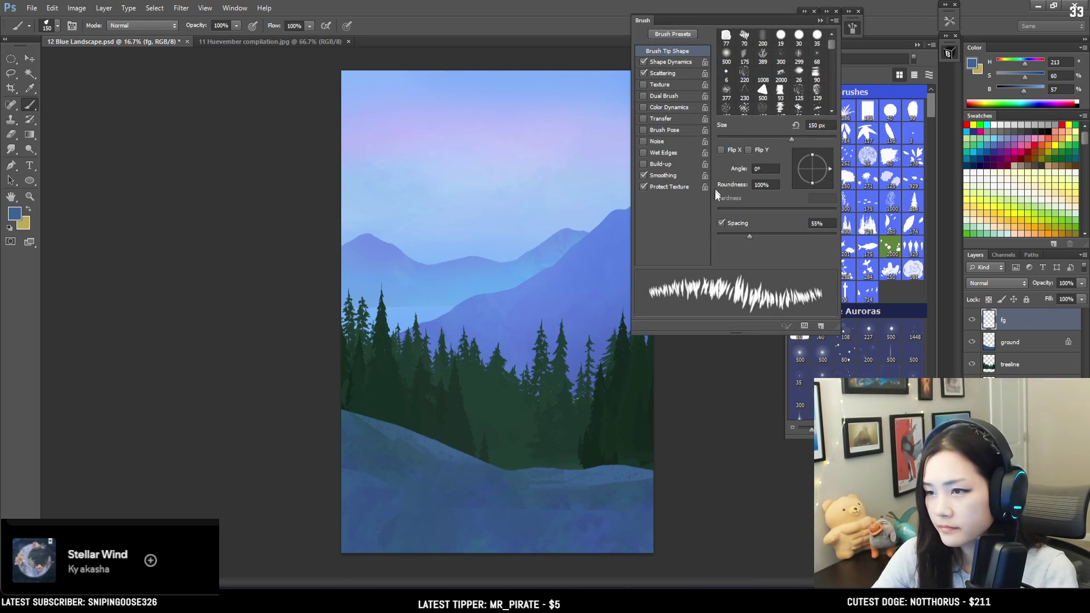
# Tilt the grass brush tip to -30° with 25% spacing.
pyautogui.moveTo(830, 173); pyautogui.dragTo(828, 178)
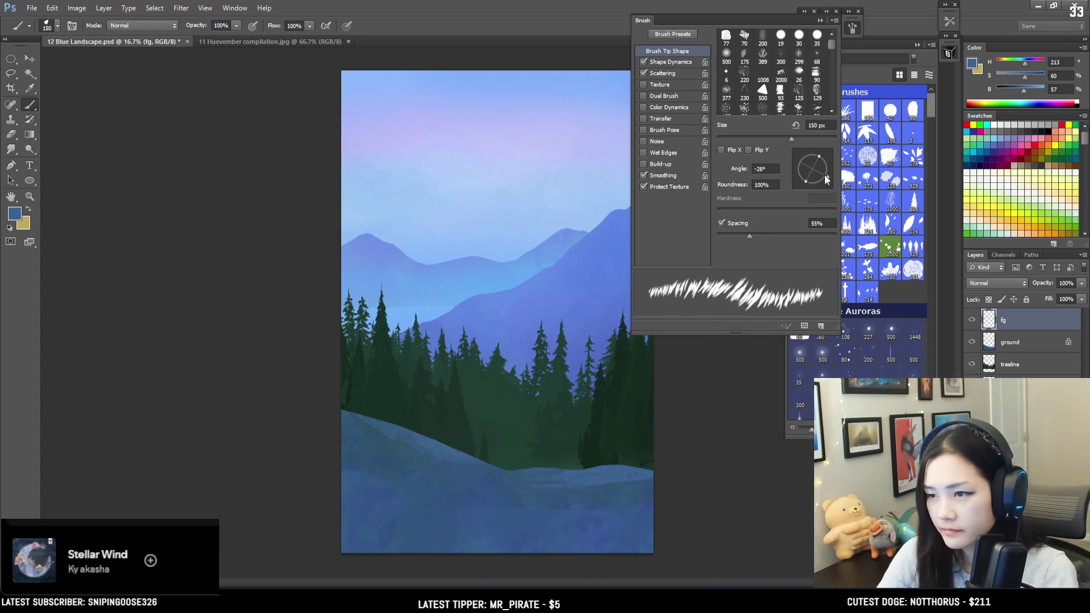
pyautogui.moveTo(749, 236); pyautogui.dragTo(739, 230)
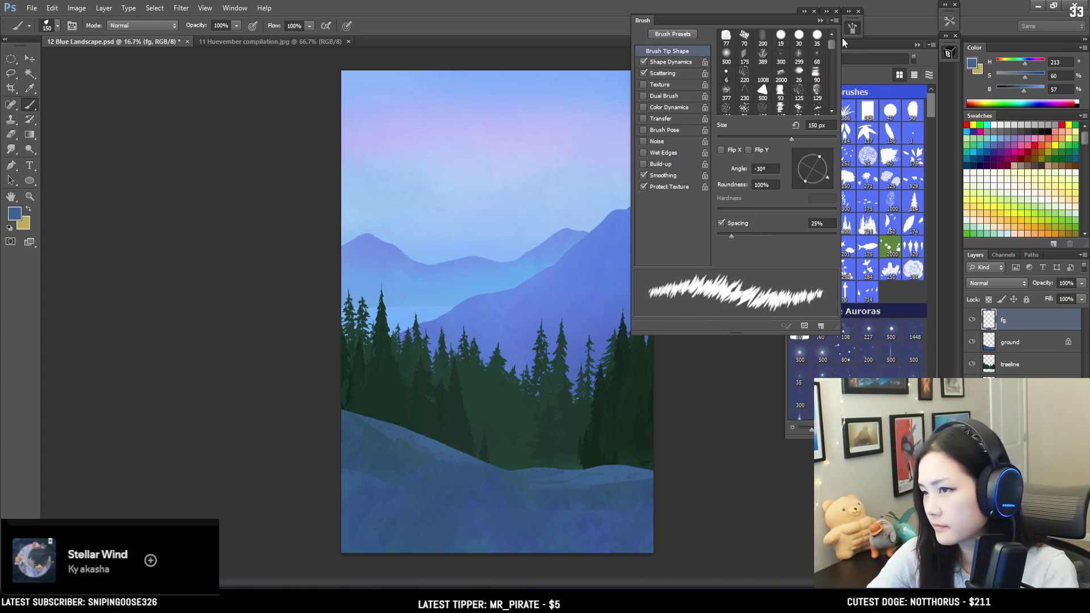
pyautogui.press('F5')
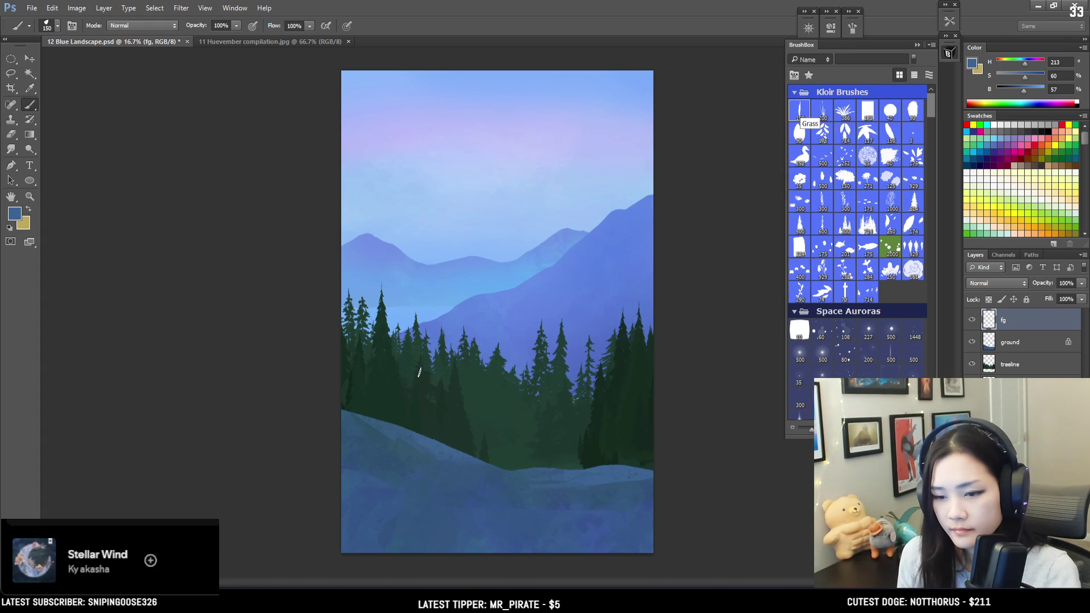
# Sample and darken the ground blue, then paint a dark grass band along the canvas bottom.
pyautogui.keyDown('alt'); pyautogui.click(365, 450); pyautogui.keyUp('alt')
pyautogui.moveTo(1018, 91); pyautogui.dragTo(1014, 97)
pyautogui.press(']')
pyautogui.moveTo(351, 525)
pyautogui.mouseDown()
pyautogui.moveTo(414, 514)
pyautogui.moveTo(341, 518)
pyautogui.moveTo(567, 528)
pyautogui.mouseUp()
pyautogui.hotkey('ctrl', 'z')
pyautogui.moveTo(338, 515); pyautogui.dragTo(628, 555)
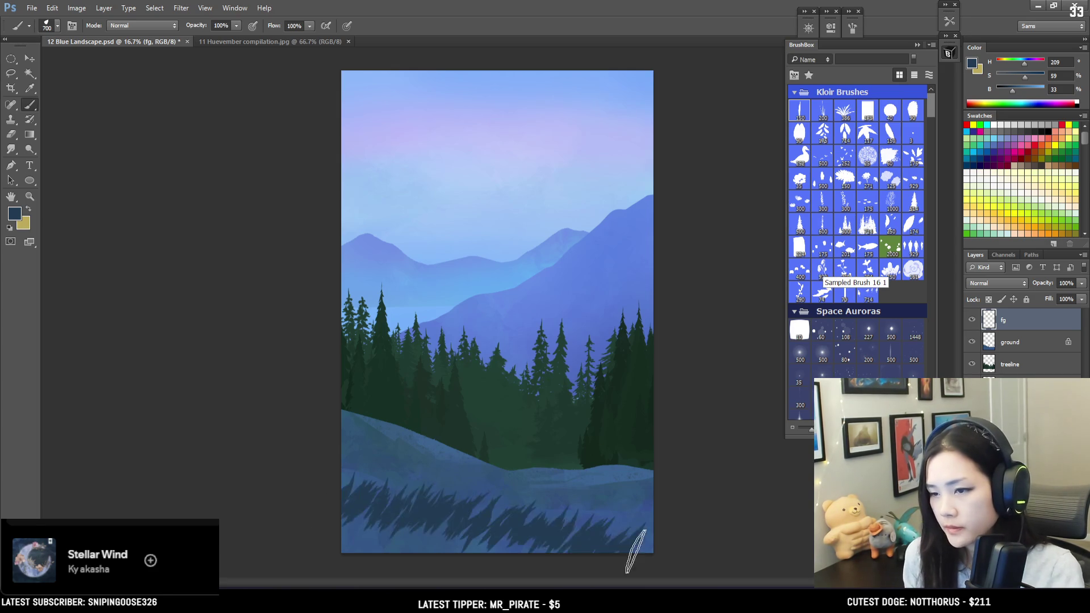
pyautogui.hotkey('ctrl', 'z')
pyautogui.press(']')
pyautogui.press(']')
pyautogui.press(']')
pyautogui.moveTo(333, 511); pyautogui.dragTo(642, 528)
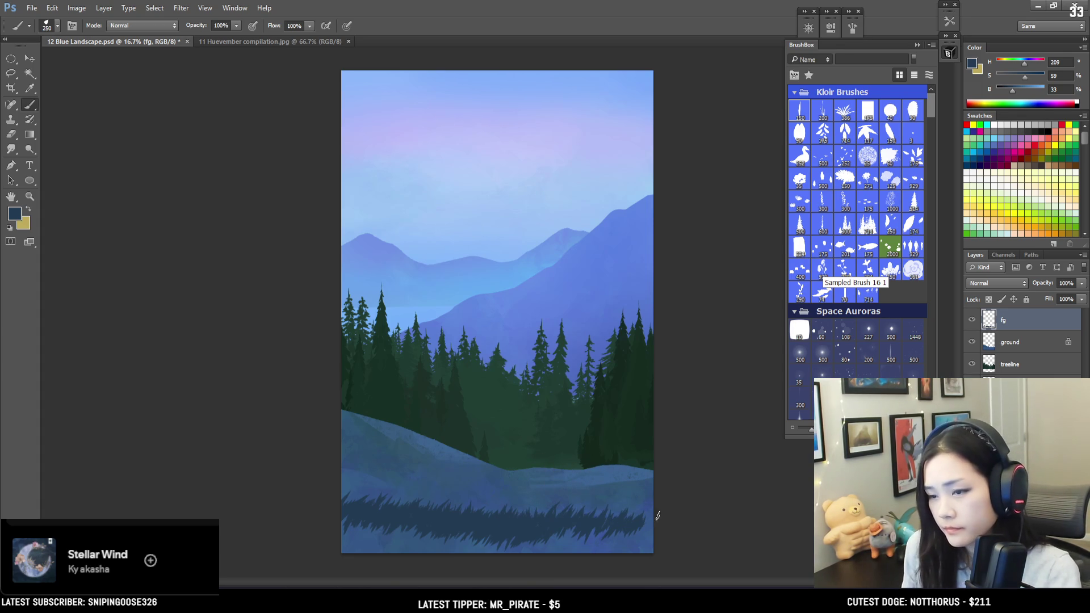
pyautogui.press(']')
pyautogui.moveTo(636, 519)
pyautogui.mouseDown()
pyautogui.moveTo(626, 585)
pyautogui.moveTo(645, 599)
pyautogui.moveTo(547, 530)
pyautogui.moveTo(301, 554)
pyautogui.mouseUp()
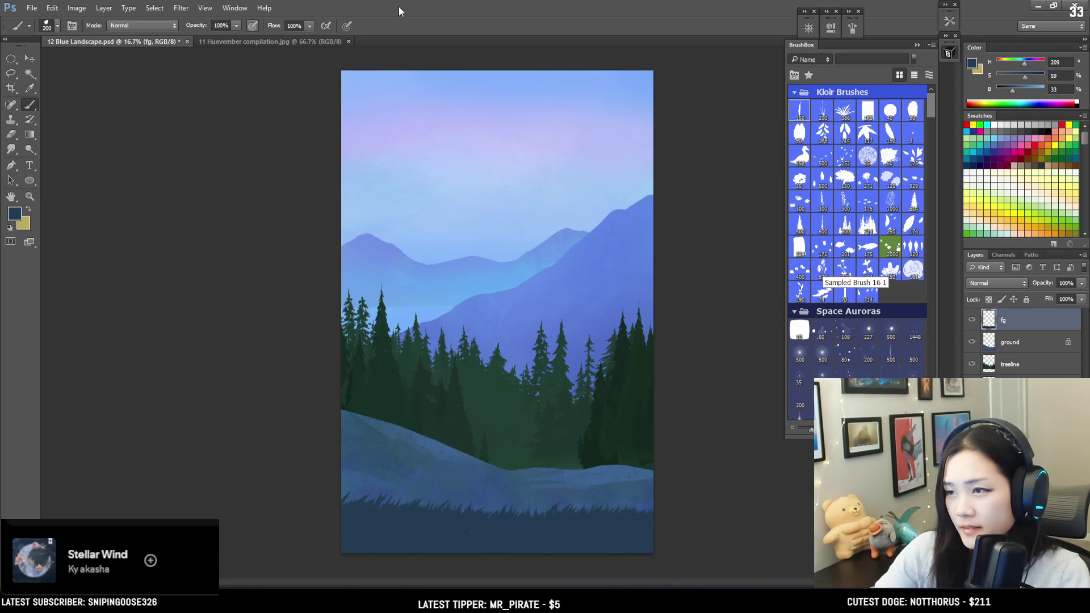
# Tilt the brush angle further and enlarge the brush.
pyautogui.click(852, 28)
pyautogui.moveTo(826, 177); pyautogui.dragTo(826, 180)
pyautogui.click(853, 44)
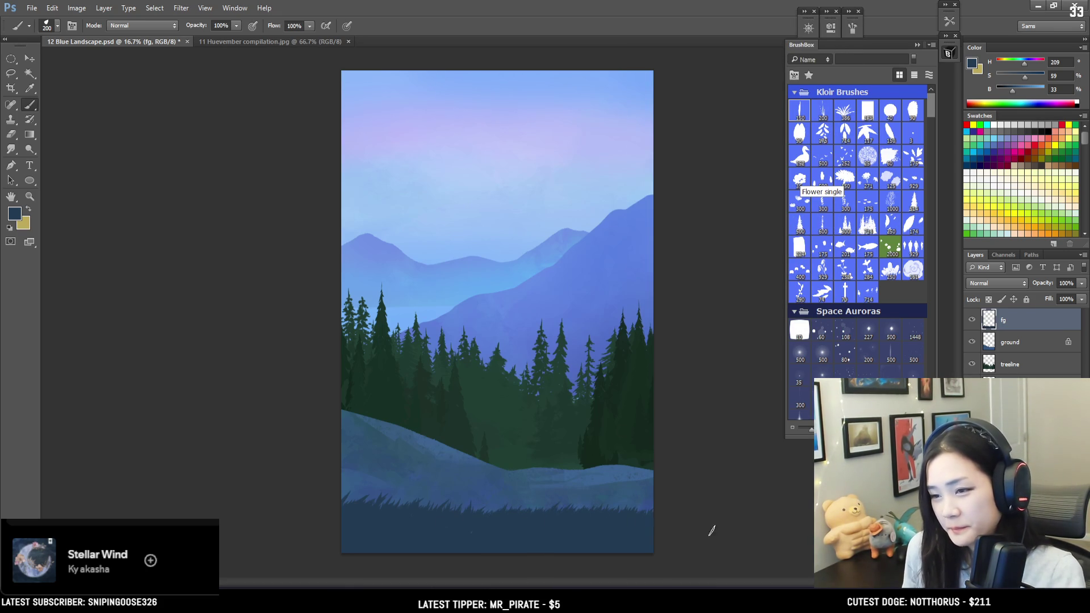
pyautogui.press(']')
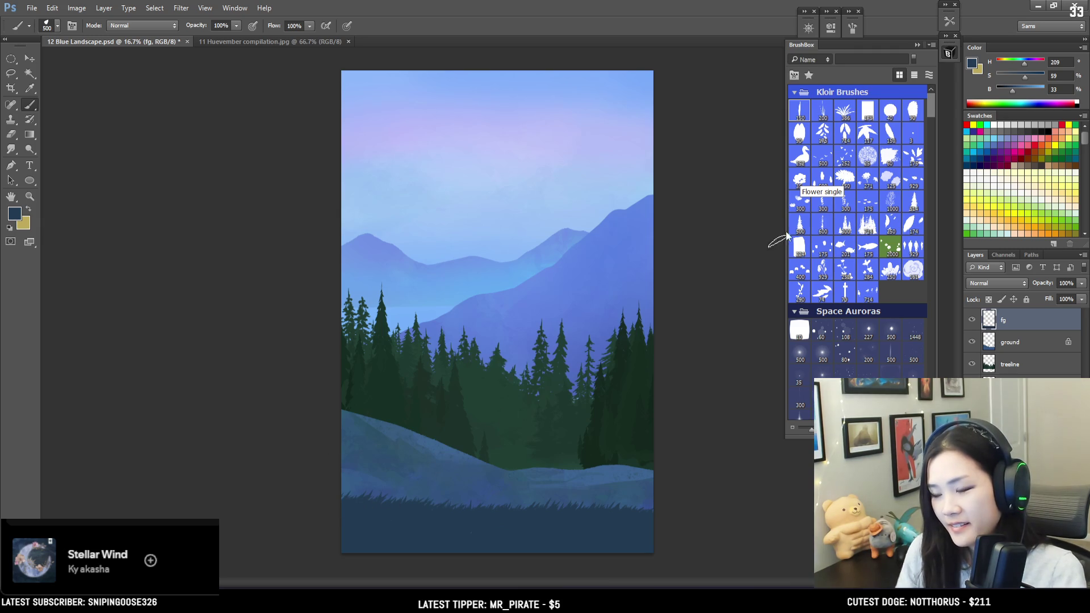
pyautogui.press(']')
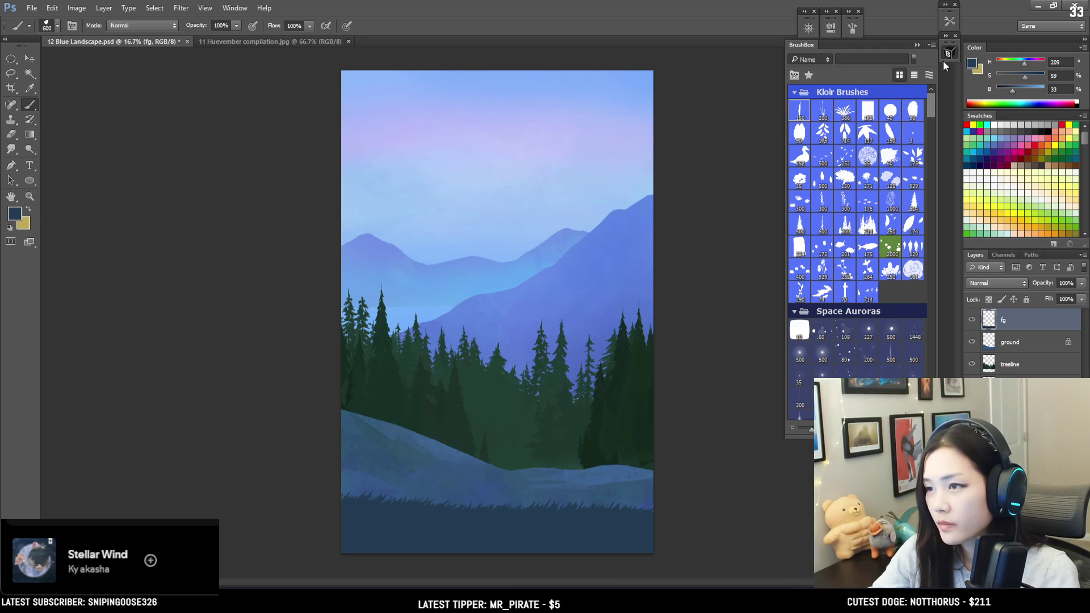
# Choose the Distant grass brush from the Foliage set and set a darker, richer teal.
pyautogui.moveTo(931, 113); pyautogui.dragTo(919, 177)
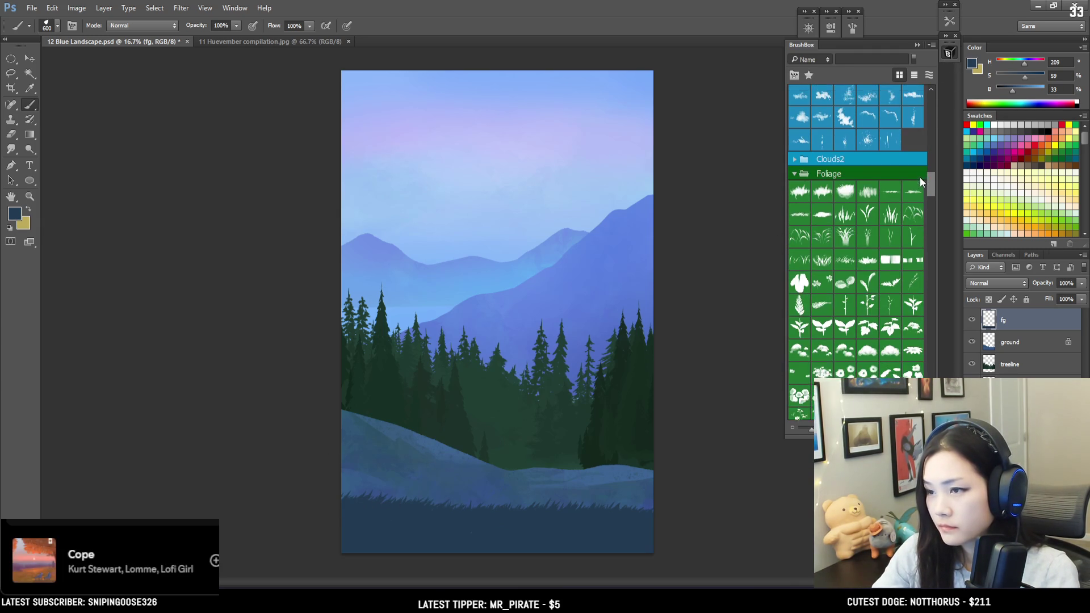
pyautogui.click(890, 203)
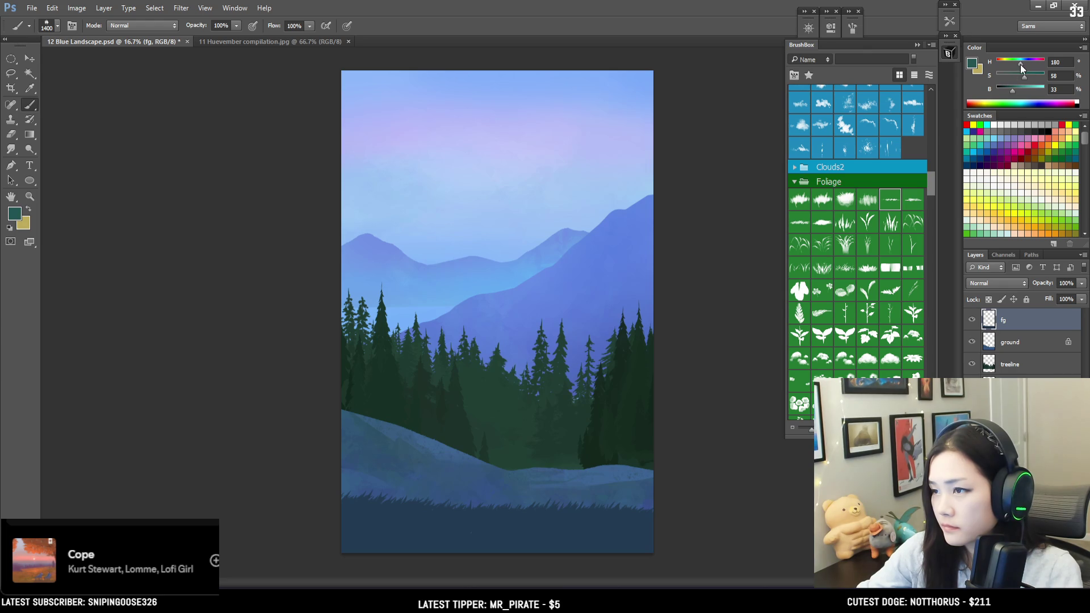
pyautogui.click(972, 63)
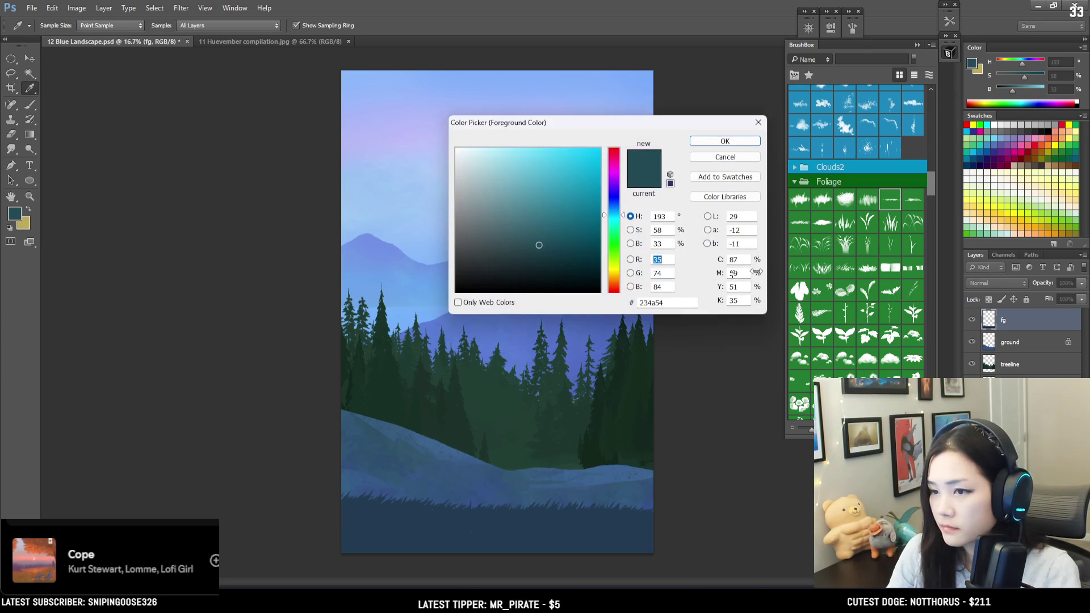
pyautogui.click(558, 251)
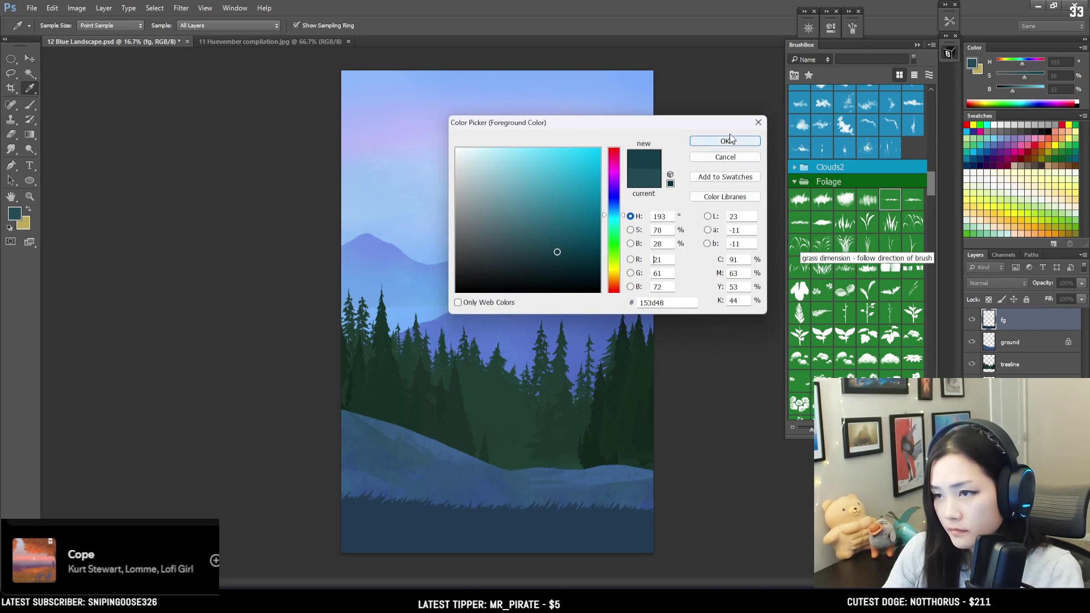
pyautogui.click(725, 141)
# Switch to another grass brush and set a dark green-teal colour (H 168, S 80, B 23).
pyautogui.press(']')
pyautogui.press(']')
pyautogui.press(']')
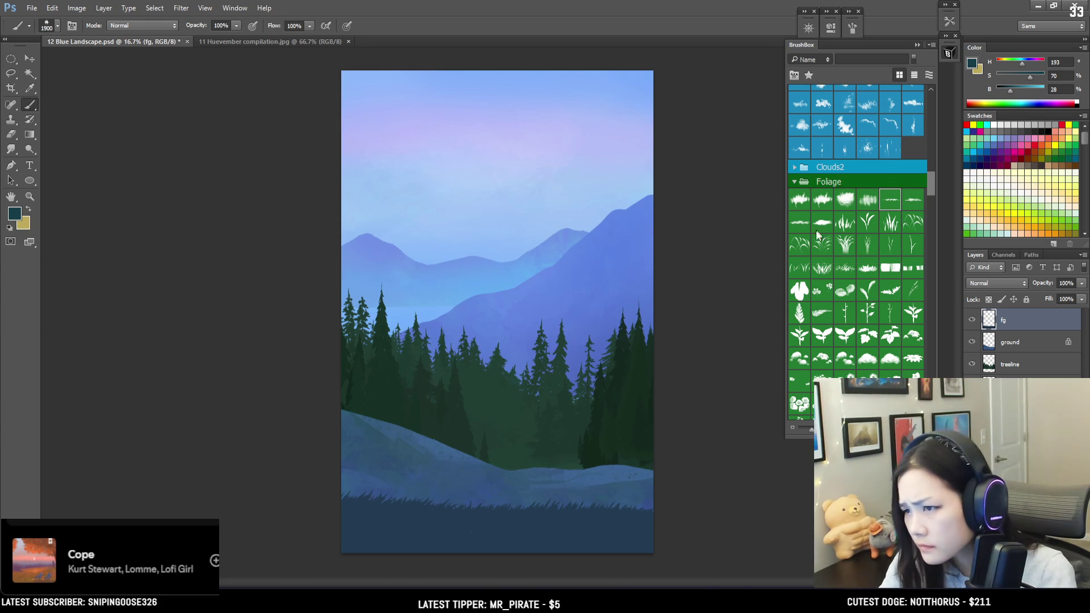
pyautogui.click(806, 226)
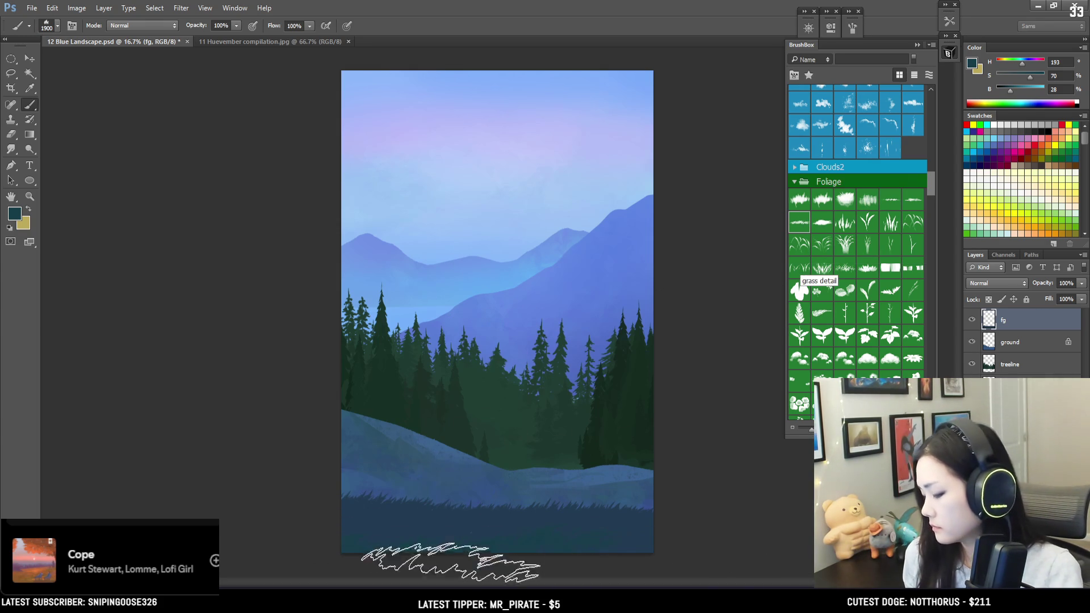
pyautogui.press('[')
pyautogui.press('[')
pyautogui.press('[')
pyautogui.press('[')
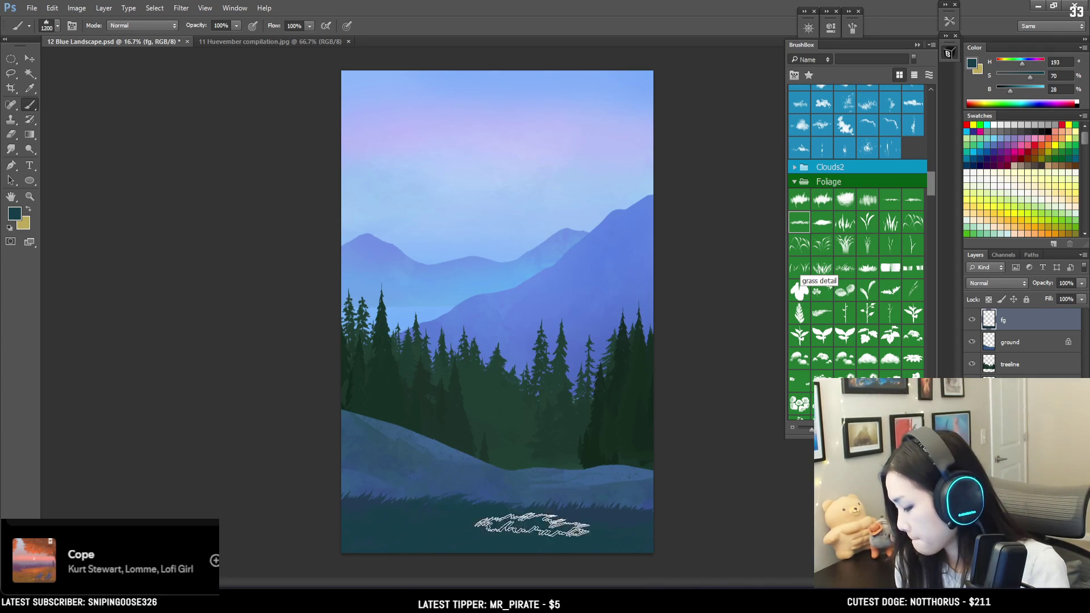
pyautogui.click(973, 64)
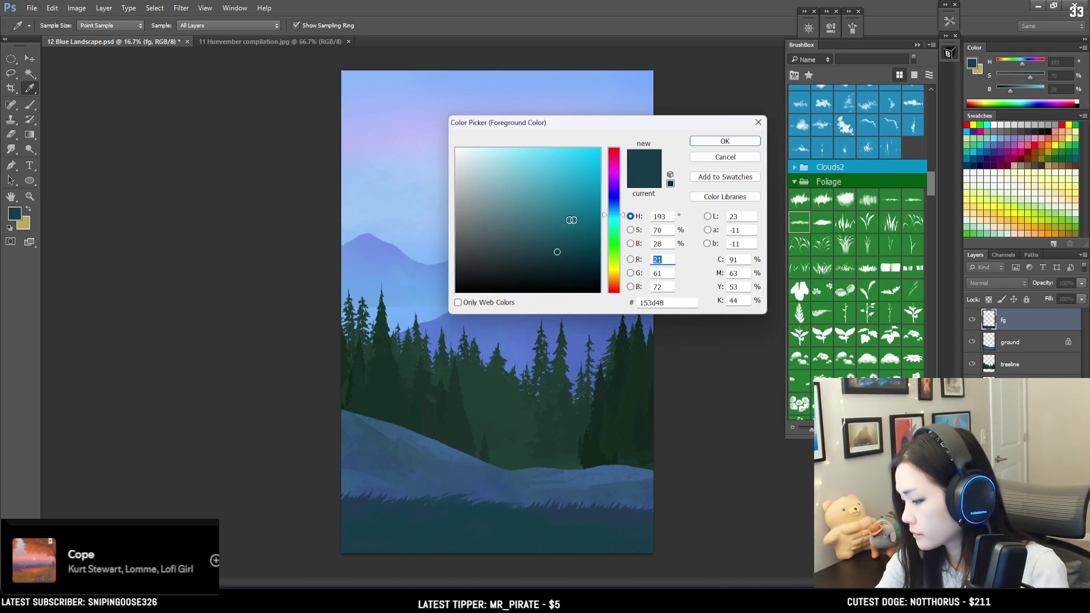
pyautogui.click(548, 262)
pyautogui.moveTo(562, 258); pyautogui.dragTo(562, 256)
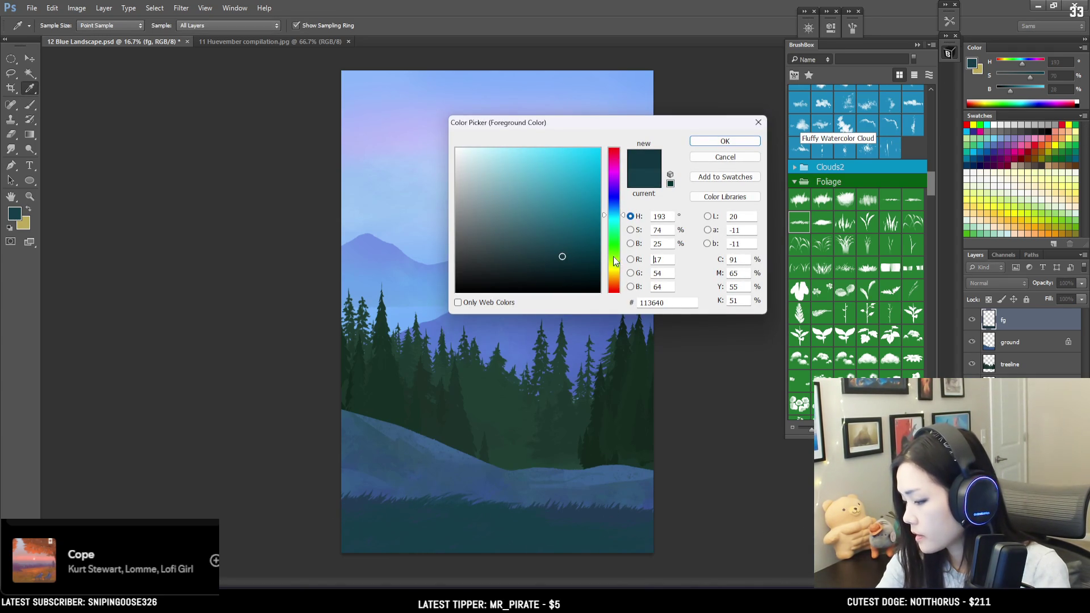
pyautogui.click(618, 226)
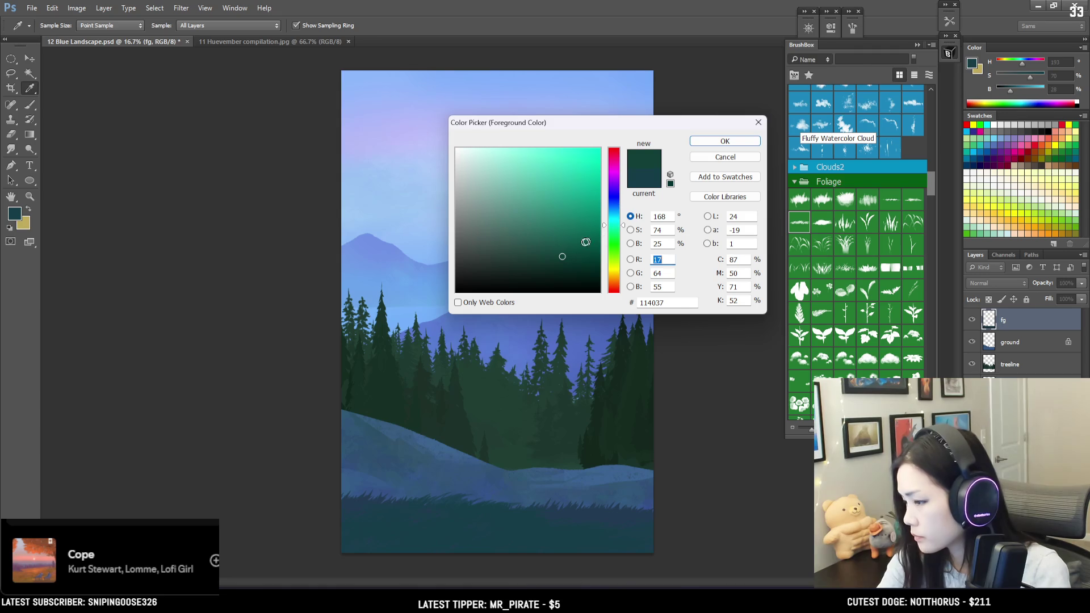
pyautogui.click(724, 141)
pyautogui.press('b')
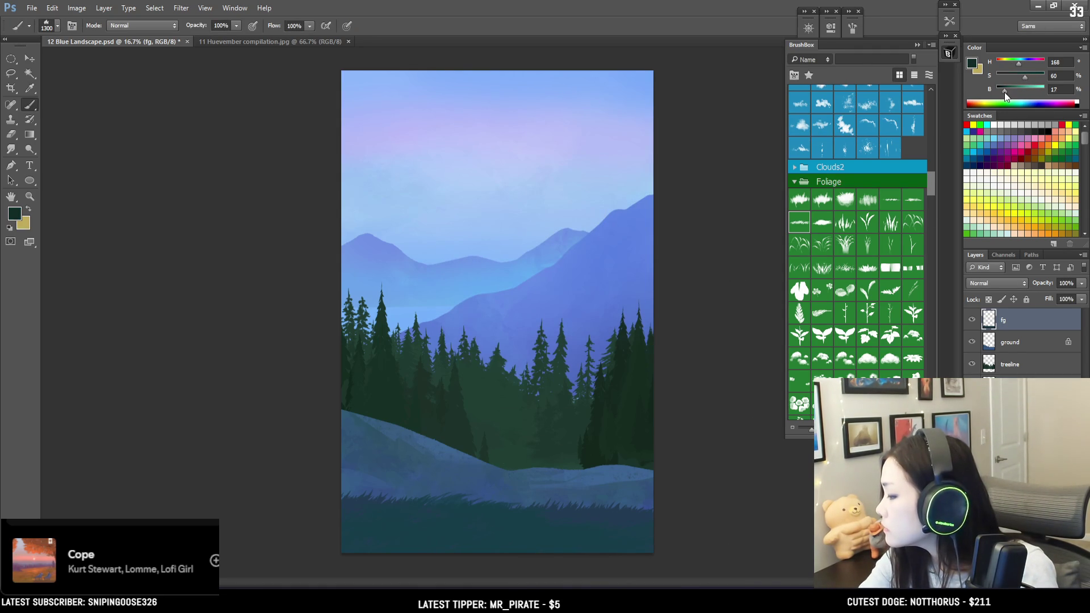
# Sample dark blue and green grass tones from the meadow, shrinking the brush for finer strokes.
pyautogui.press(']')
pyautogui.press(']')
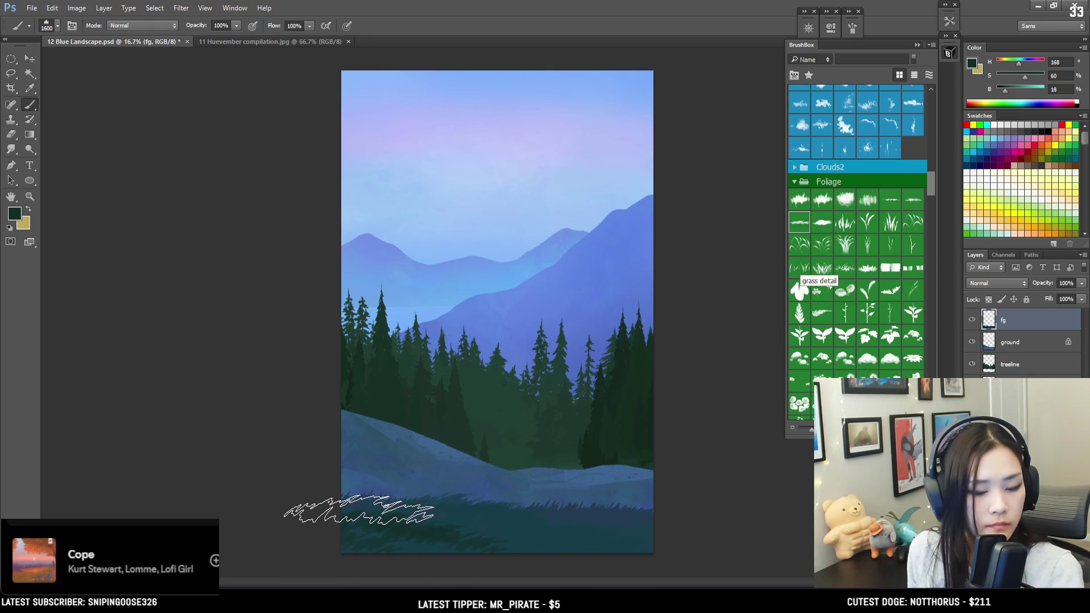
pyautogui.press('[')
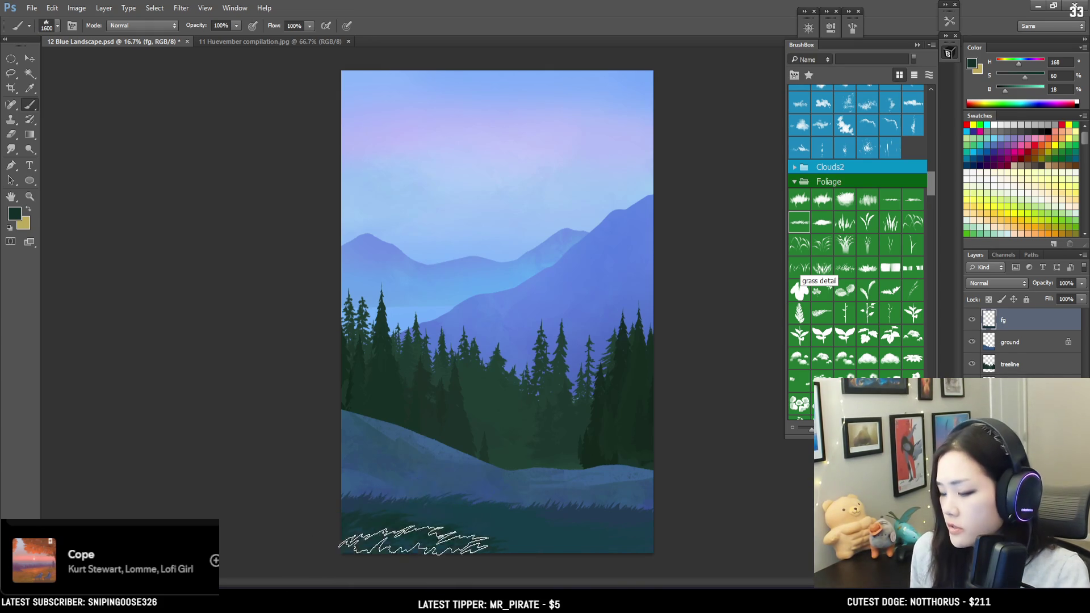
pyautogui.keyDown('alt'); pyautogui.click(548, 518); pyautogui.keyUp('alt')
pyautogui.press('[')
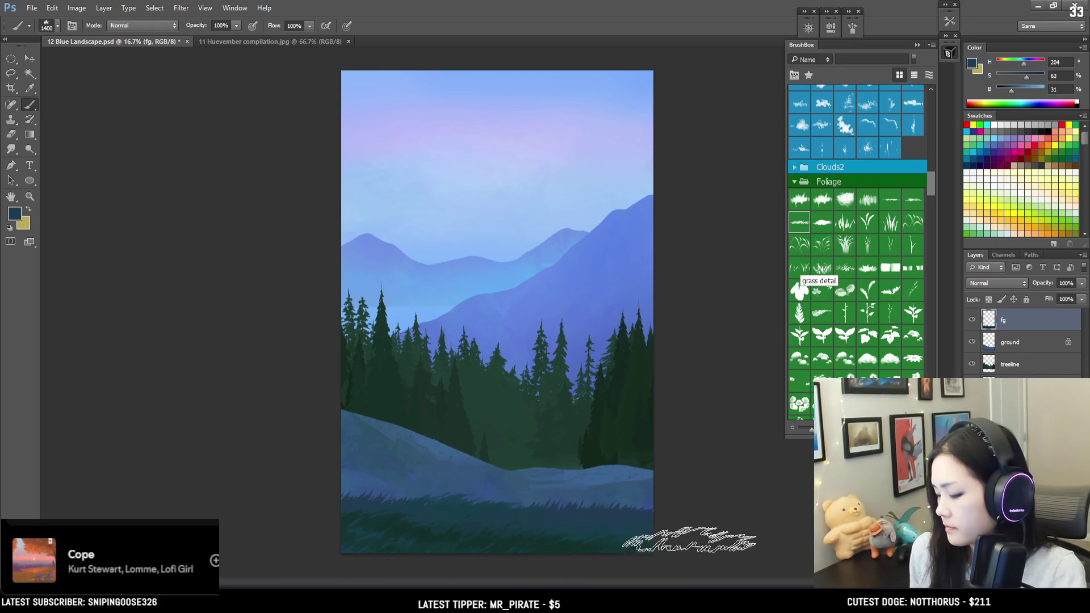
pyautogui.keyDown('alt'); pyautogui.click(413, 523); pyautogui.keyUp('alt')
pyautogui.press('[')
pyautogui.keyDown('alt'); pyautogui.click(588, 513); pyautogui.keyUp('alt')
pyautogui.press('[')
pyautogui.press('[')
pyautogui.press('[')
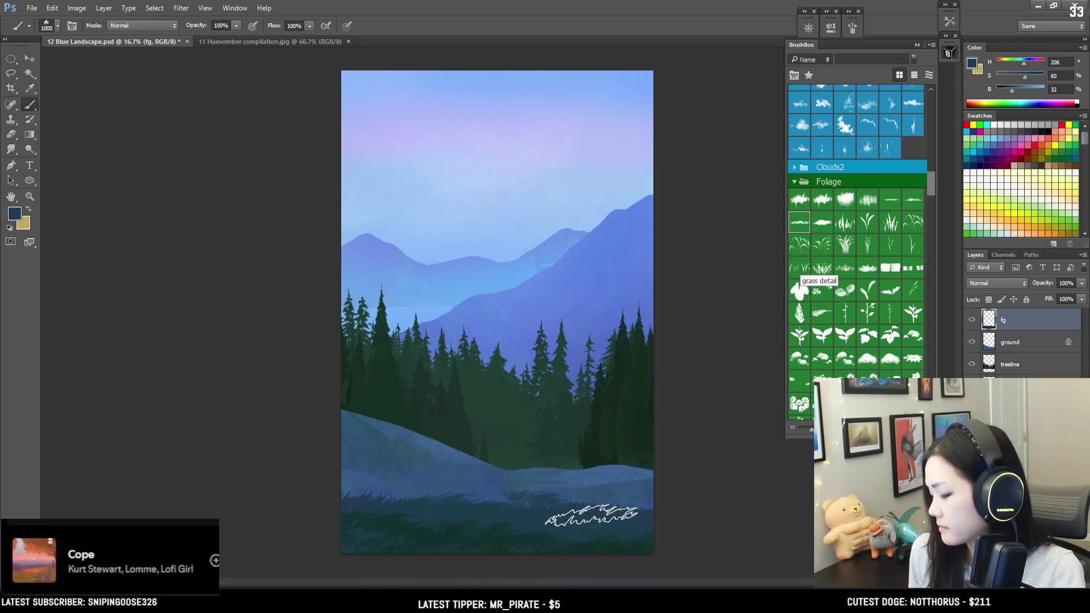
pyautogui.press('[')
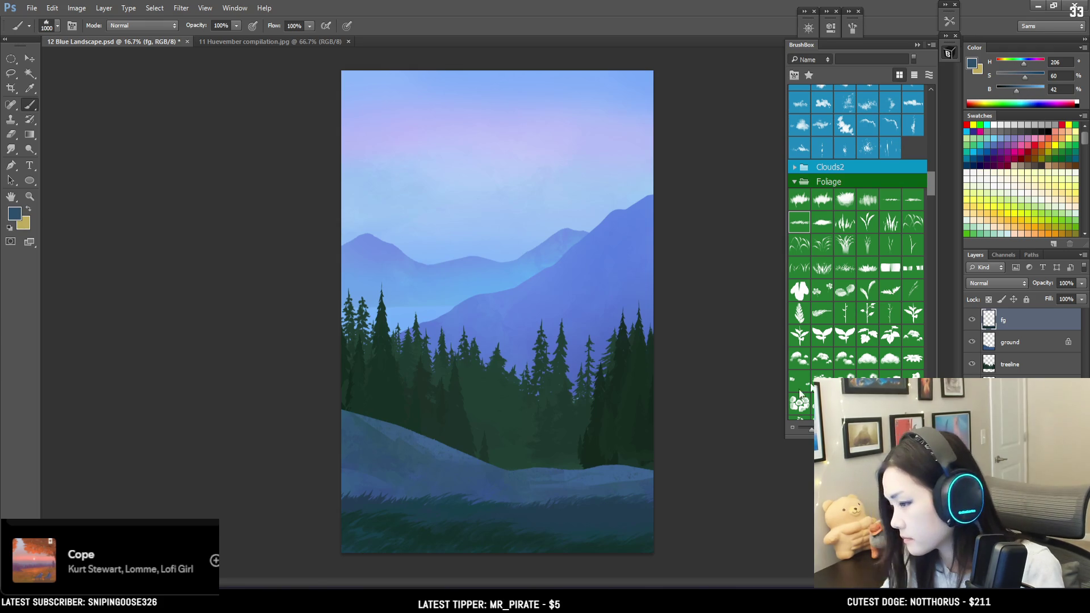
# Sample darker teals and blues from the lower-left grass while adjusting brush size.
pyautogui.press(']')
pyautogui.press('[')
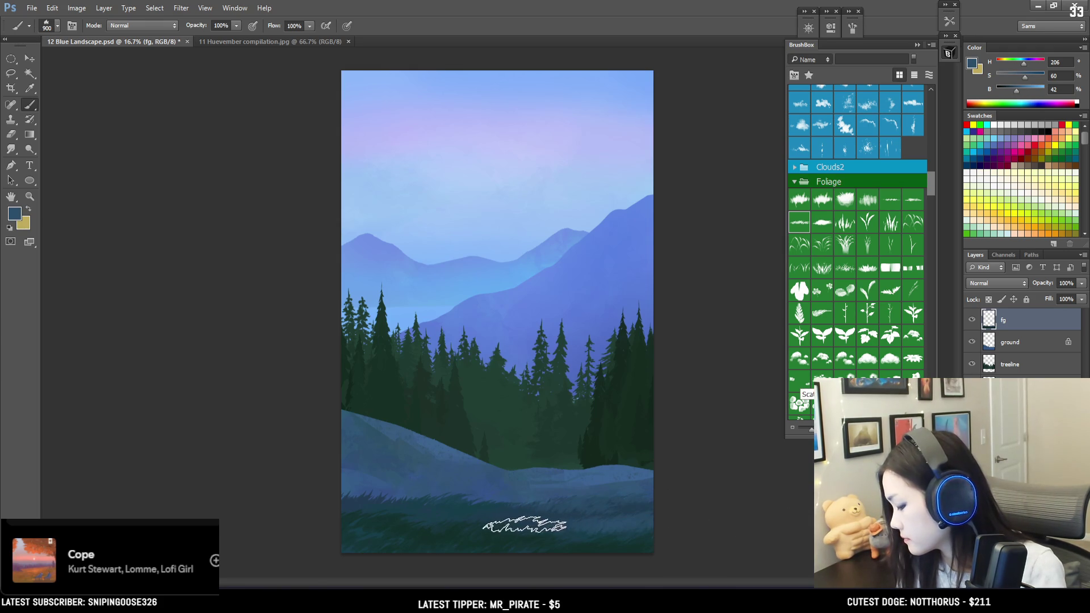
pyautogui.keyDown('alt'); pyautogui.click(518, 514); pyautogui.keyUp('alt')
pyautogui.keyDown('alt'); pyautogui.click(512, 514); pyautogui.keyUp('alt')
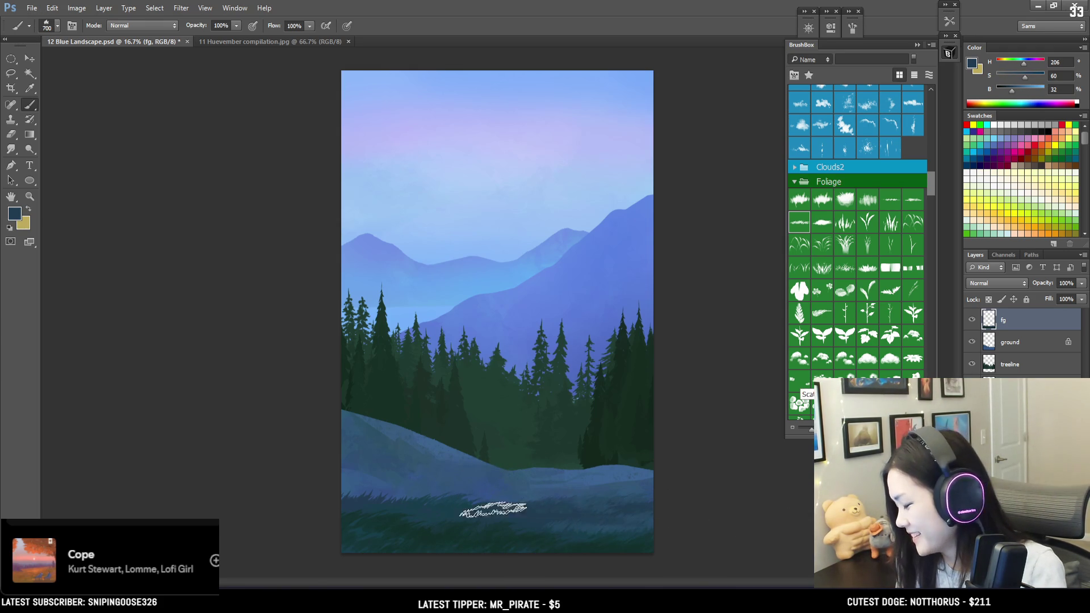
pyautogui.keyDown('alt'); pyautogui.click(465, 525); pyautogui.keyUp('alt')
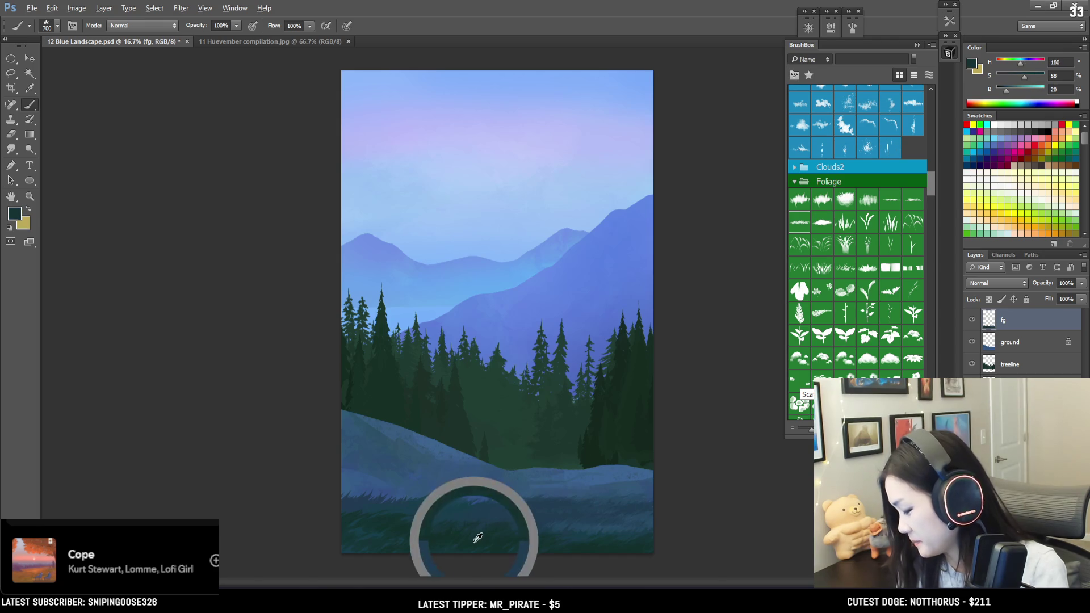
pyautogui.press(']')
pyautogui.press(']')
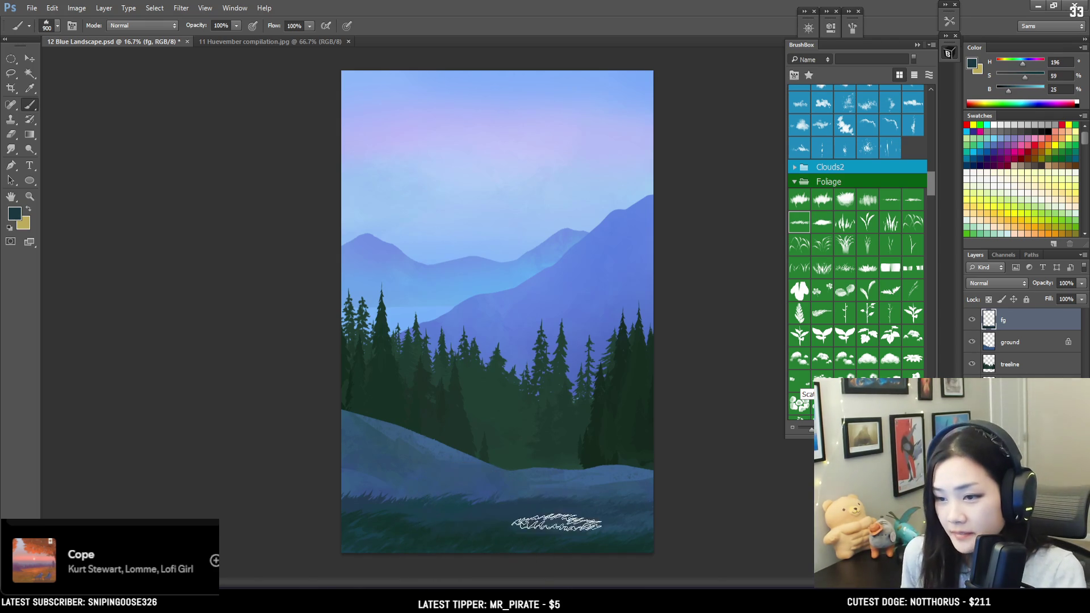
pyautogui.press(']')
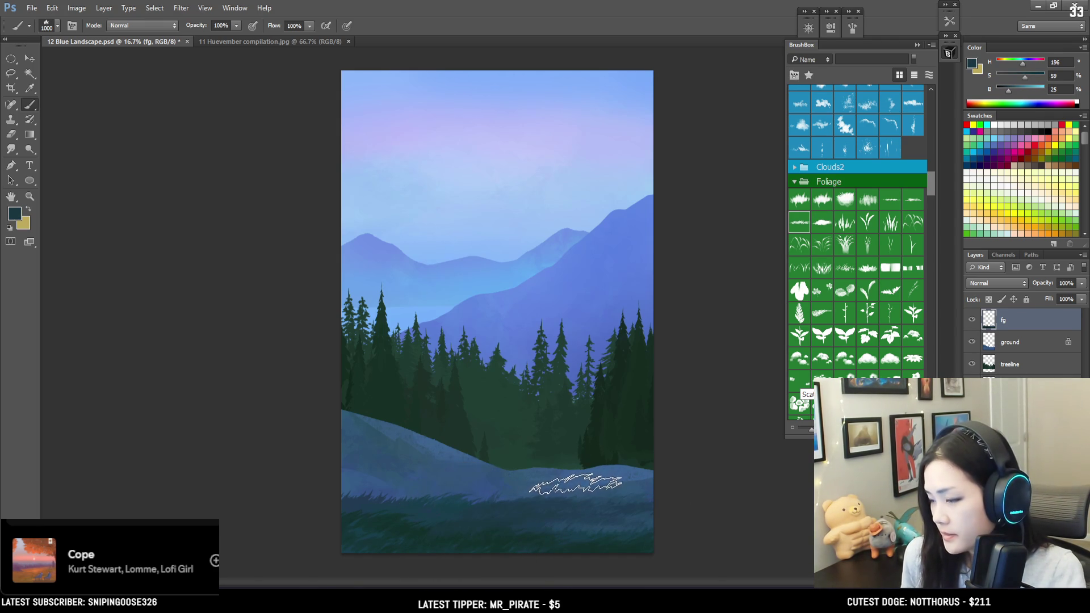
pyautogui.keyDown('alt'); pyautogui.click(365, 529); pyautogui.keyUp('alt')
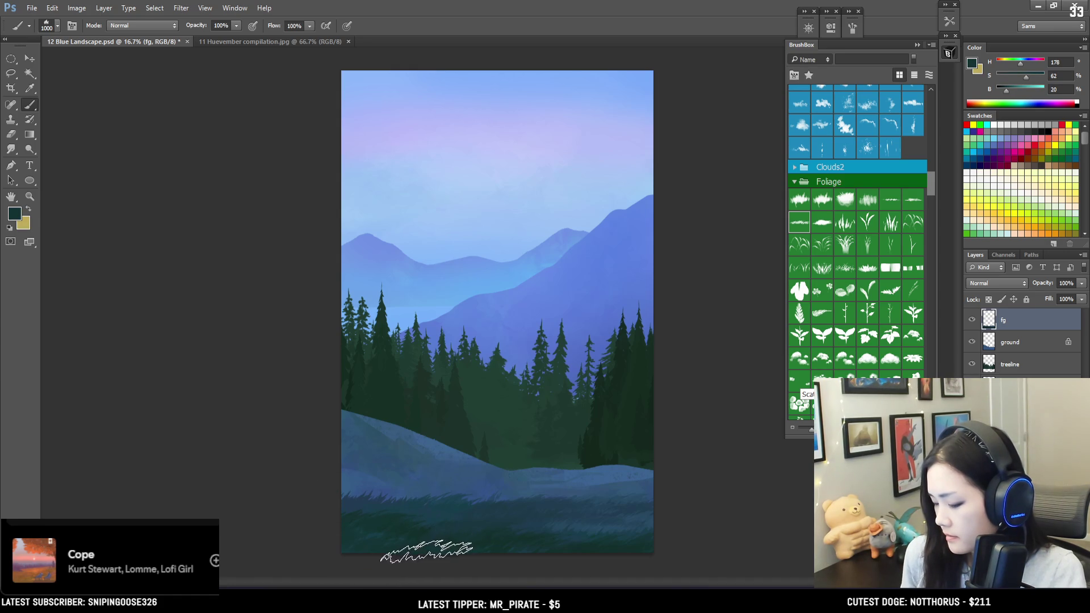
pyautogui.press('[')
pyautogui.press('[')
pyautogui.keyDown('alt'); pyautogui.click(404, 507); pyautogui.keyUp('alt')
pyautogui.press('[')
pyautogui.press('[')
pyautogui.press('[')
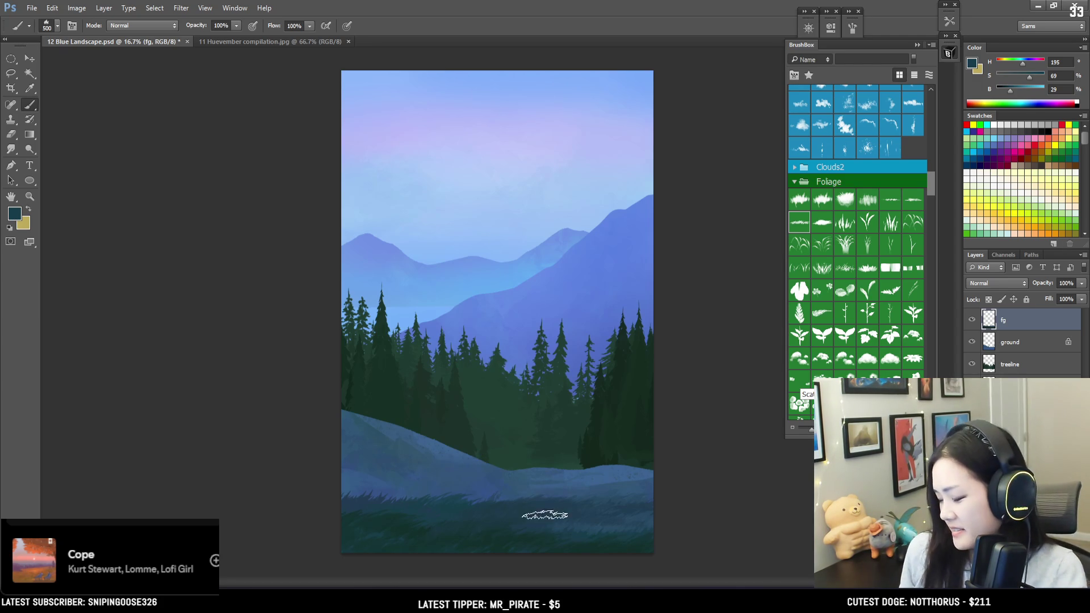
# Resample meadow blues and greens, settling on dark blue-teal (H 199, S 65, B 30).
pyautogui.keyDown('alt'); pyautogui.click(513, 519); pyautogui.keyUp('alt')
pyautogui.keyDown('alt'); pyautogui.click(517, 513); pyautogui.keyUp('alt')
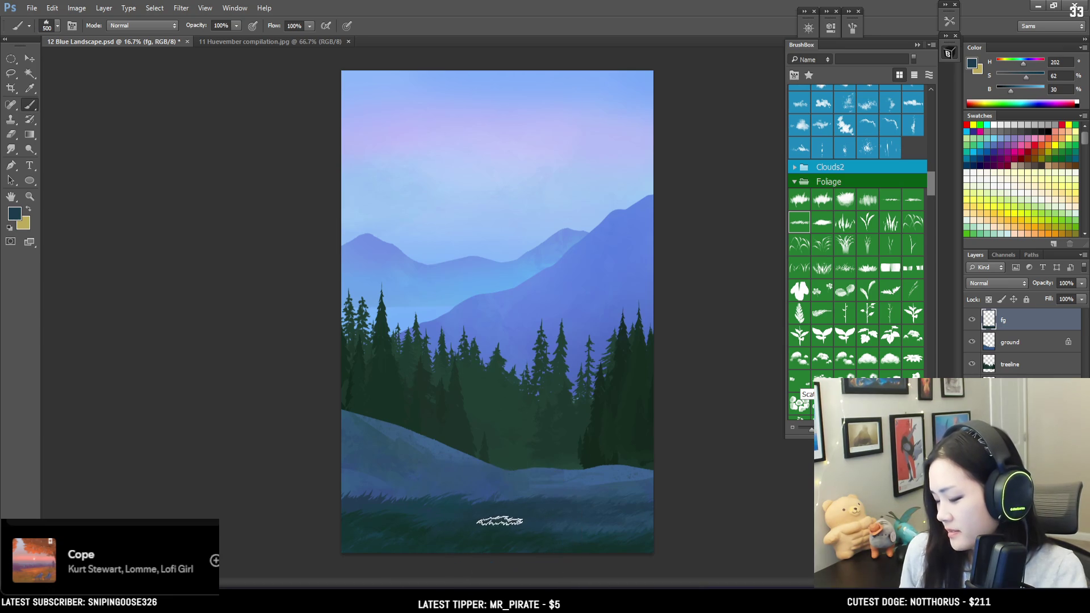
pyautogui.keyDown('alt'); pyautogui.click(557, 520); pyautogui.keyUp('alt')
pyautogui.press(']')
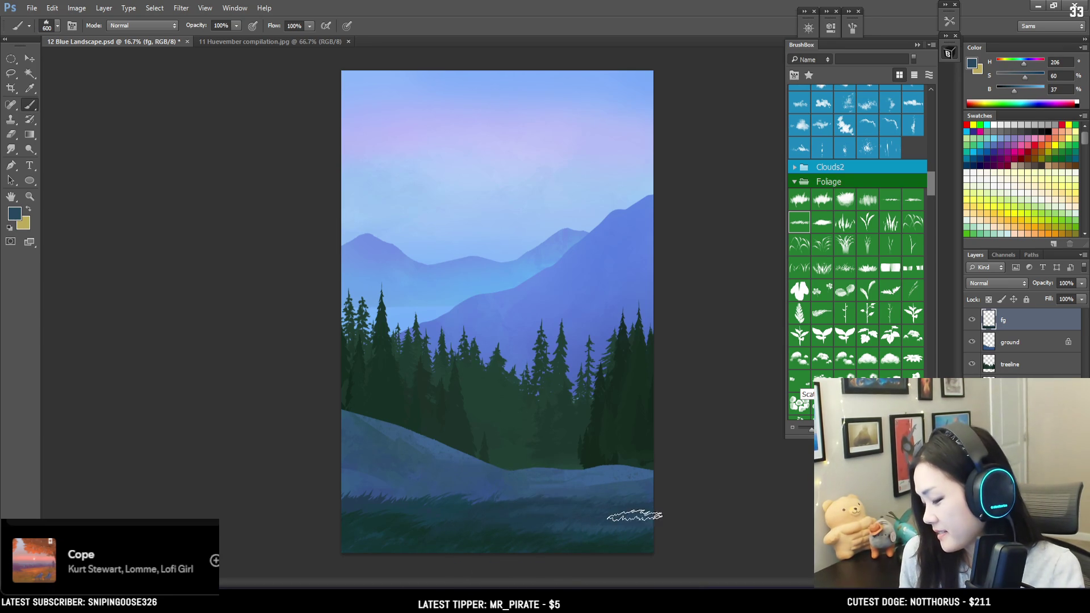
pyautogui.keyDown('alt'); pyautogui.click(508, 512); pyautogui.keyUp('alt')
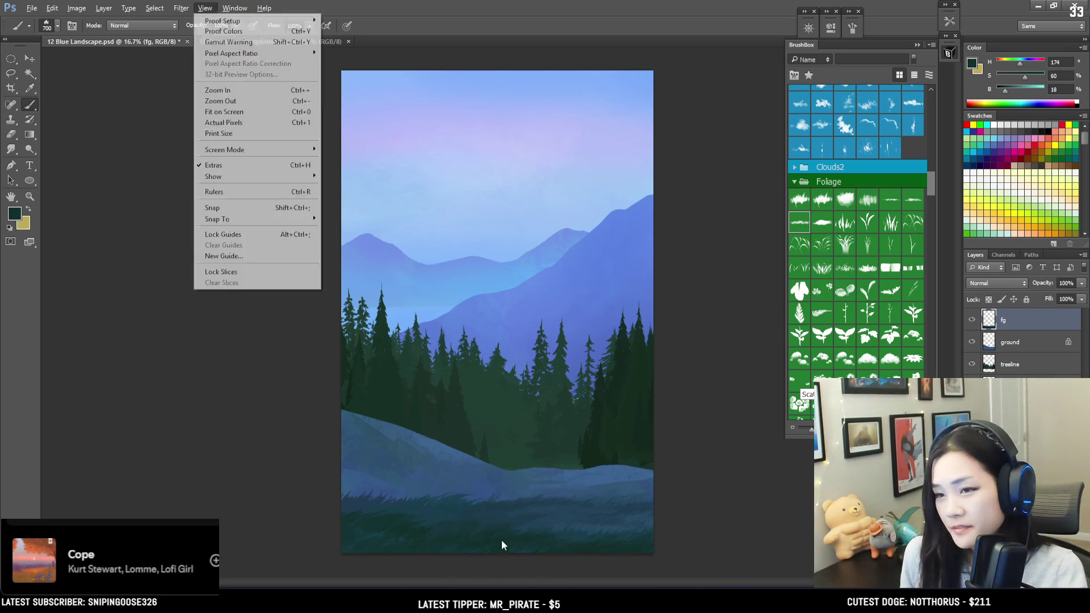
pyautogui.press(']')
pyautogui.keyDown('alt'); pyautogui.click(496, 515); pyautogui.keyUp('alt')
pyautogui.keyDown('alt'); pyautogui.click(494, 524); pyautogui.keyUp('alt')
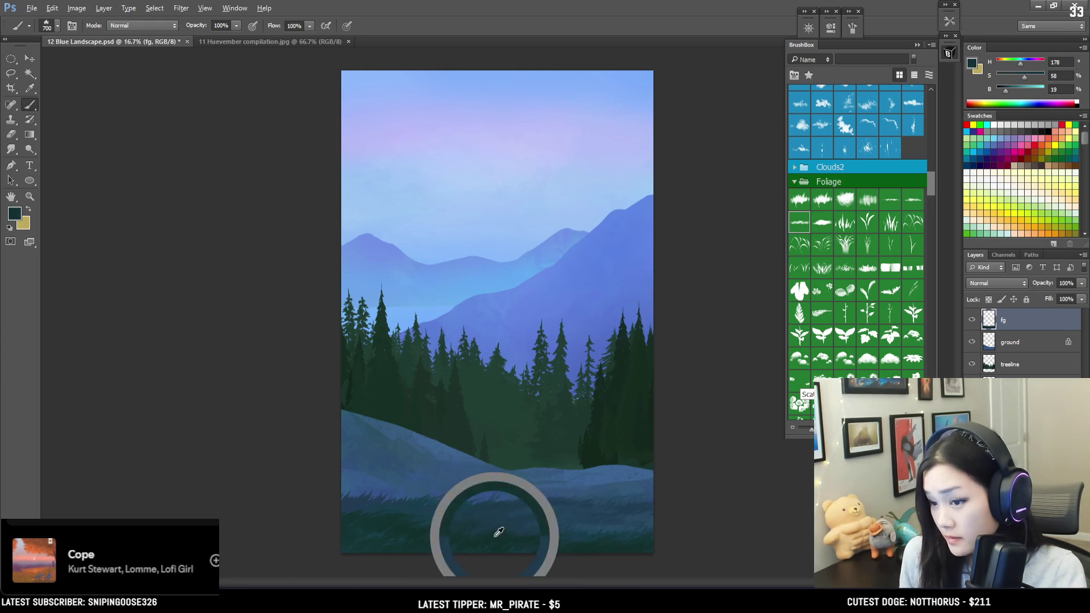
pyautogui.keyDown('alt'); pyautogui.click(450, 504); pyautogui.keyUp('alt')
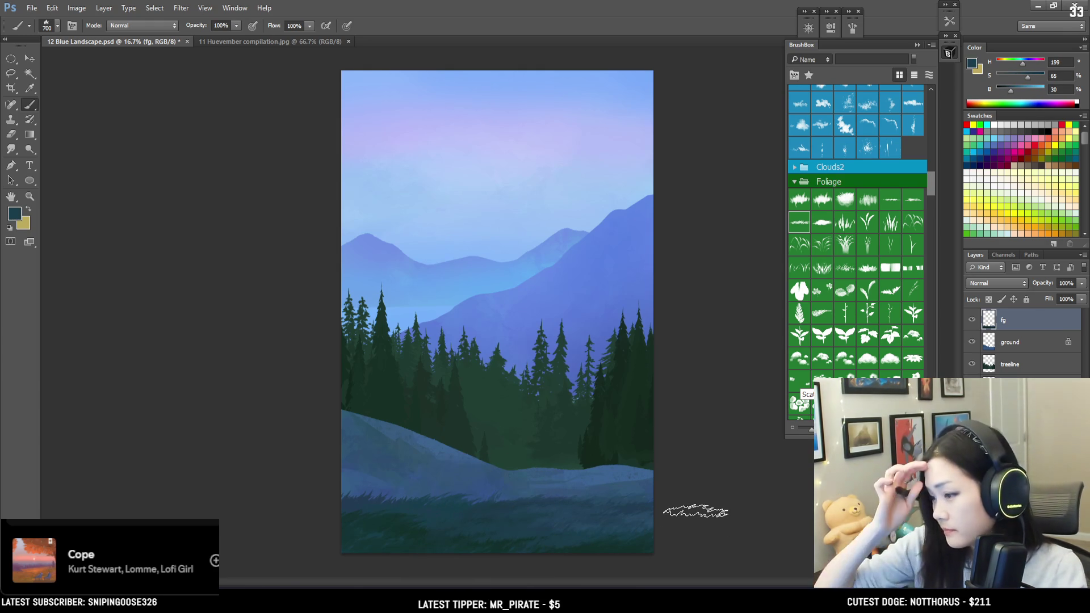
pyautogui.hotkey('ctrl', '-')
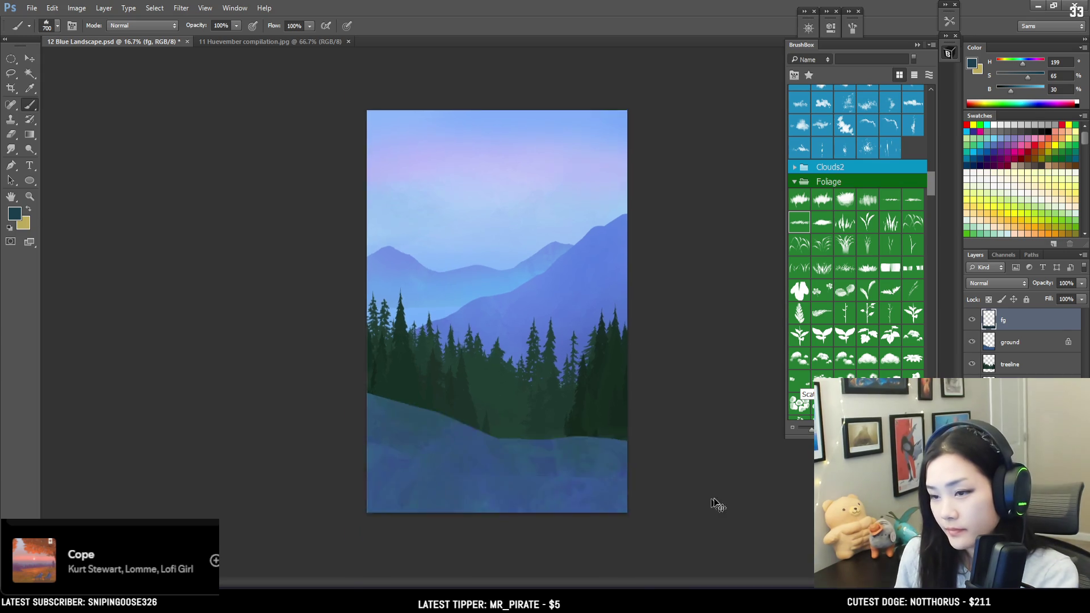
# Perspective-transform the fg grass band so its bottom edge widens outward.
pyautogui.hotkey('ctrl', '+')
pyautogui.hotkey('ctrl', 't')
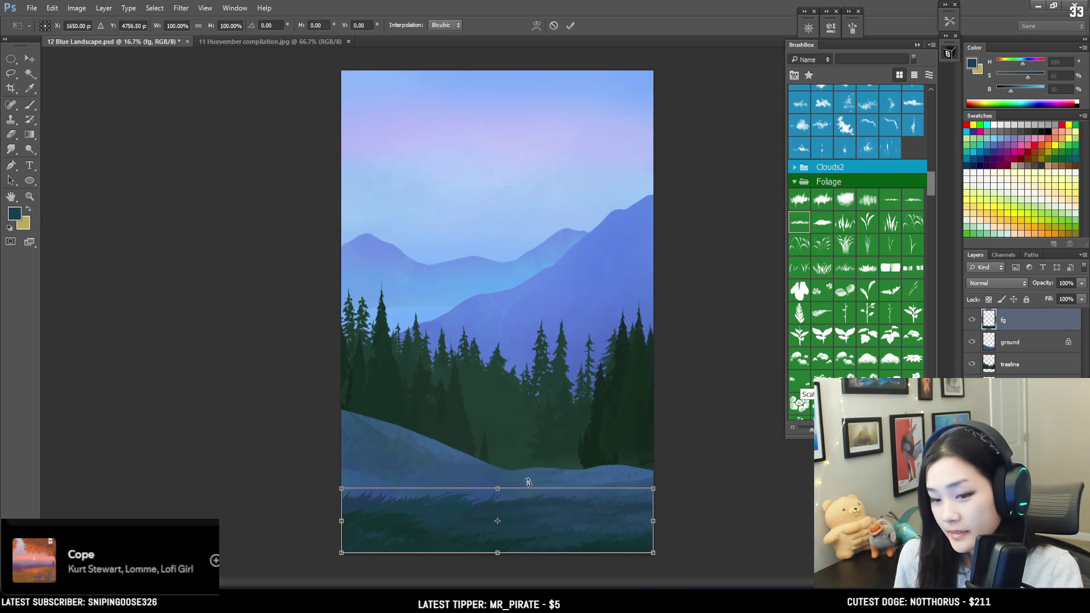
pyautogui.rightClick(502, 512)
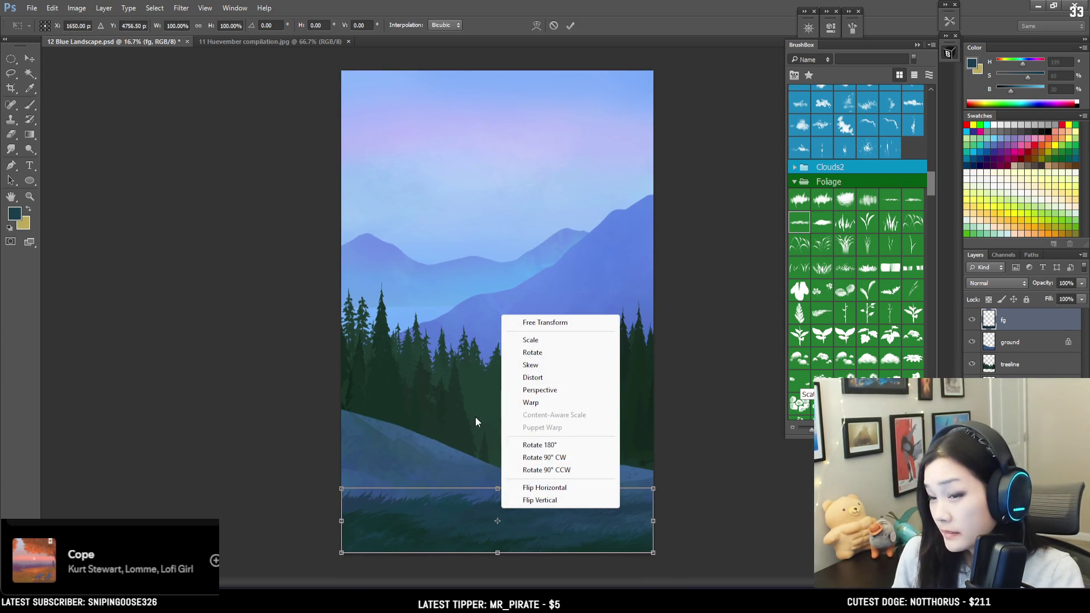
pyautogui.click(544, 391)
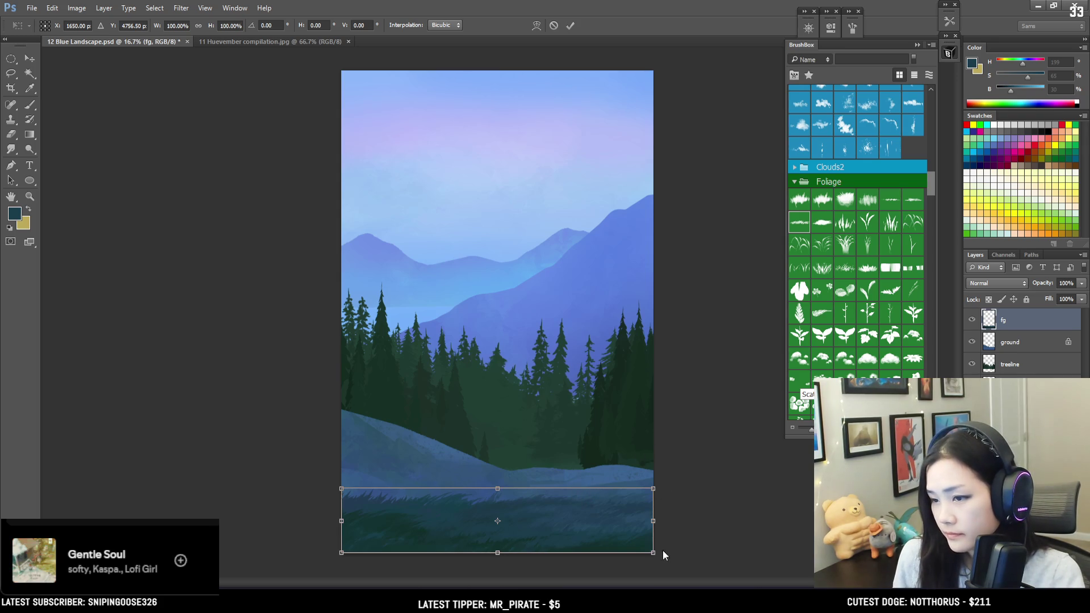
pyautogui.moveTo(653, 555); pyautogui.dragTo(670, 542)
pyautogui.press('Return')
# Sample lighter blue and teal grass tones on the meadow's left side, adjusting brush size.
pyautogui.press('b')
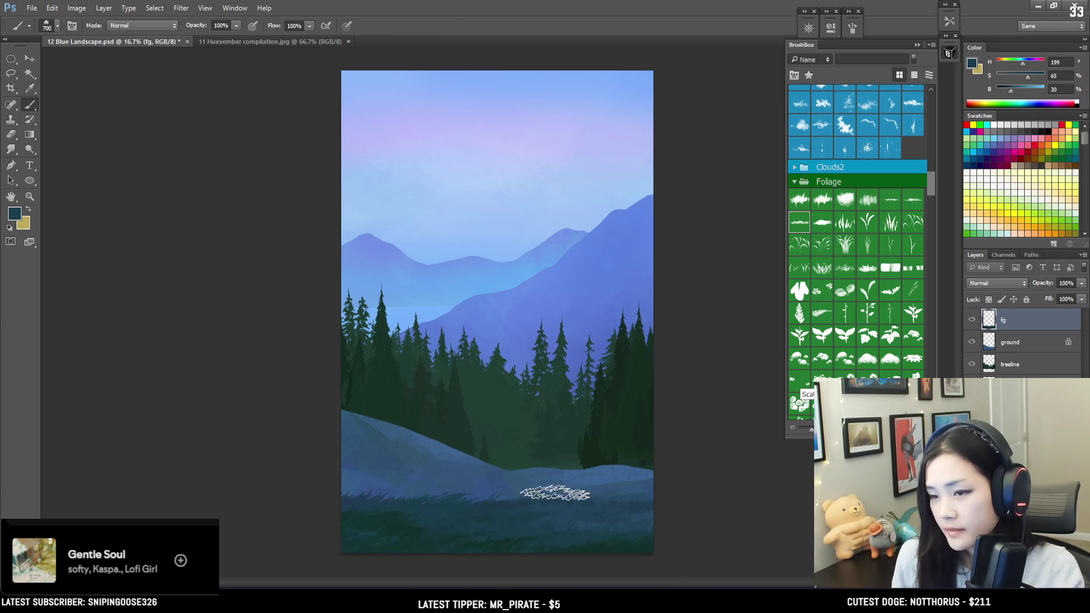
pyautogui.keyDown('alt'); pyautogui.click(392, 504); pyautogui.keyUp('alt')
pyautogui.press('[')
pyautogui.press('[')
pyautogui.press('[')
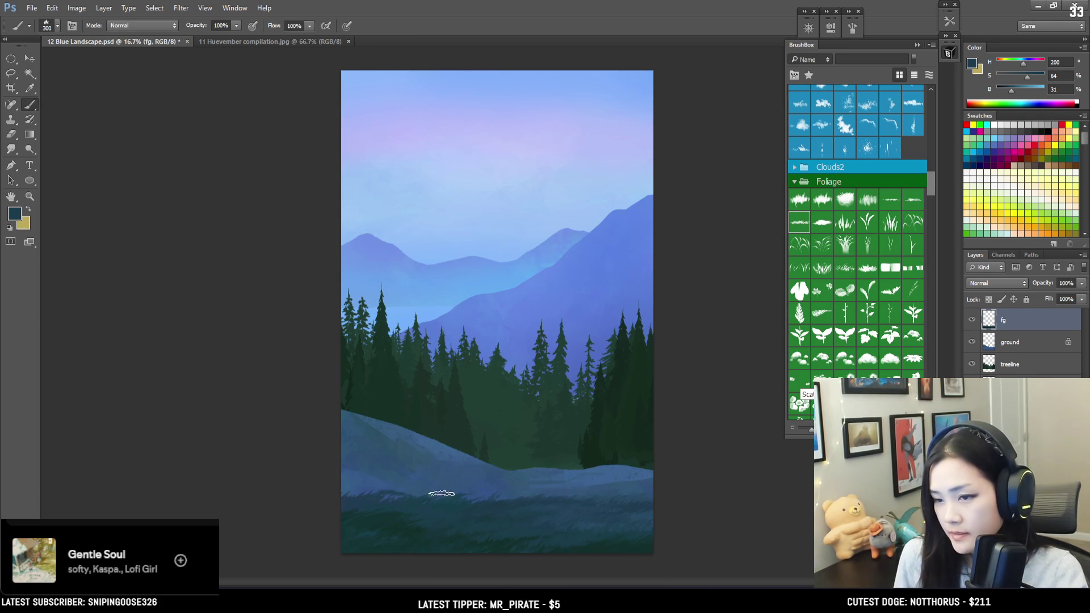
pyautogui.press(']')
pyautogui.press(']')
pyautogui.press(']')
pyautogui.keyDown('alt'); pyautogui.click(353, 502); pyautogui.keyUp('alt')
pyautogui.press('[')
pyautogui.press('[')
pyautogui.press('[')
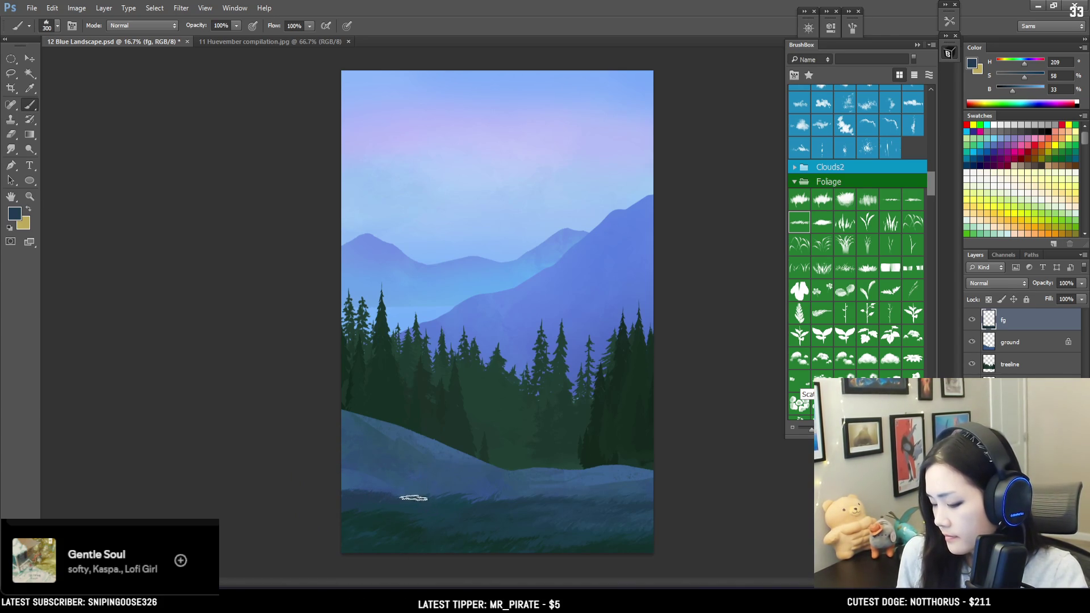
pyautogui.keyDown('alt'); pyautogui.click(431, 504); pyautogui.keyUp('alt')
pyautogui.press(']')
pyautogui.moveTo(380, 502)
pyautogui.keyDown('alt'); pyautogui.mouseDown()
pyautogui.moveTo(360, 524)
pyautogui.moveTo(390, 523)
pyautogui.mouseUp(); pyautogui.keyUp('alt')
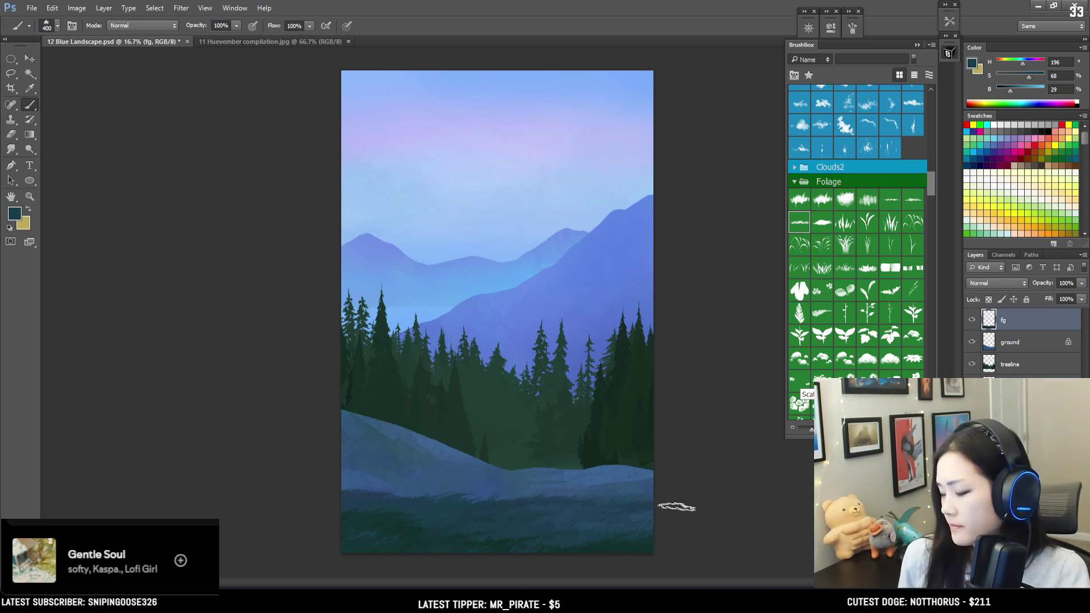
# Sample greens, blues and teals on the meadow's right, ending on deep teal (H 187, S 61, B 22).
pyautogui.keyDown('alt'); pyautogui.click(602, 530); pyautogui.keyUp('alt')
pyautogui.press(']')
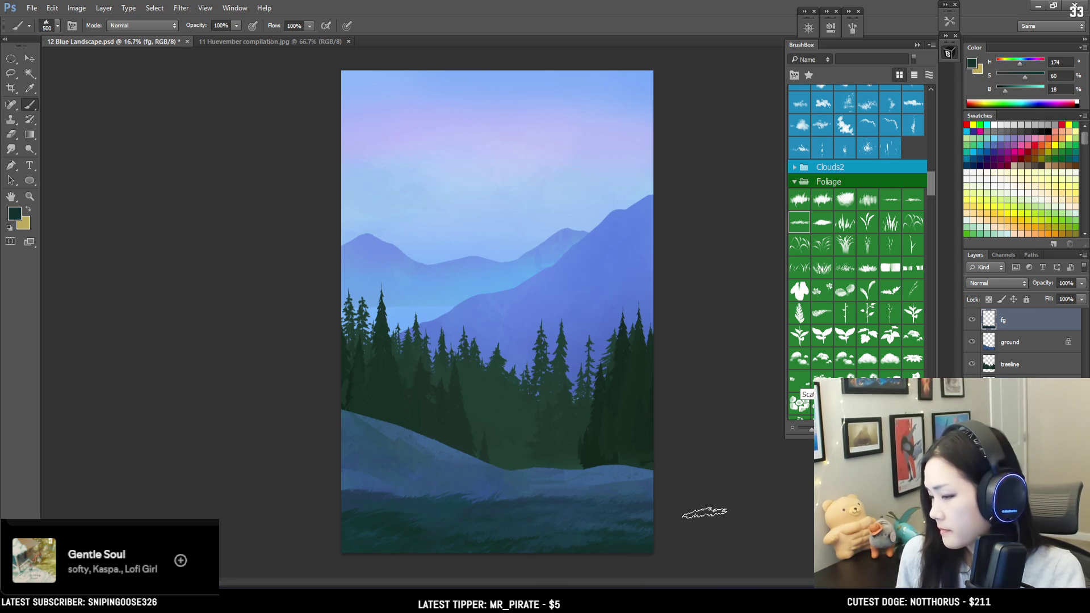
pyautogui.press('[')
pyautogui.press('[')
pyautogui.keyDown('alt'); pyautogui.click(613, 520); pyautogui.keyUp('alt')
pyautogui.keyDown('alt'); pyautogui.click(630, 518); pyautogui.keyUp('alt')
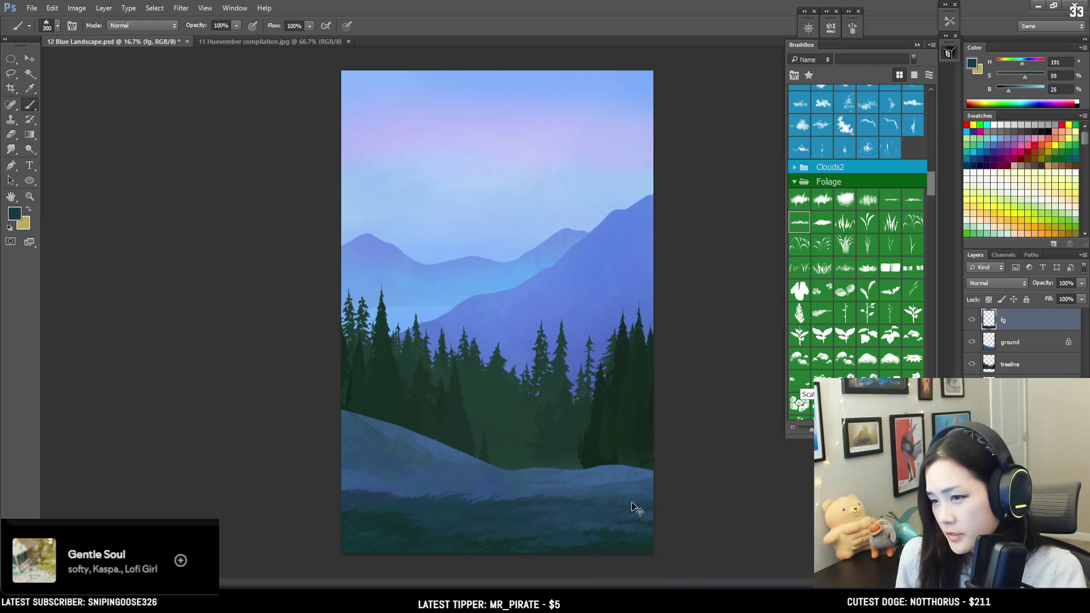
pyautogui.press(']')
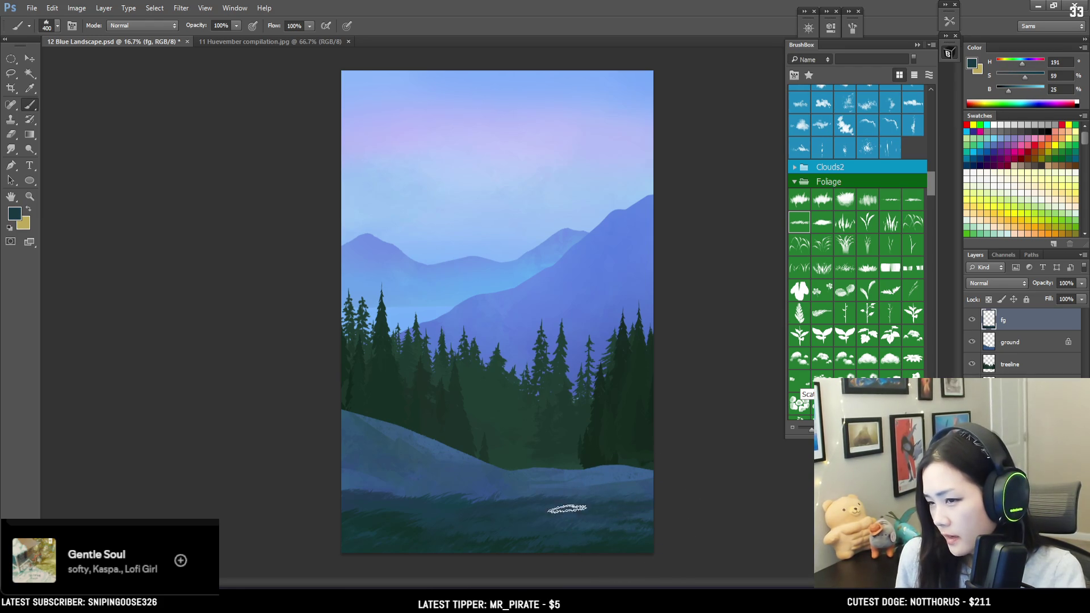
pyautogui.moveTo(565, 504)
pyautogui.mouseDown()
pyautogui.moveTo(575, 506)
pyautogui.moveTo(559, 517)
pyautogui.mouseUp()
pyautogui.press('[')
pyautogui.press(']')
pyautogui.press(']')
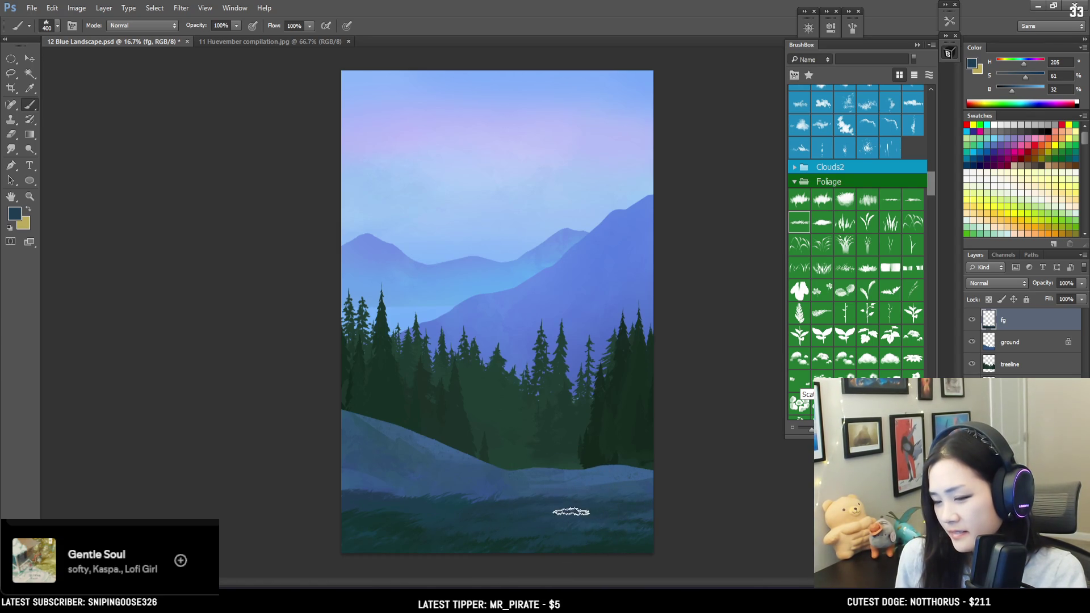
pyautogui.keyDown('alt'); pyautogui.click(587, 519); pyautogui.keyUp('alt')
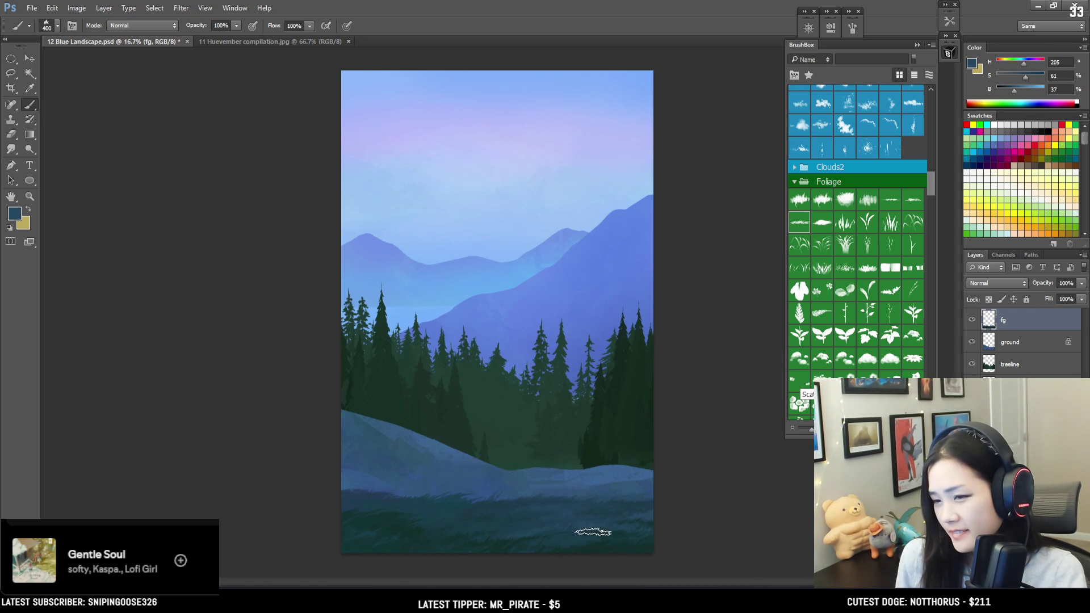
pyautogui.keyDown('alt'); pyautogui.click(596, 522); pyautogui.keyUp('alt')
pyautogui.press(']')
pyautogui.press(']')
pyautogui.press(']')
pyautogui.hotkey('ctrl', '-')
pyautogui.hotkey('ctrl', '+')
pyautogui.hotkey('ctrl', '+')
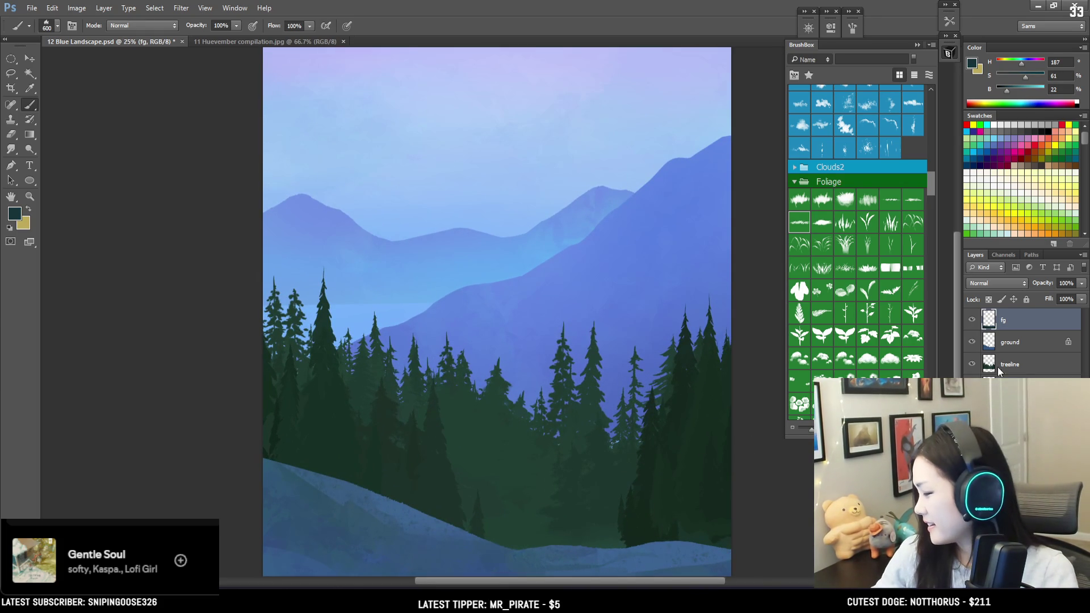
# Make the treeline layer active, zoom out to the whole painting, and scroll BrushBox to Kloir Brushes.
pyautogui.click(1016, 364)
pyautogui.press('e')
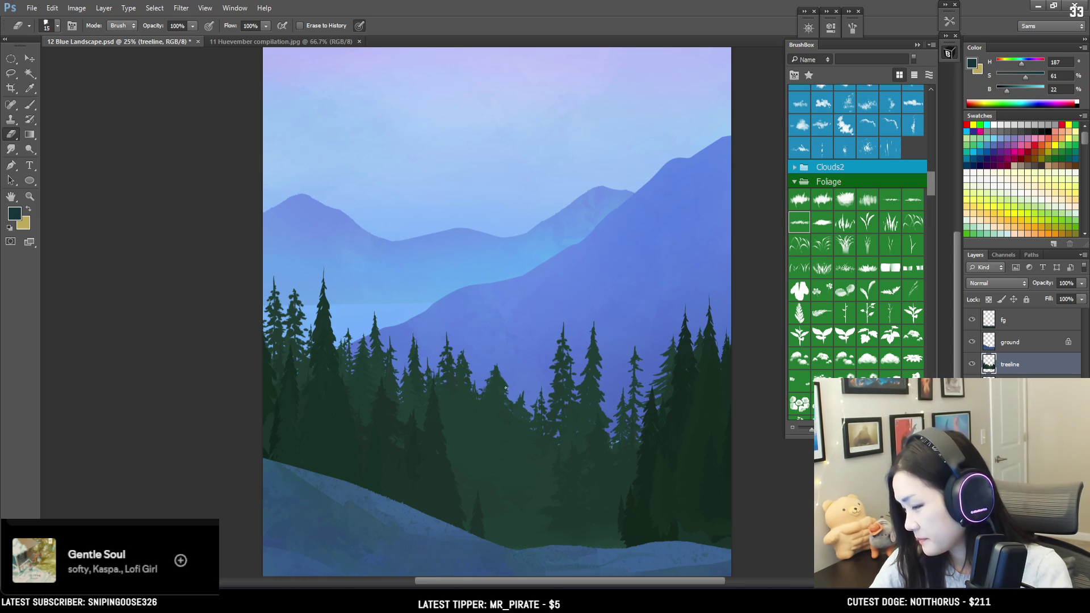
pyautogui.moveTo(504, 386)
pyautogui.mouseDown()
pyautogui.moveTo(460, 343)
pyautogui.moveTo(449, 306)
pyautogui.mouseUp()
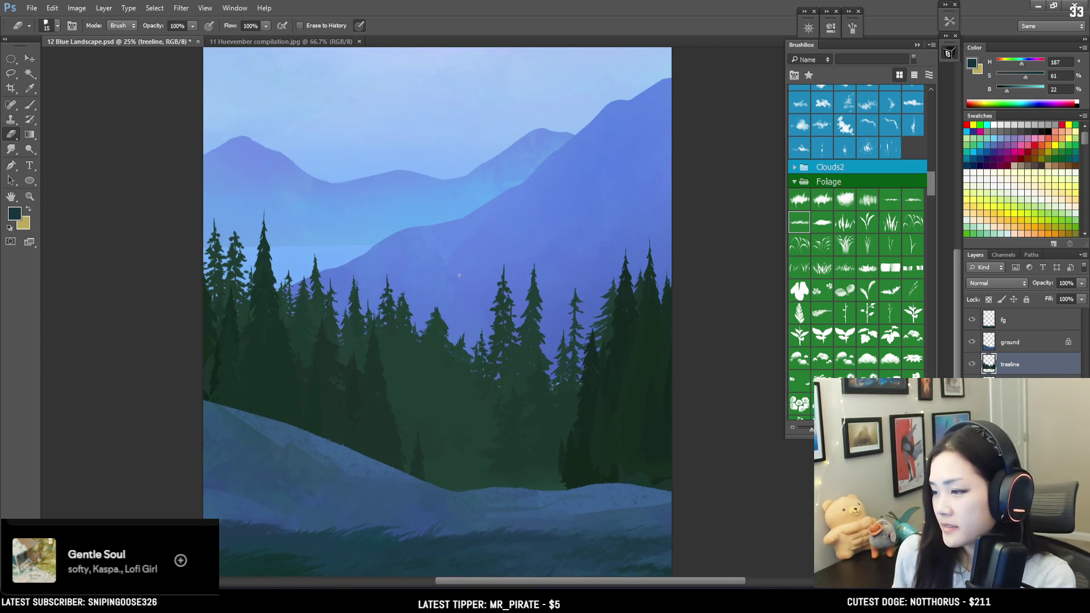
pyautogui.hotkey('ctrl', '-')
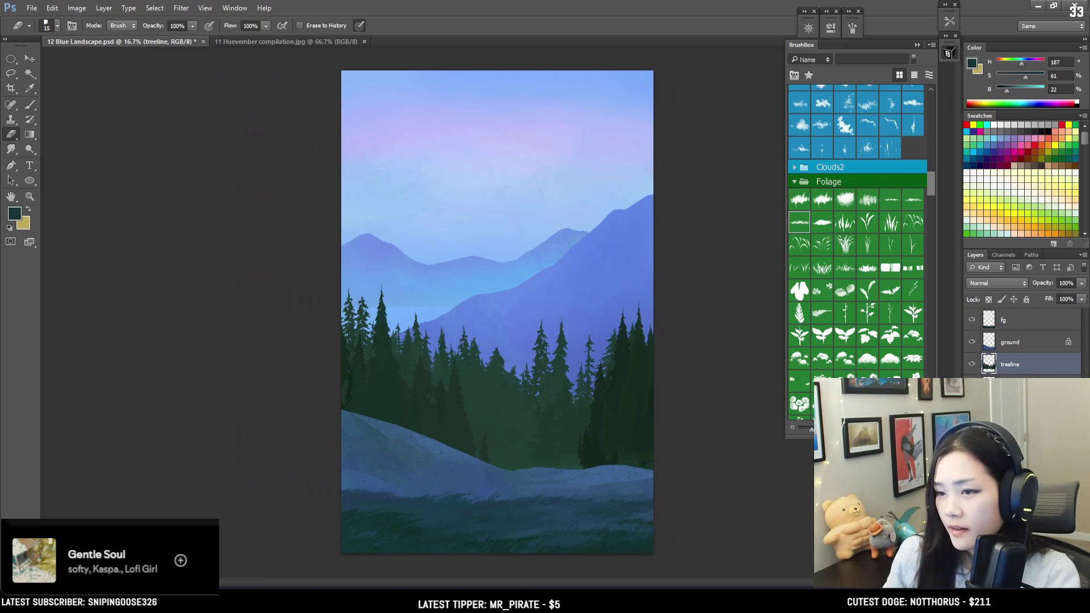
pyautogui.press('b')
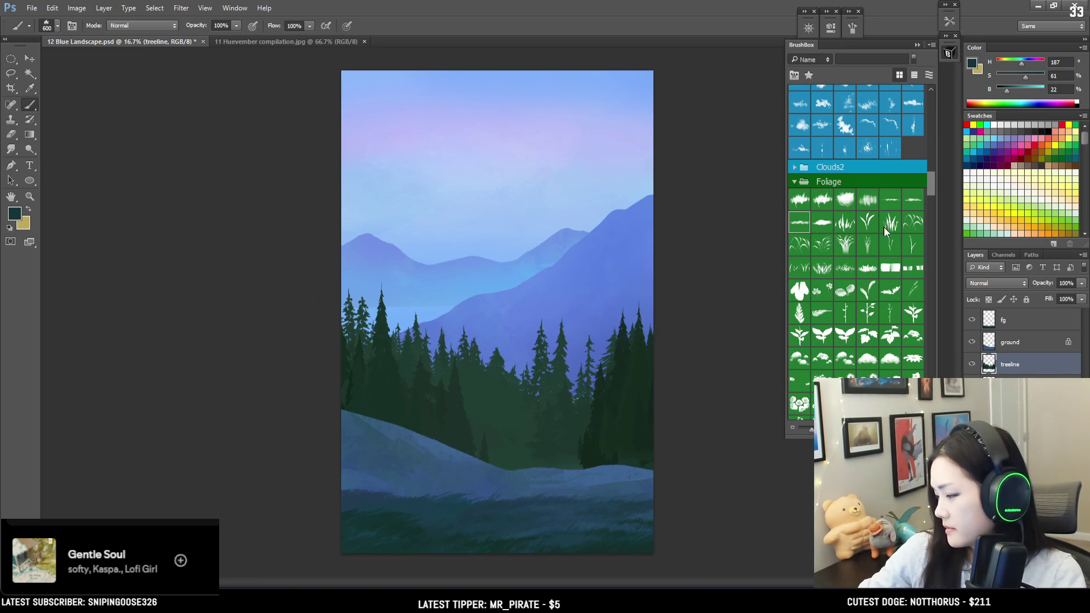
pyautogui.moveTo(932, 183); pyautogui.dragTo(938, 96)
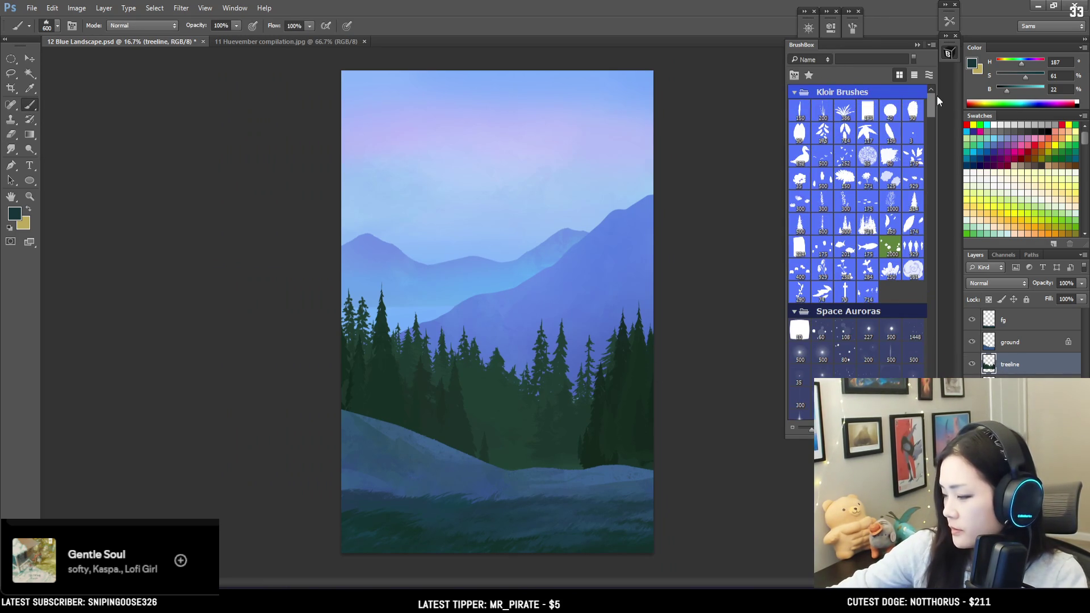
# Pick a Kloir tree-cluster brush, sample dark tree green, and enlarge the brush substantially.
pyautogui.click(845, 227)
pyautogui.keyDown('alt'); pyautogui.click(590, 452); pyautogui.keyUp('alt')
pyautogui.press(']')
pyautogui.press(']')
pyautogui.press(']')
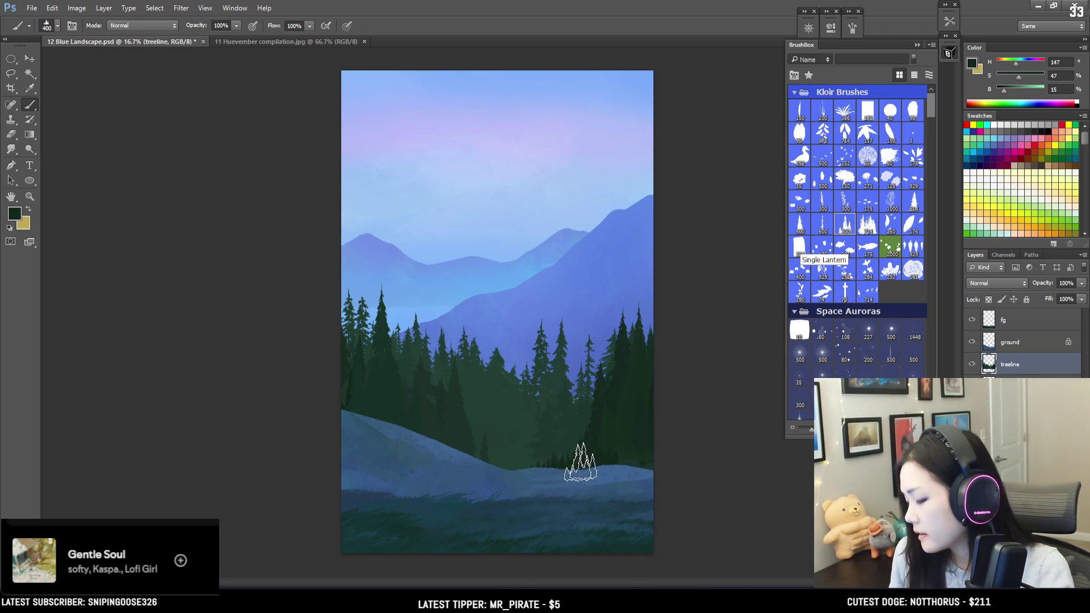
pyautogui.press(']')
pyautogui.press(']')
pyautogui.press(']')
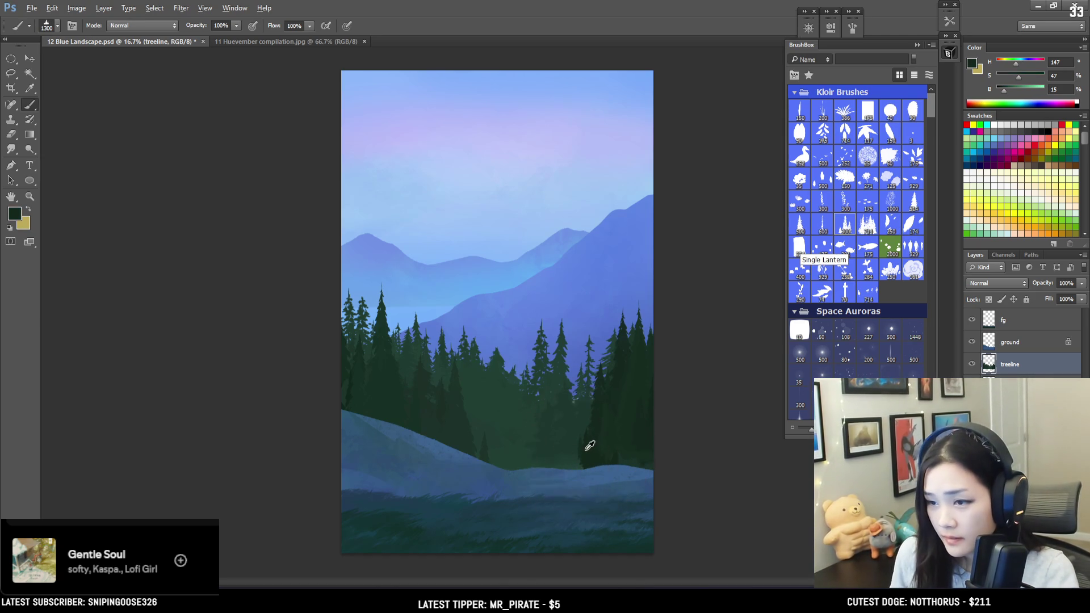
pyautogui.press(']')
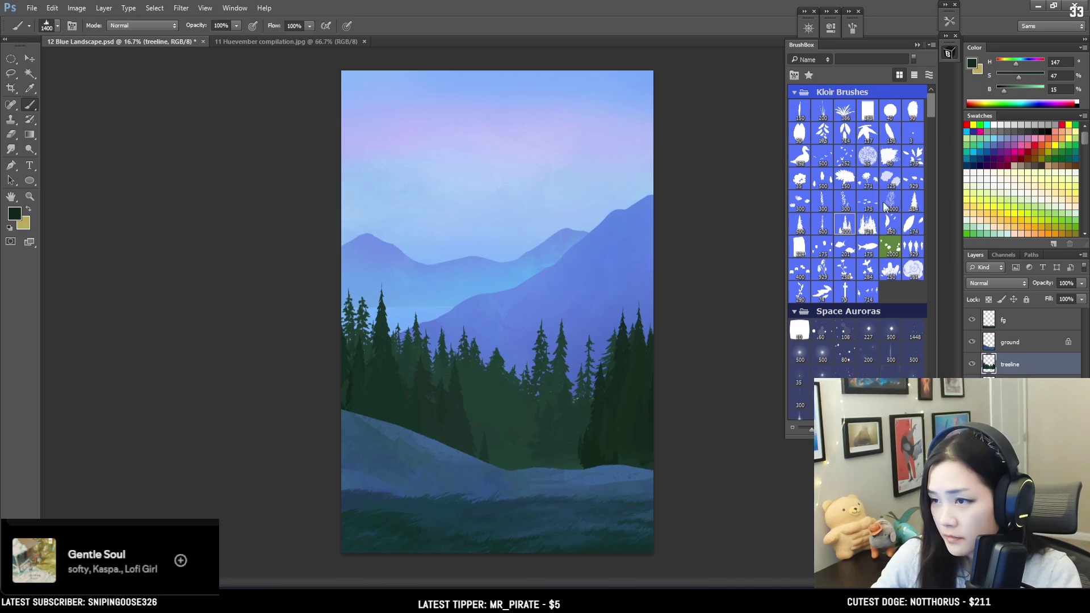
pyautogui.click(868, 225)
pyautogui.press(']')
pyautogui.press(']')
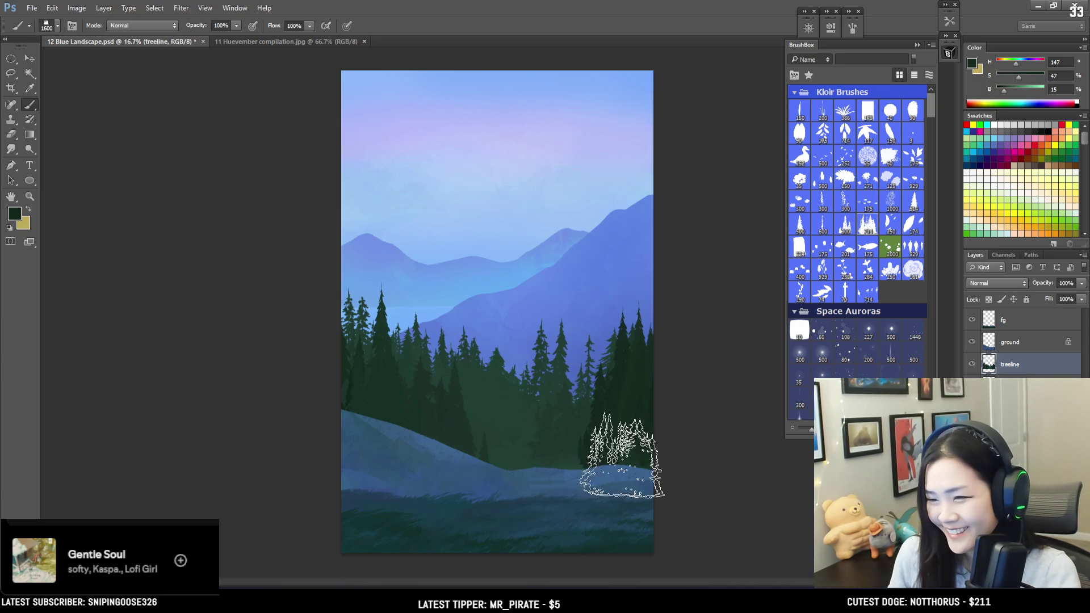
pyautogui.press(']')
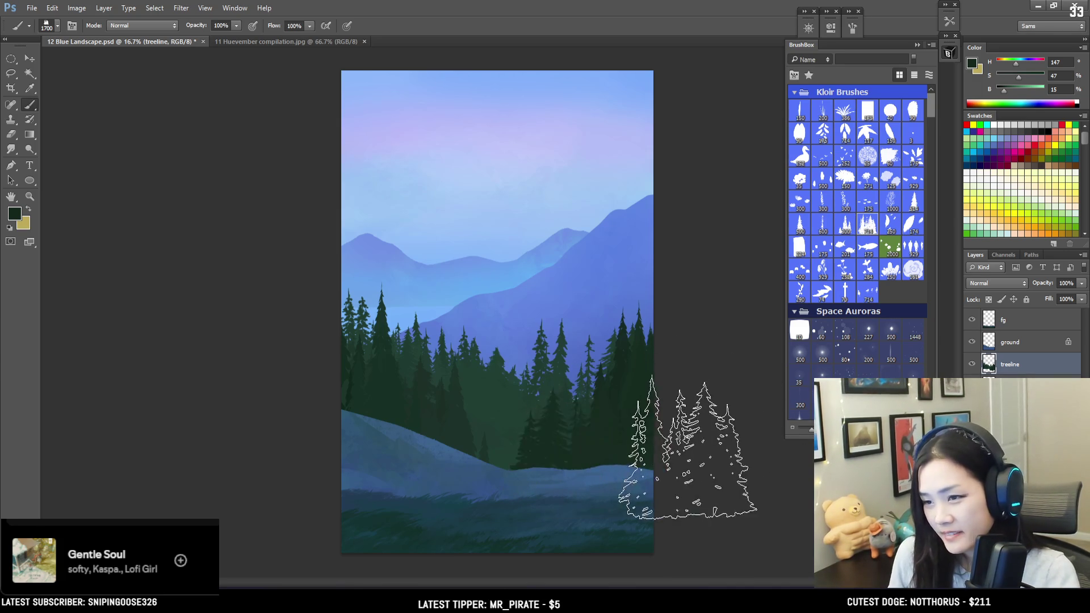
# Stamp a dark tree clump on the hill slope in dark green (H 158, S 44, B 20).
pyautogui.keyDown('alt'); pyautogui.click(421, 407); pyautogui.keyUp('alt')
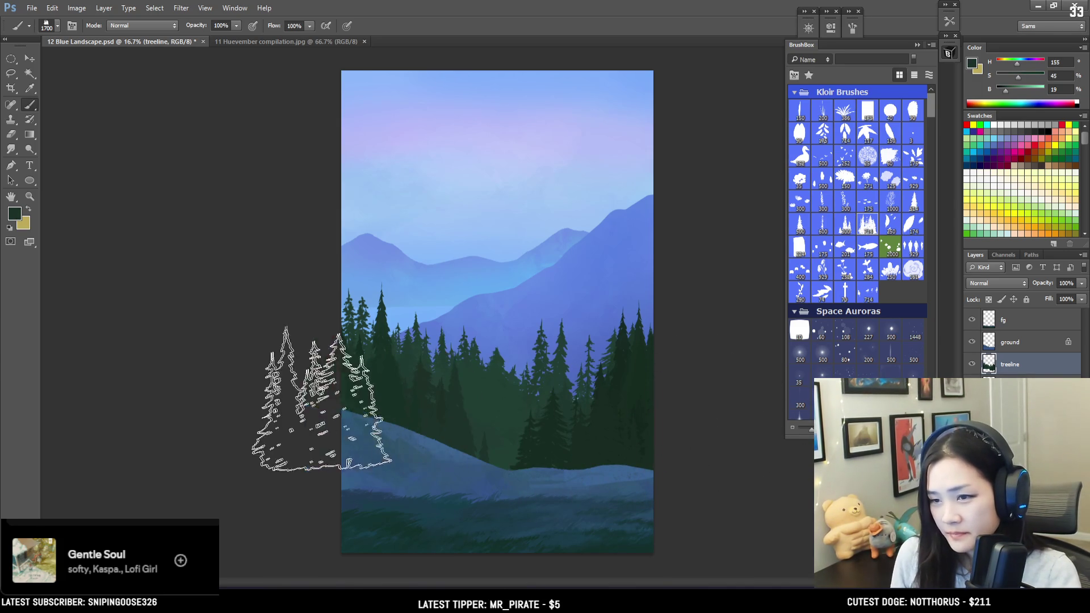
pyautogui.keyDown('alt'); pyautogui.click(438, 414); pyautogui.keyUp('alt')
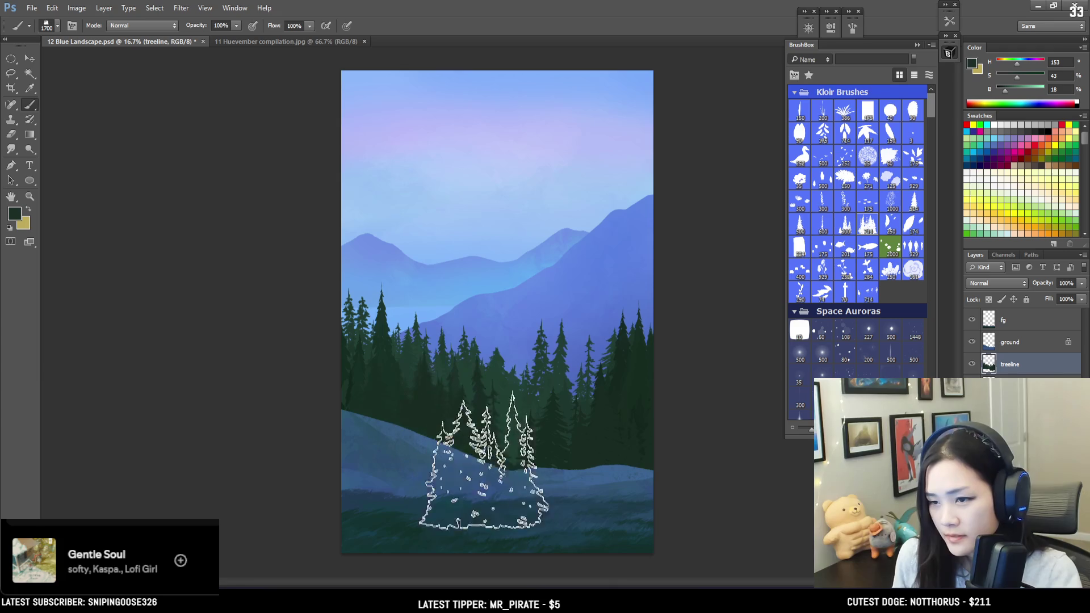
pyautogui.click(456, 440)
pyautogui.keyDown('alt'); pyautogui.click(455, 436); pyautogui.keyUp('alt')
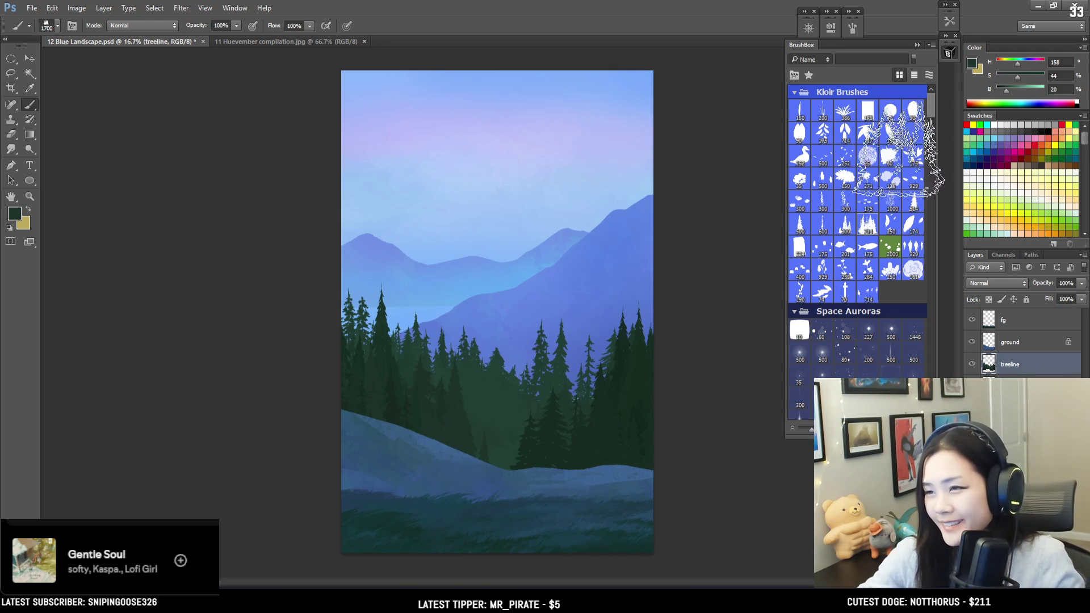
pyautogui.moveTo(929, 97); pyautogui.dragTo(931, 265)
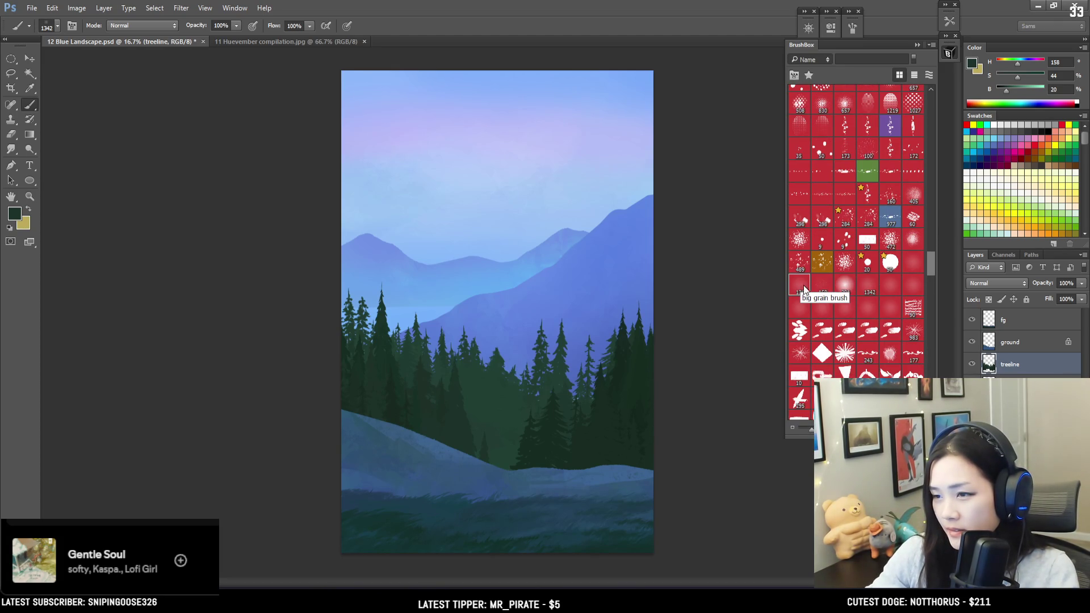
# Choose the 1342 big grain brush and make the mid mt layer active.
pyautogui.click(821, 288)
pyautogui.click(800, 288)
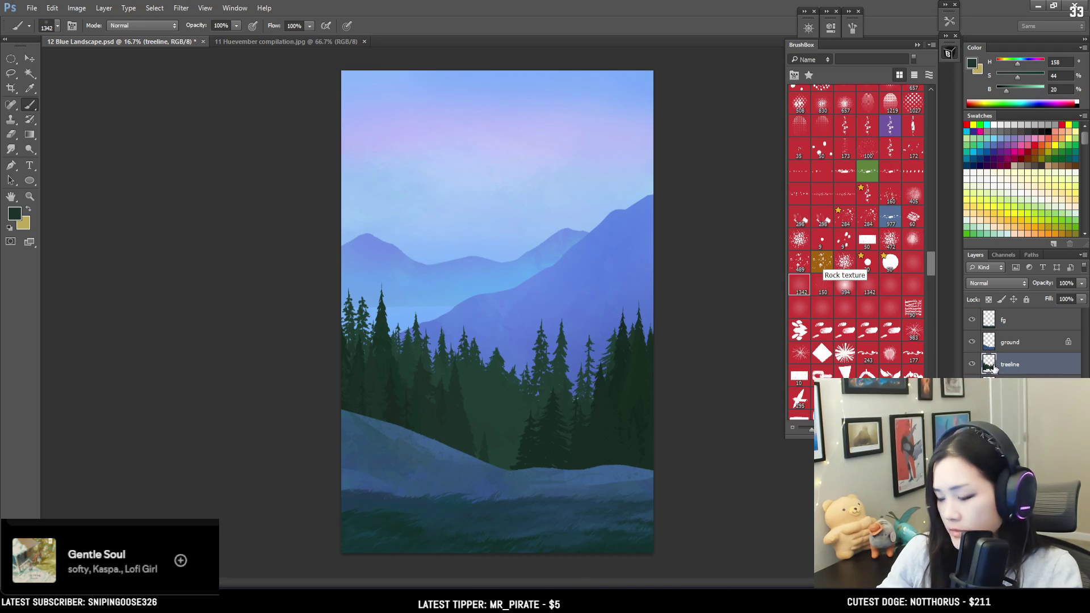
pyautogui.click(1016, 386)
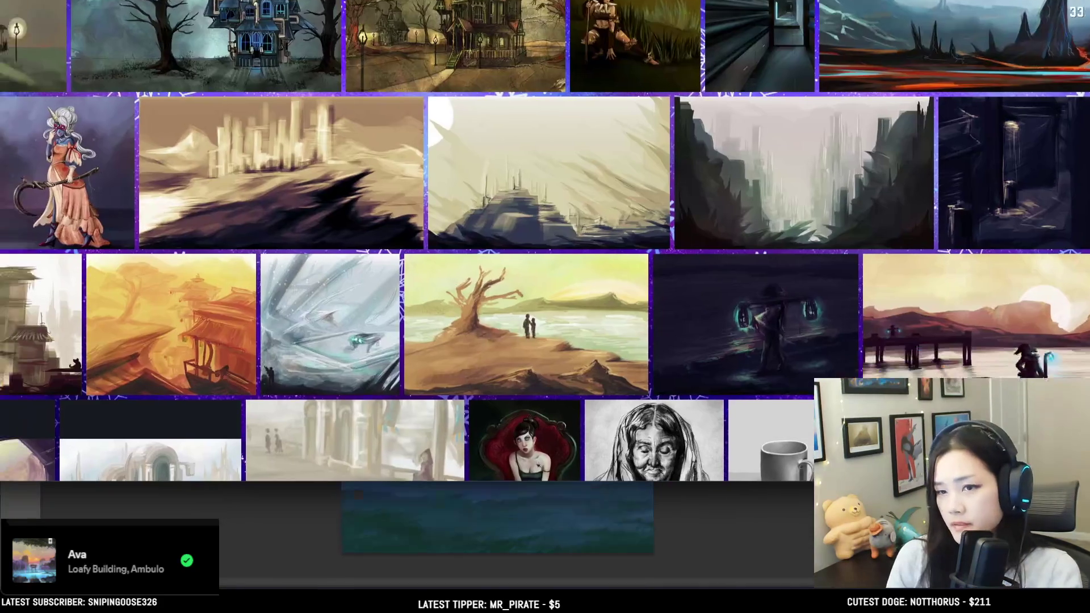
pyautogui.scroll(-6, 344, 267)
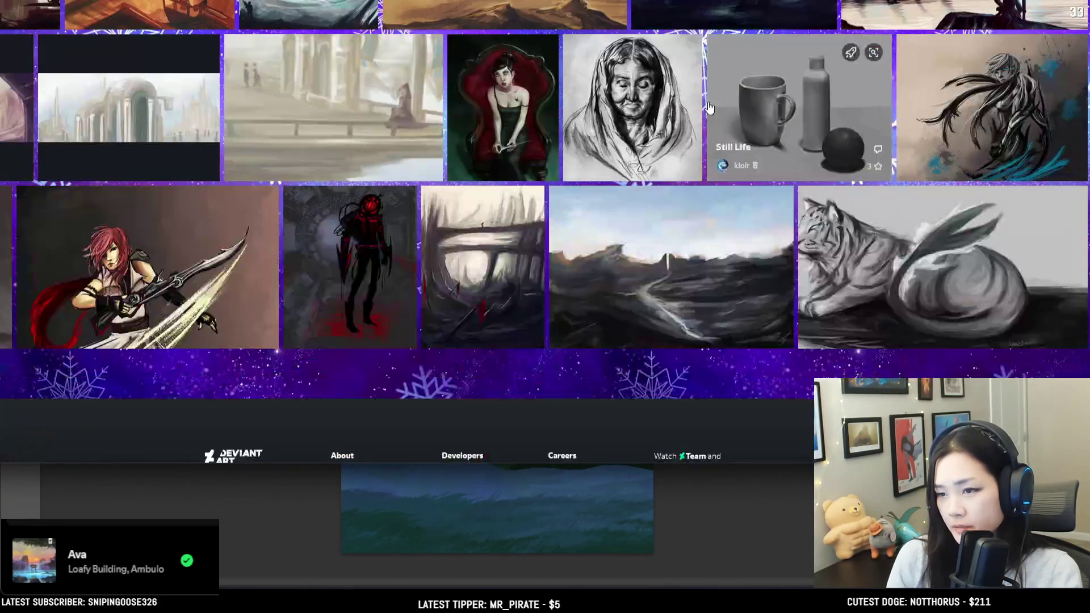
pyautogui.scroll(3, 343, 266)
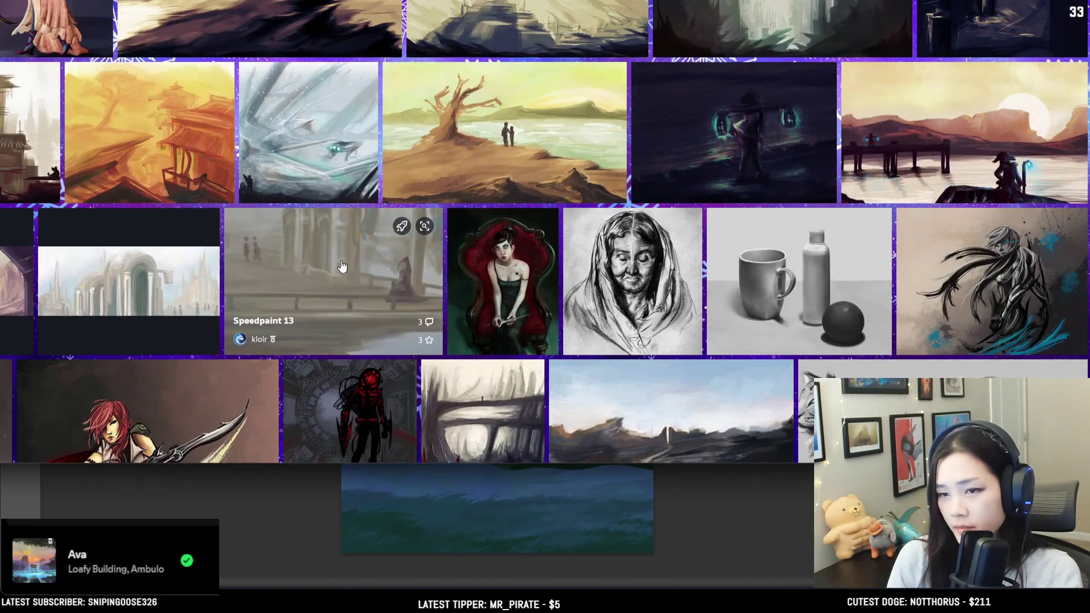
pyautogui.click(342, 266)
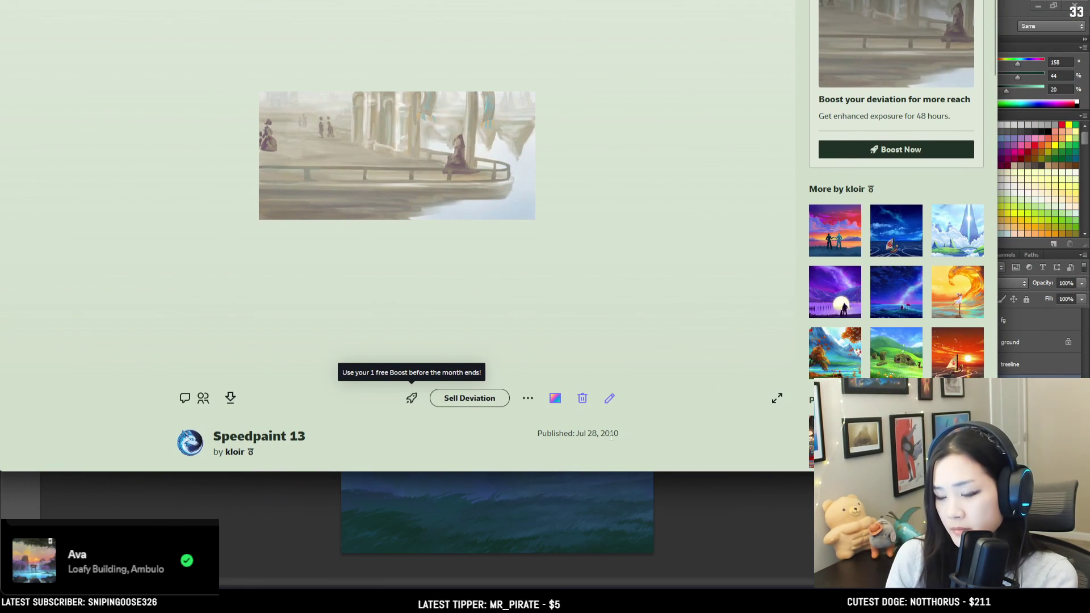
pyautogui.moveTo(611, 437); pyautogui.dragTo(626, 441)
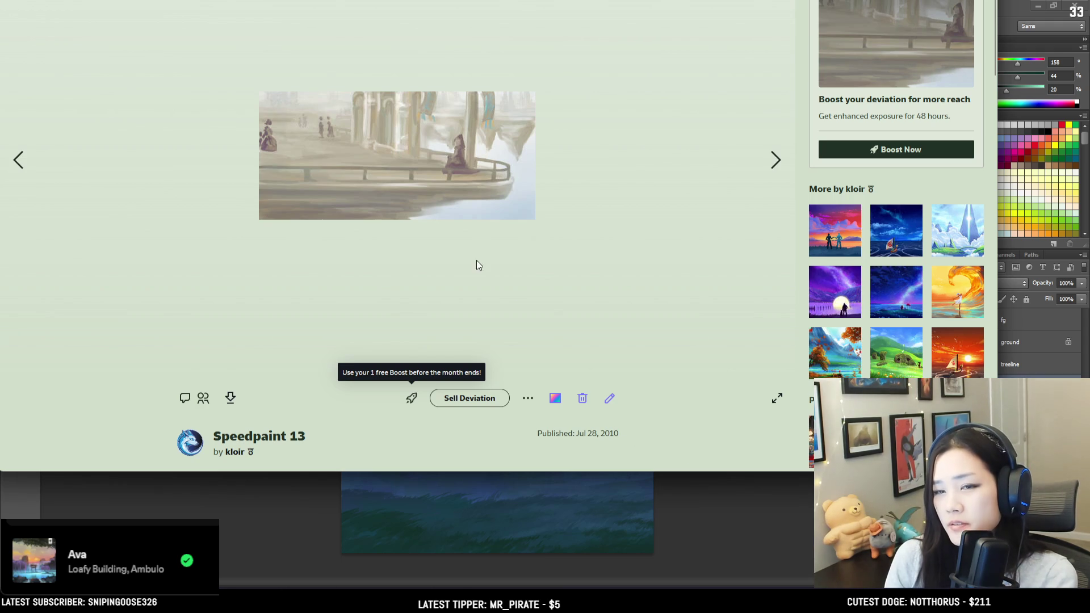
pyautogui.scroll(-3, 308, 322)
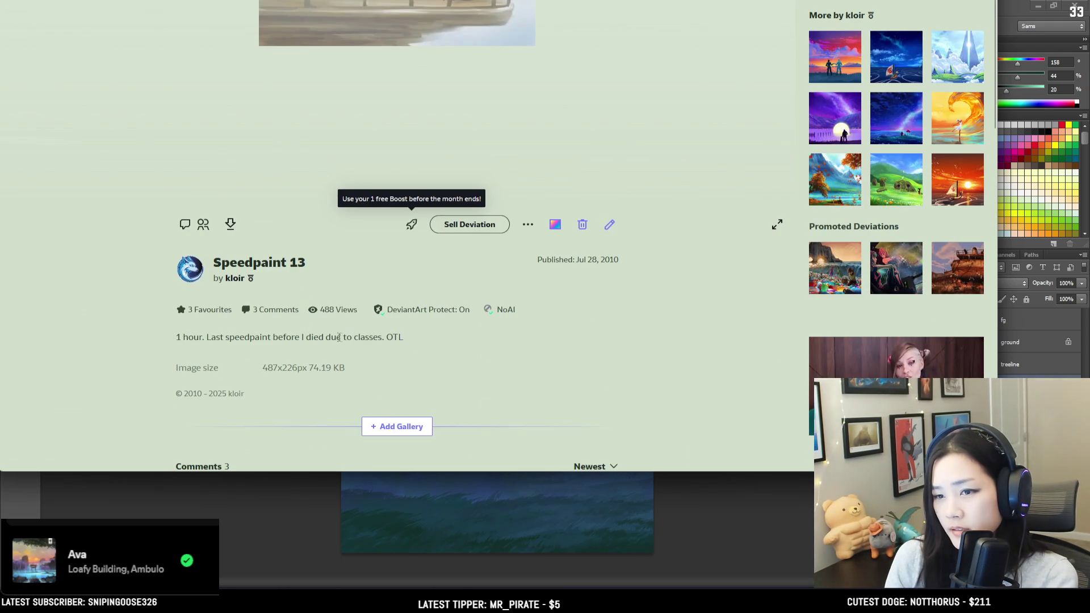
pyautogui.scroll(2, 333, 342)
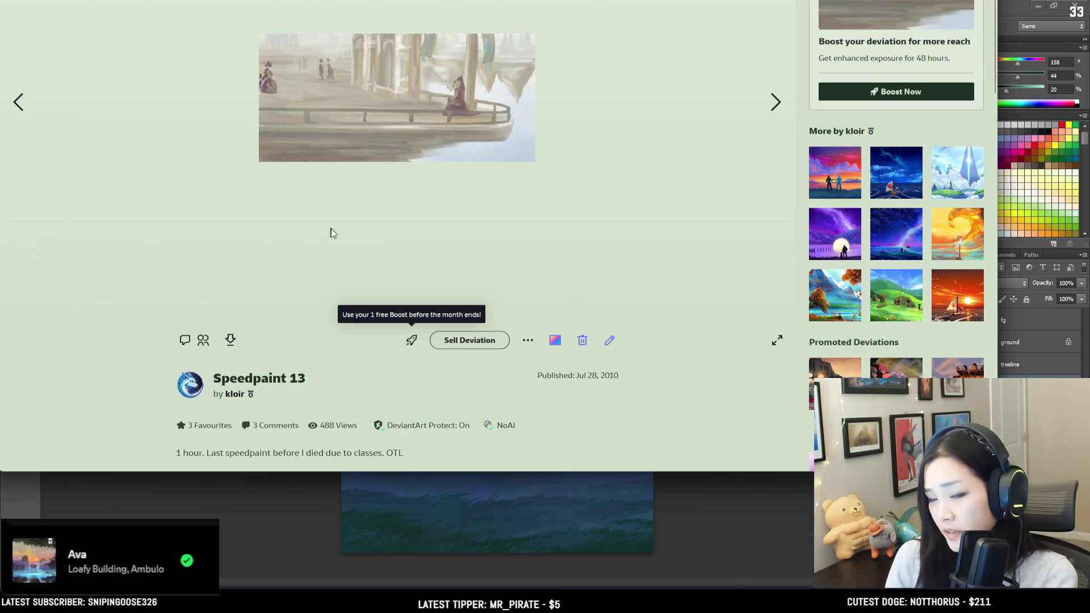
pyautogui.scroll(1, 404, 160)
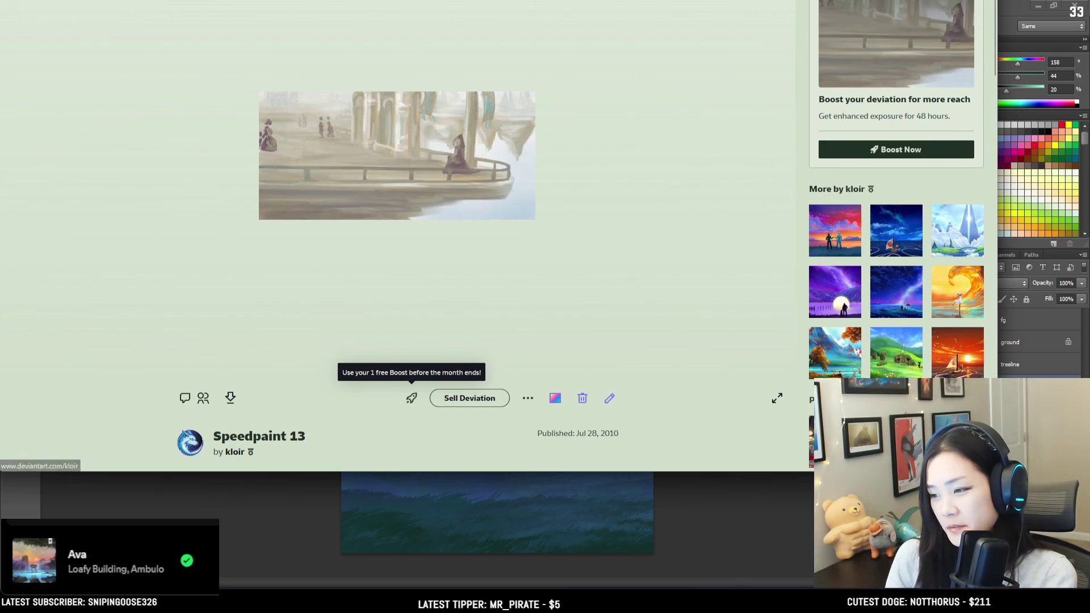
pyautogui.hotkey('alt', 'Tab')
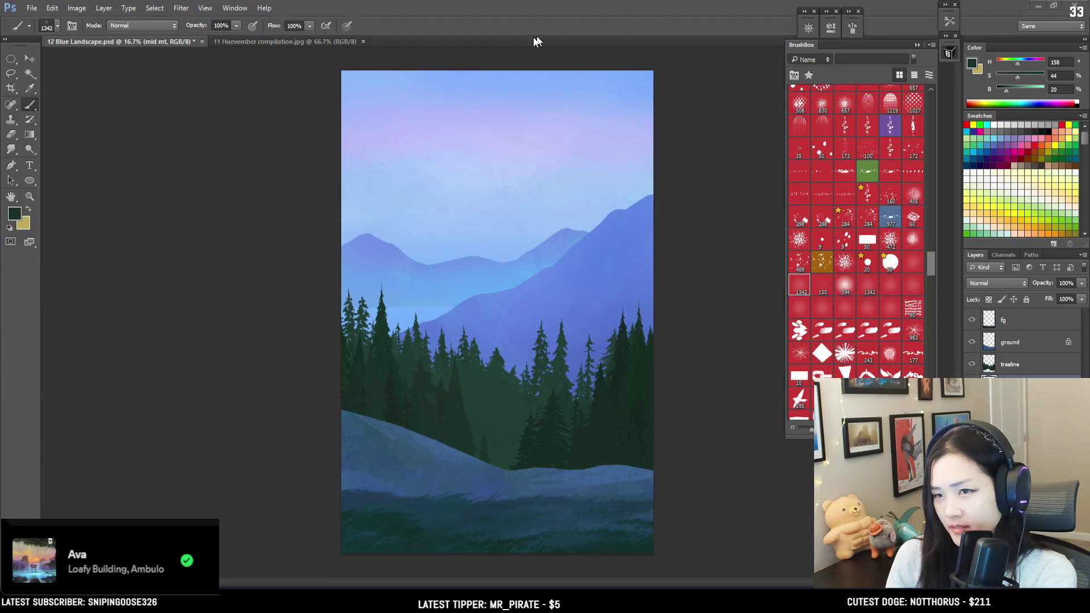
pyautogui.hotkey('alt', 'Tab')
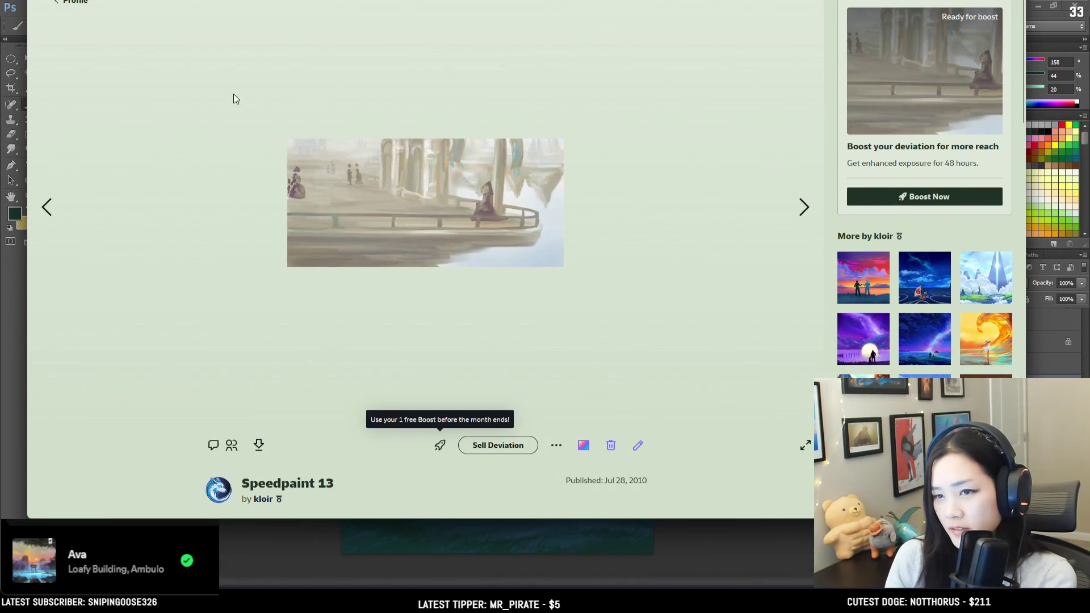
pyautogui.hotkey('alt', 'Left')
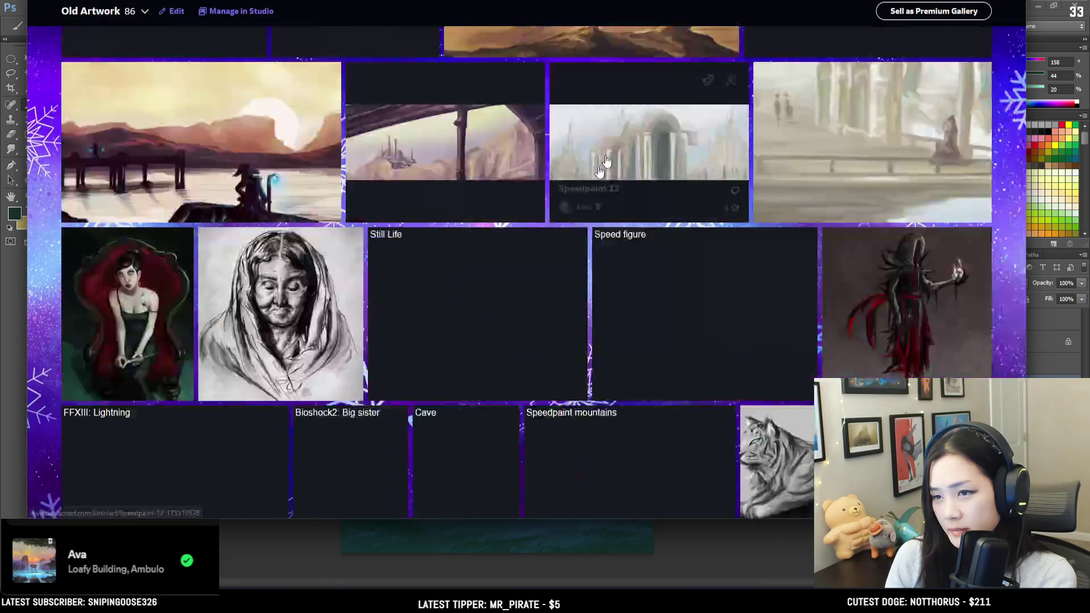
pyautogui.scroll(-2, 624, 396)
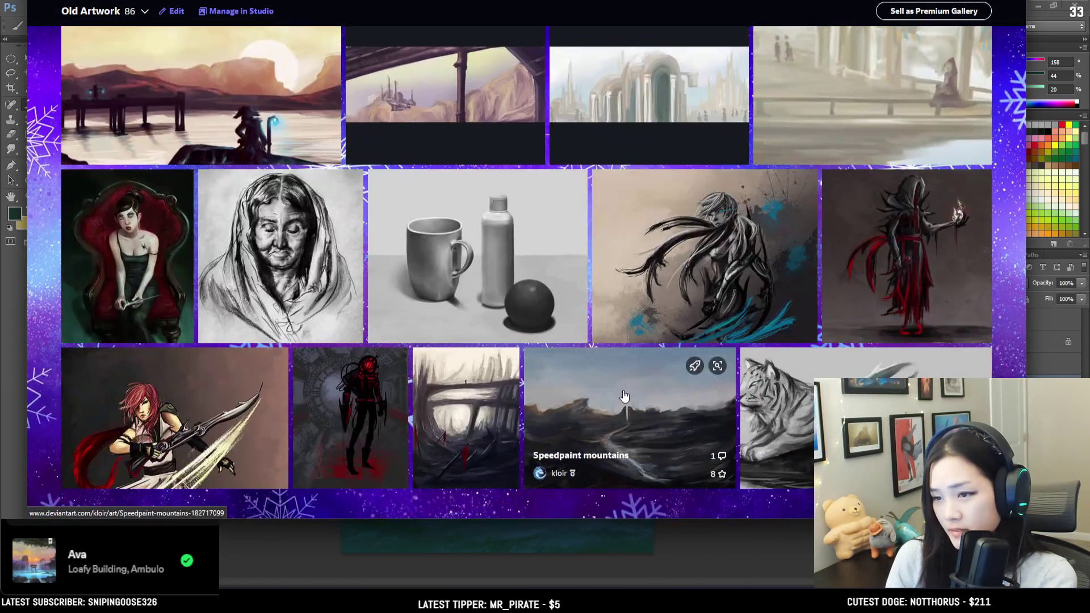
pyautogui.click(624, 396)
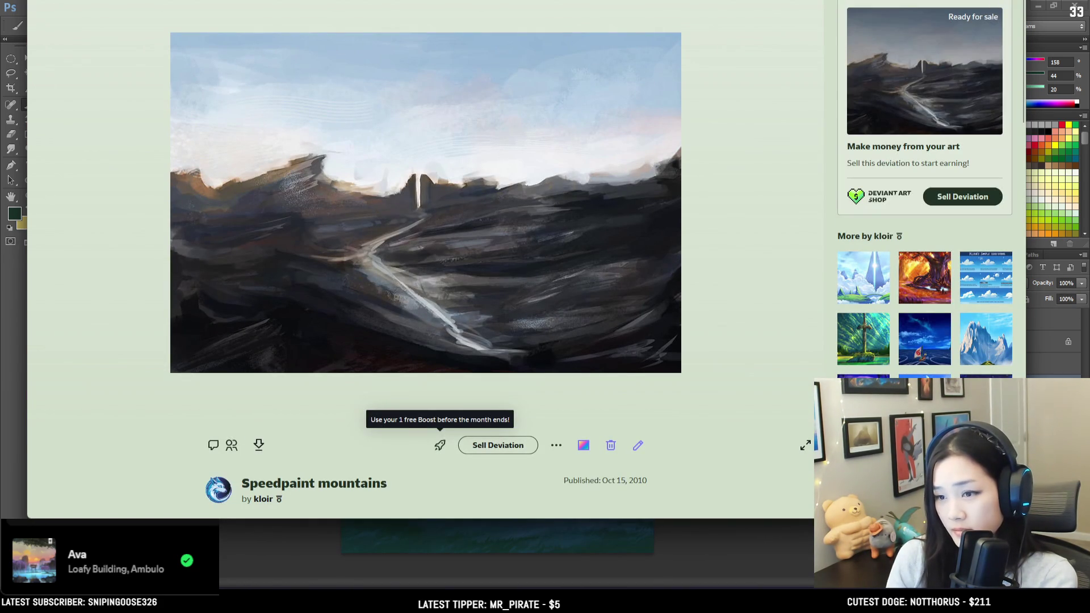
pyautogui.hotkey('alt', 'Left')
pyautogui.scroll(8, 453, 290)
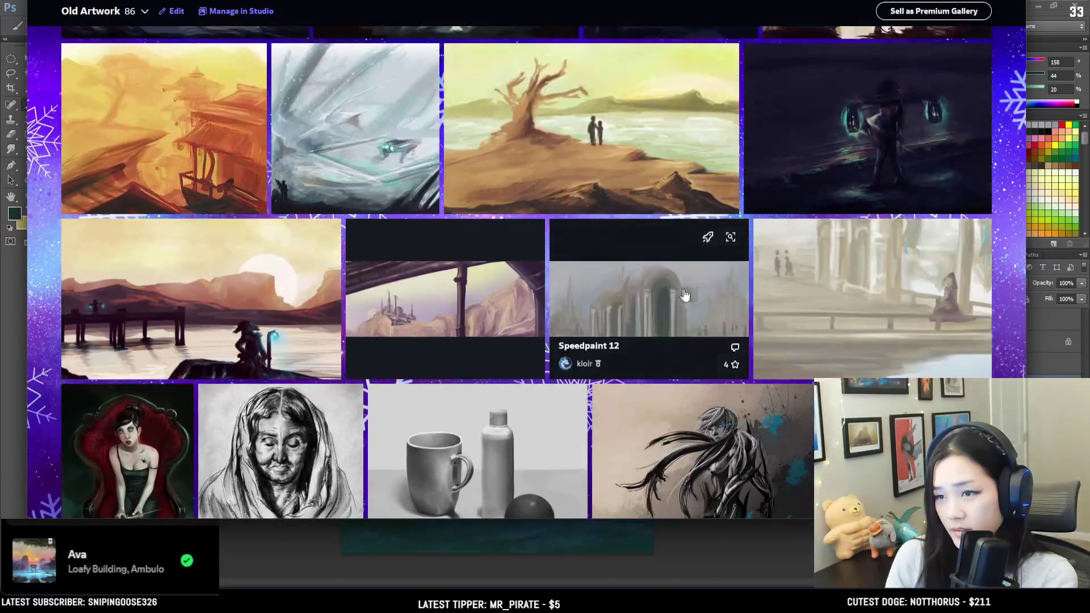
pyautogui.click(444, 298)
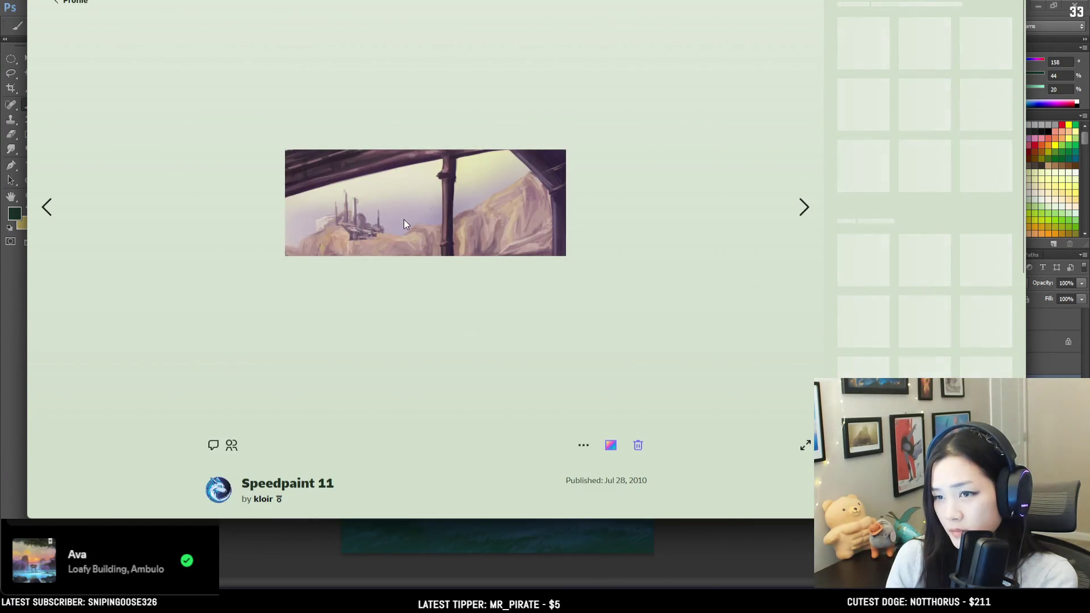
pyautogui.scroll(-1, 404, 219)
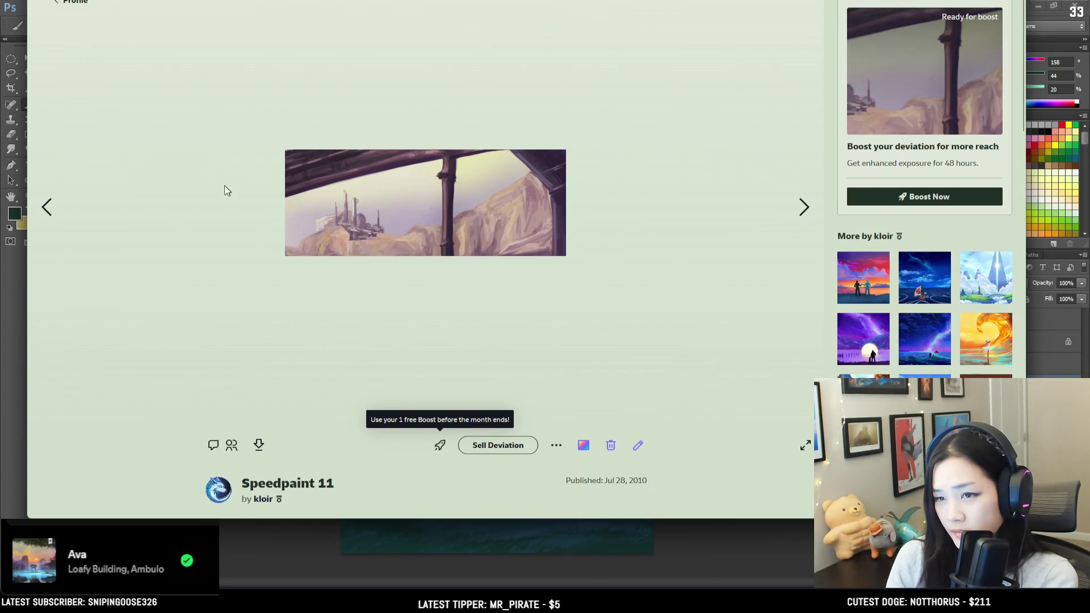
pyautogui.hotkey('alt', 'Left')
pyautogui.scroll(10, 334, 318)
pyautogui.scroll(3, 335, 318)
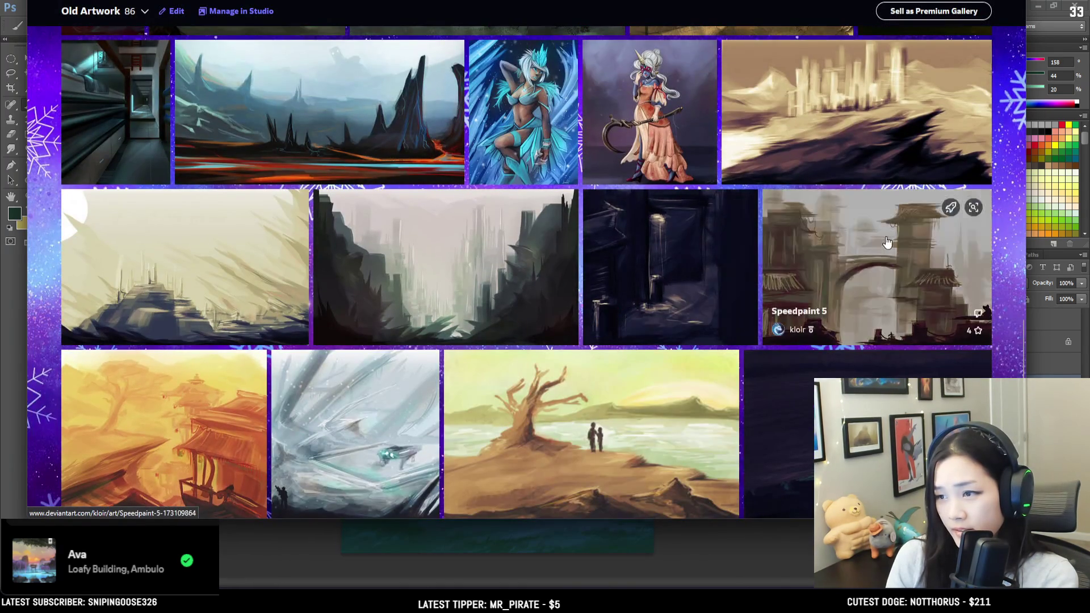
pyautogui.click(887, 242)
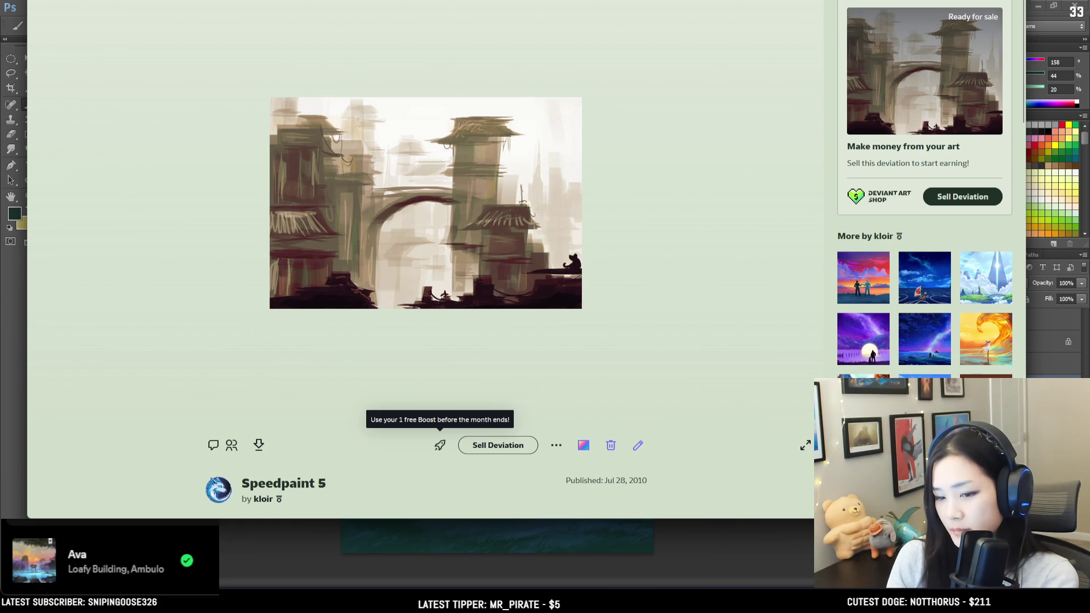
pyautogui.hotkey('alt', 'Left')
pyautogui.scroll(3, 408, 244)
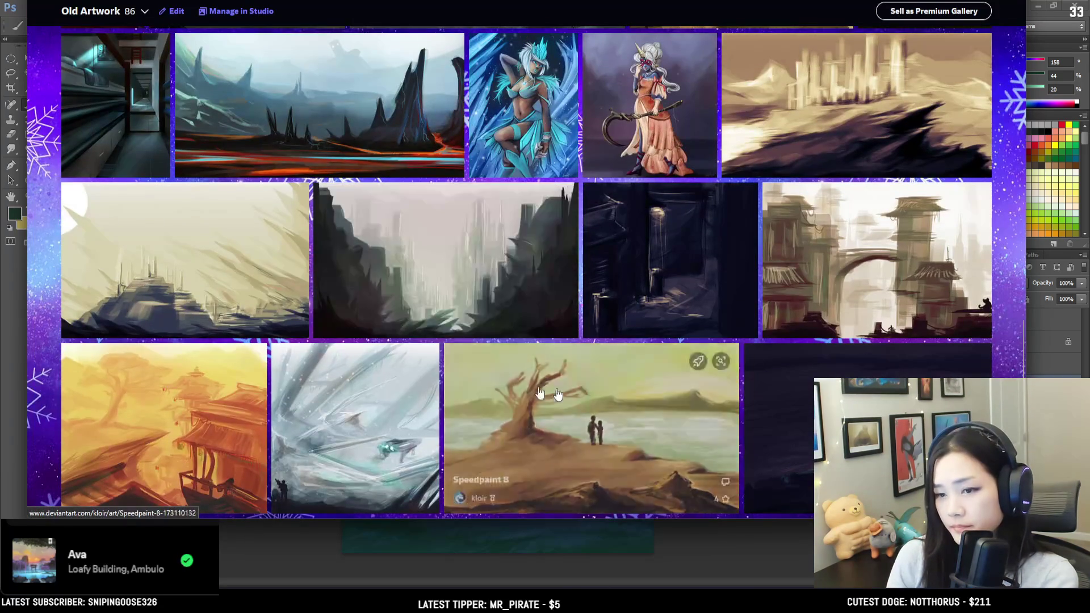
pyautogui.scroll(3, 237, 404)
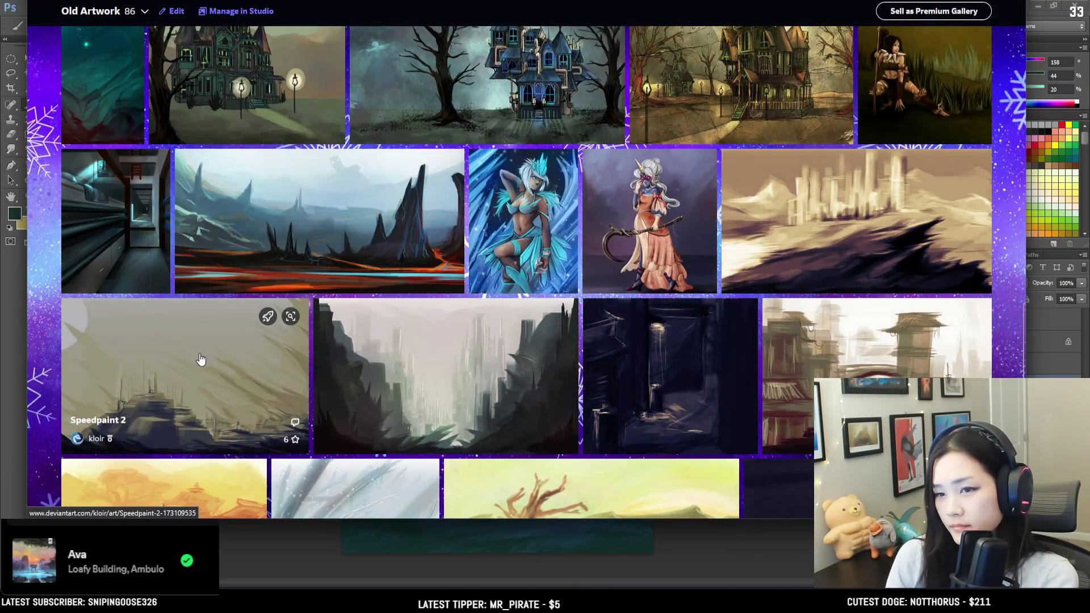
pyautogui.click(202, 356)
pyautogui.scroll(-1, 315, 145)
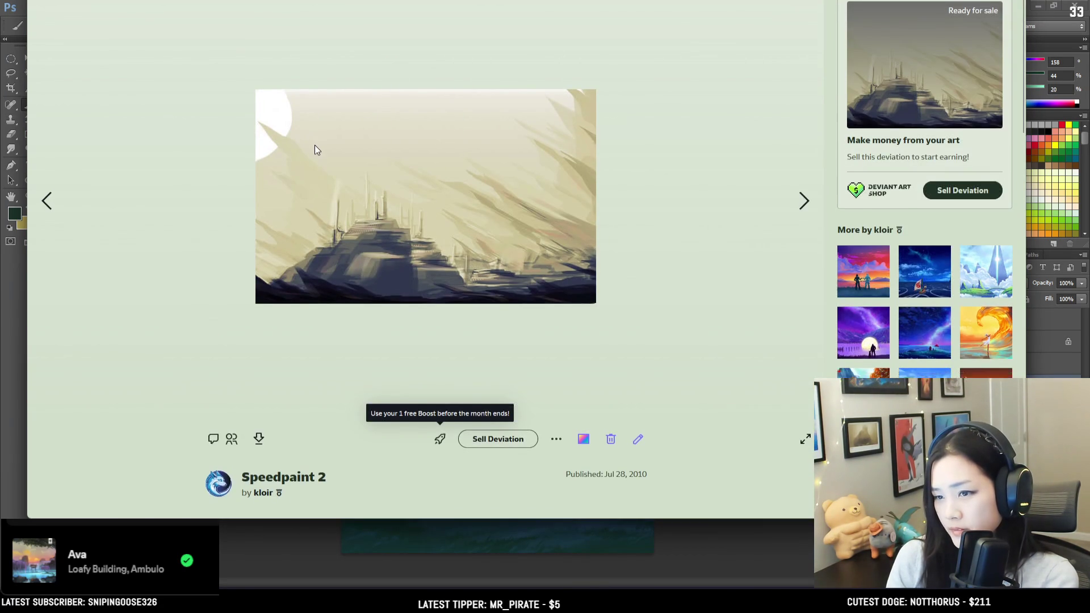
pyautogui.scroll(1, 134, 97)
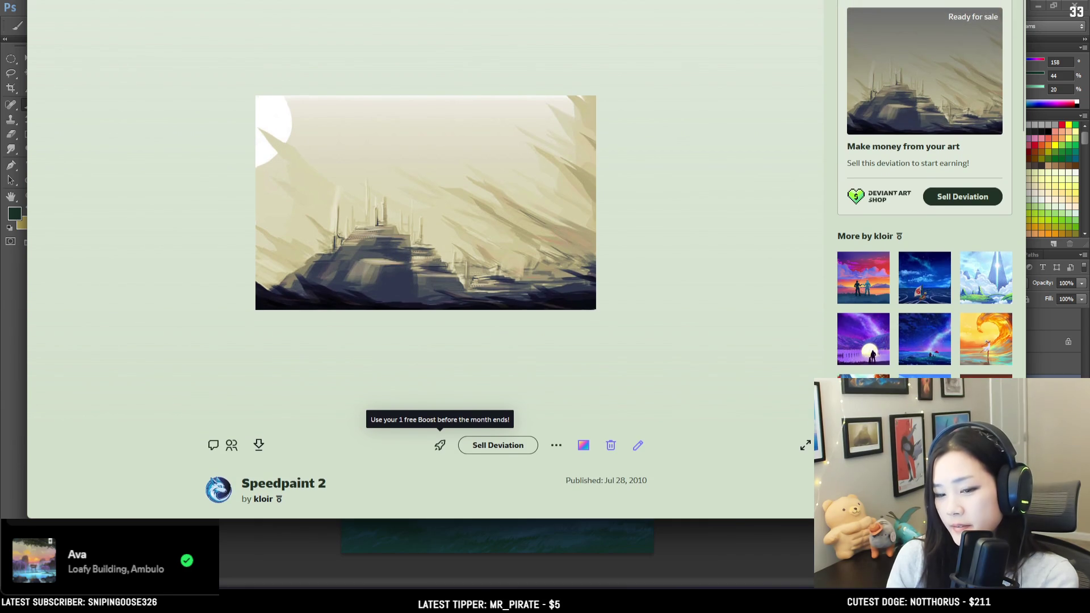
pyautogui.hotkey('alt', 'Left')
pyautogui.scroll(3, 724, 269)
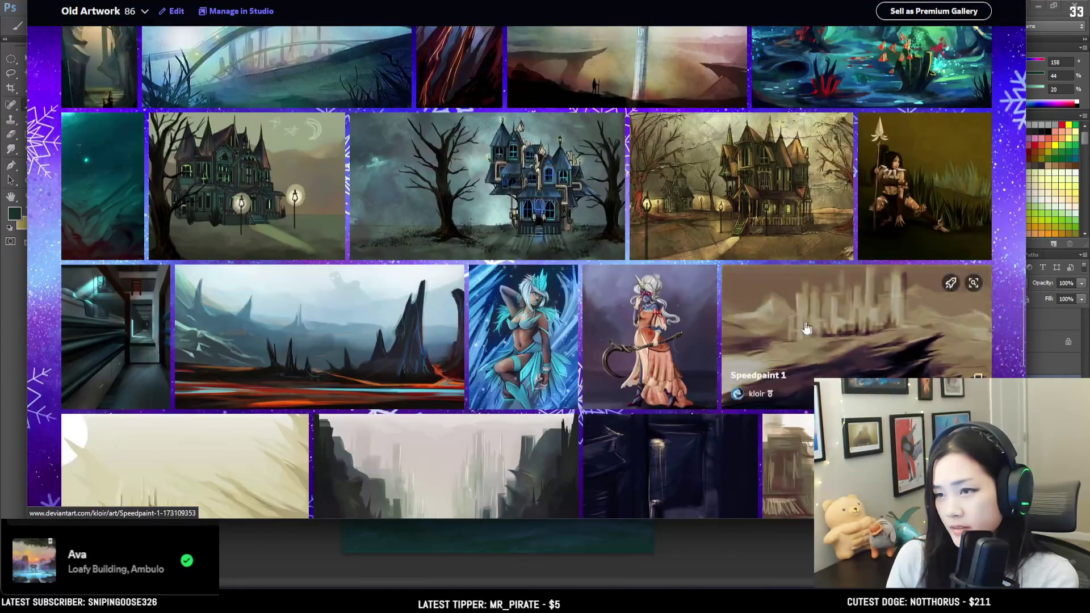
pyautogui.scroll(-4, 697, 276)
pyautogui.moveTo(644, 344)
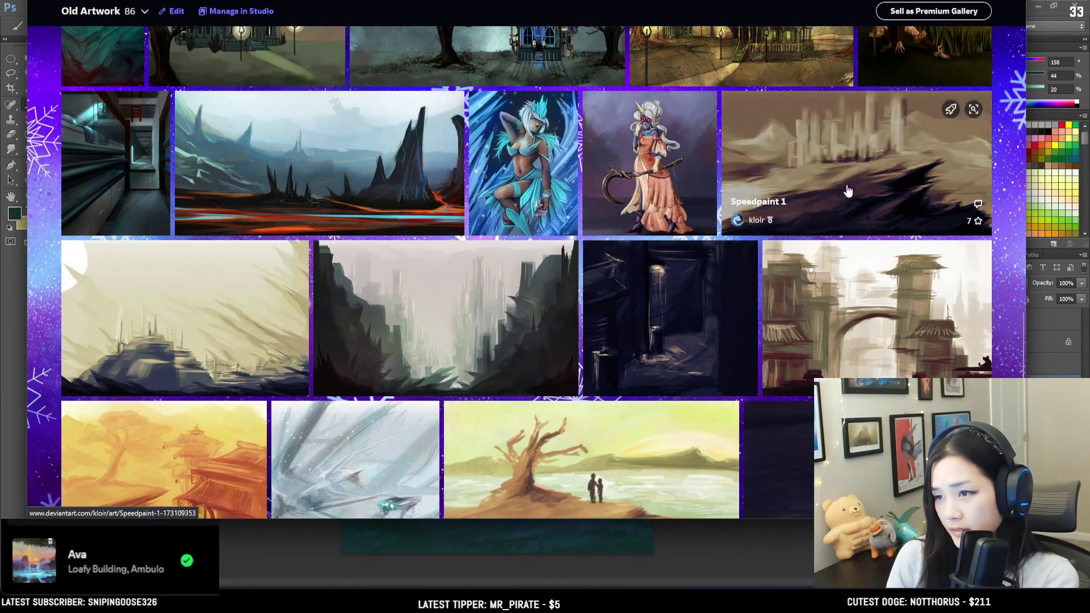
pyautogui.moveTo(828, 319)
pyautogui.scroll(-5, 827, 319)
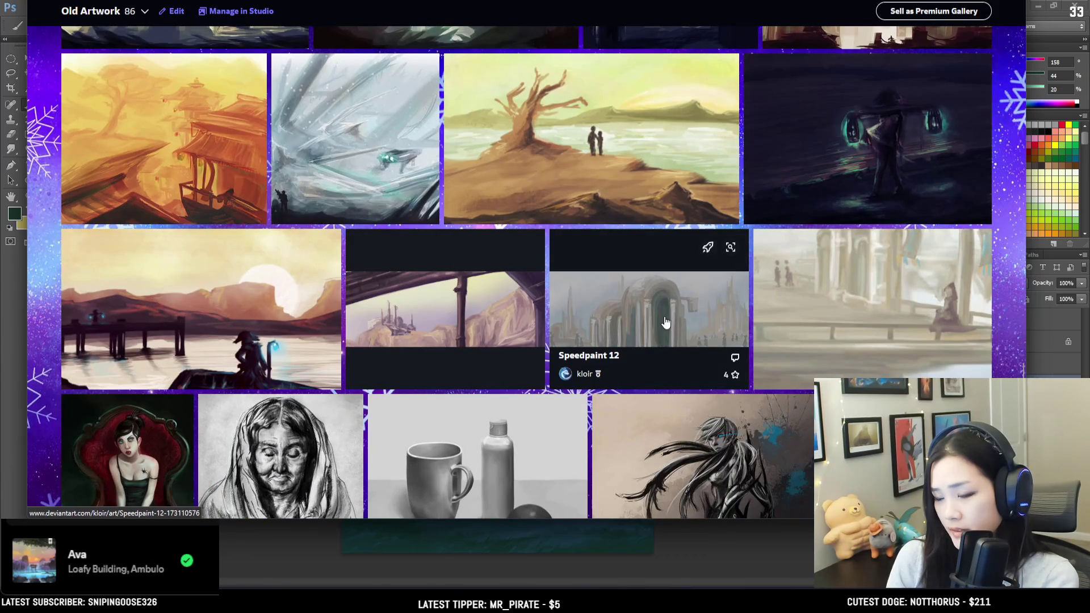
pyautogui.scroll(-2, 869, 311)
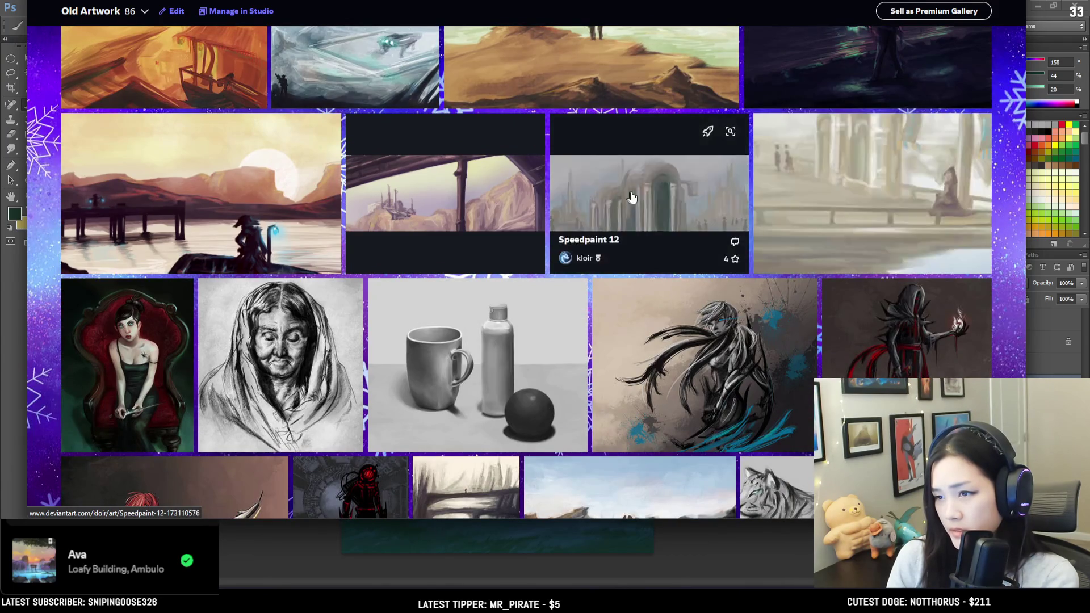
pyautogui.scroll(7, 887, 202)
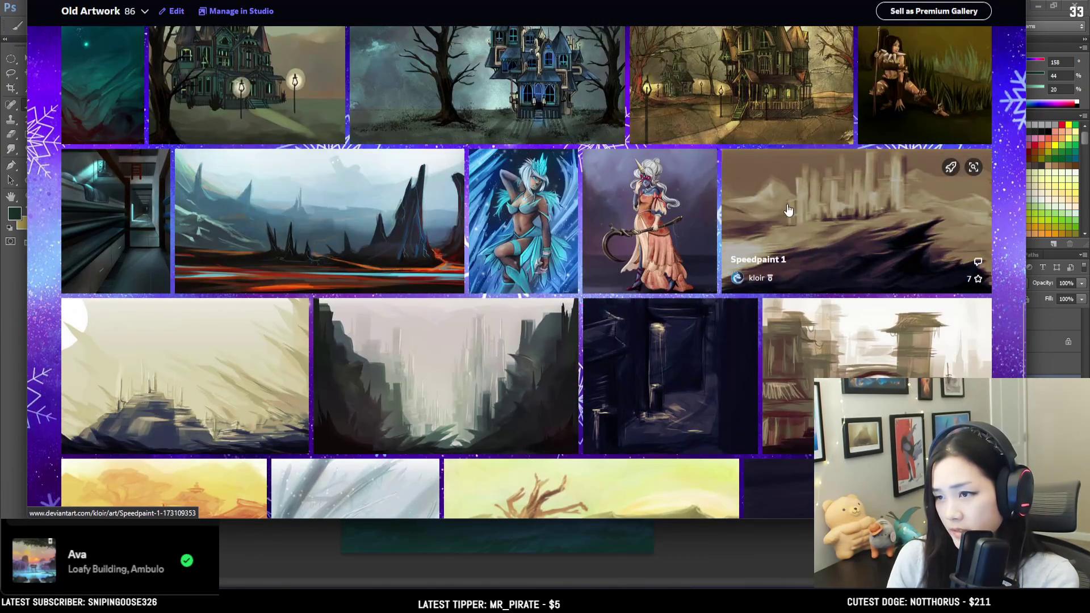
pyautogui.click(871, 189)
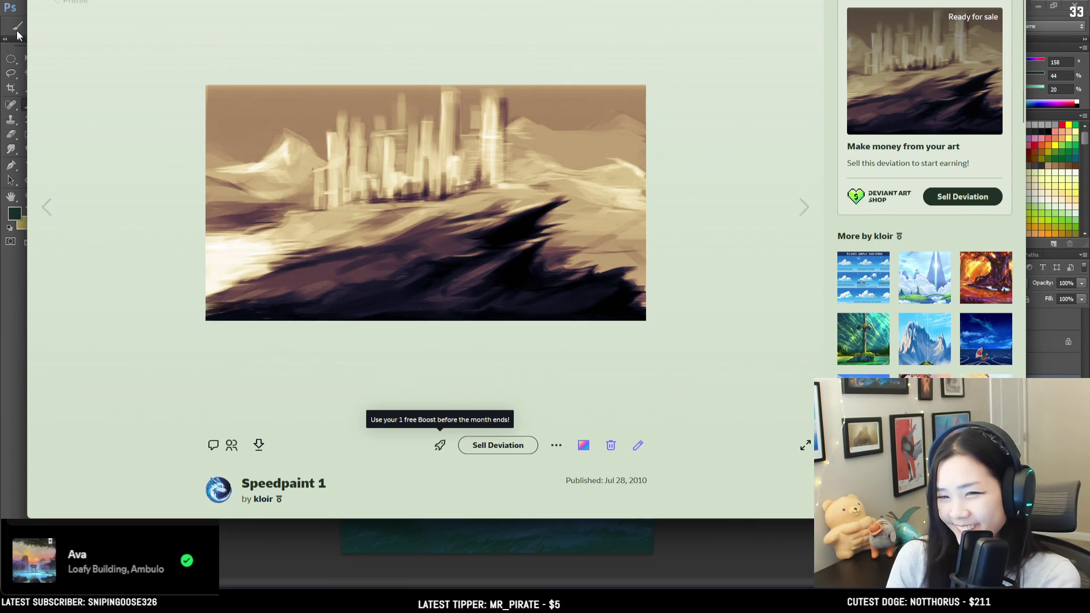
pyautogui.hotkey('alt', 'Left')
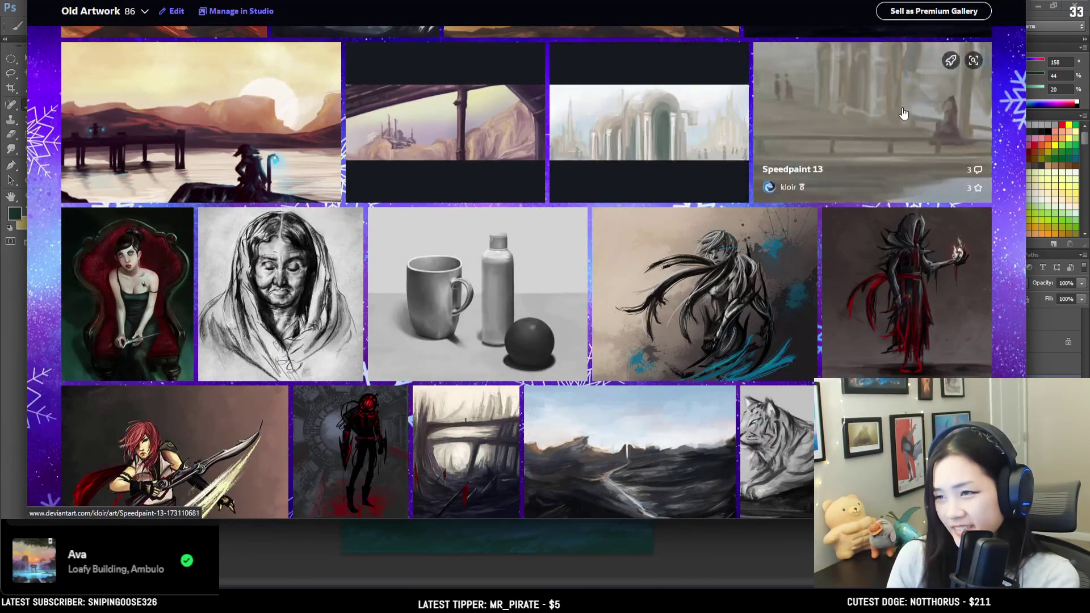
pyautogui.scroll(7, 883, 123)
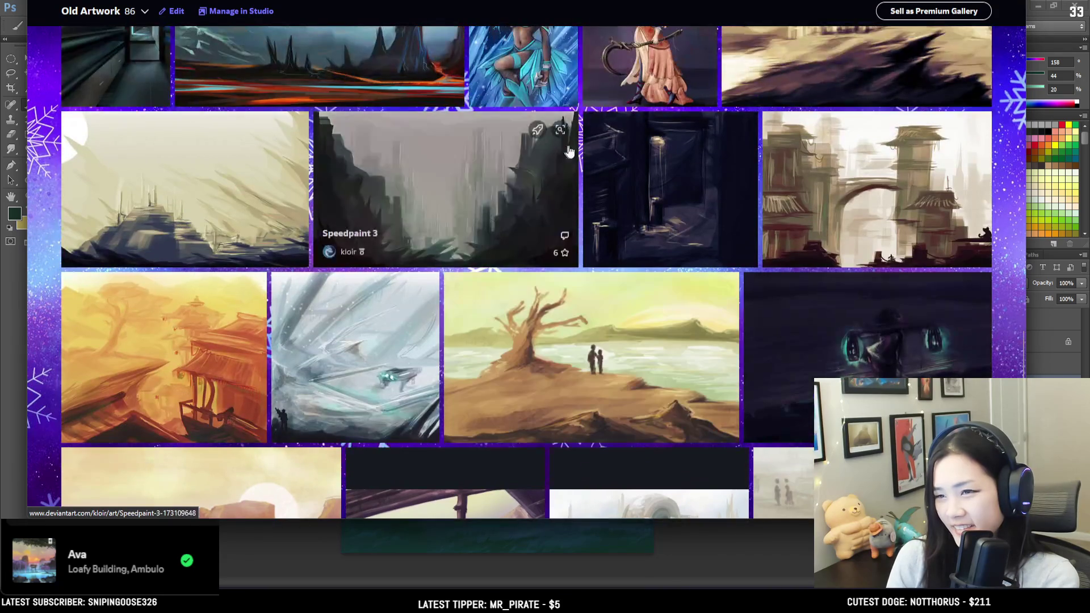
pyautogui.scroll(-2, 487, 369)
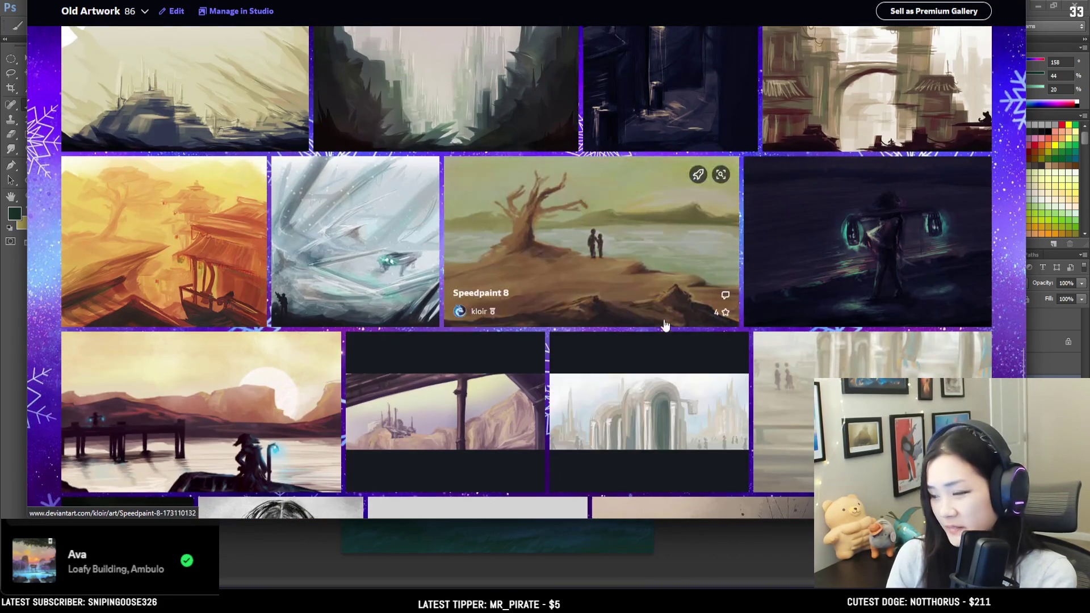
pyautogui.scroll(3, 662, 316)
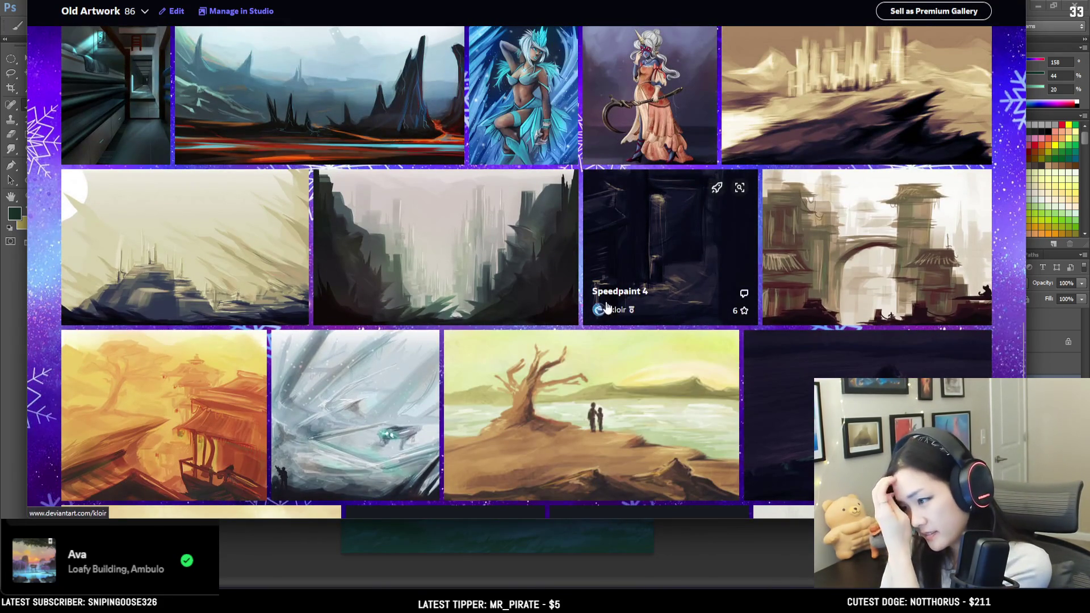
pyautogui.scroll(-2, 332, 333)
pyautogui.scroll(-5, 333, 334)
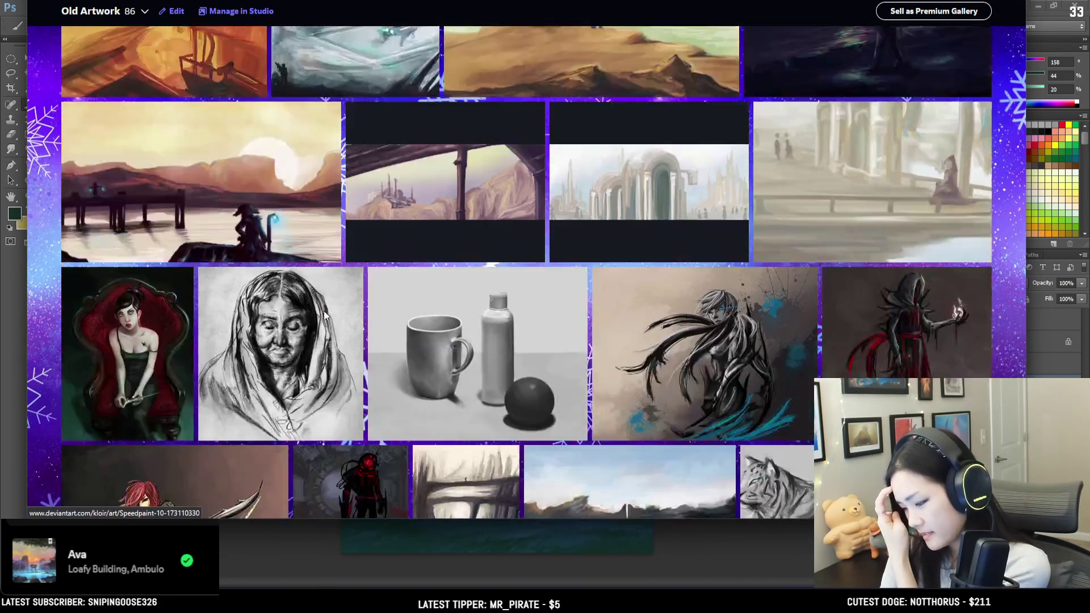
pyautogui.scroll(8, 421, 310)
pyautogui.scroll(4, 421, 310)
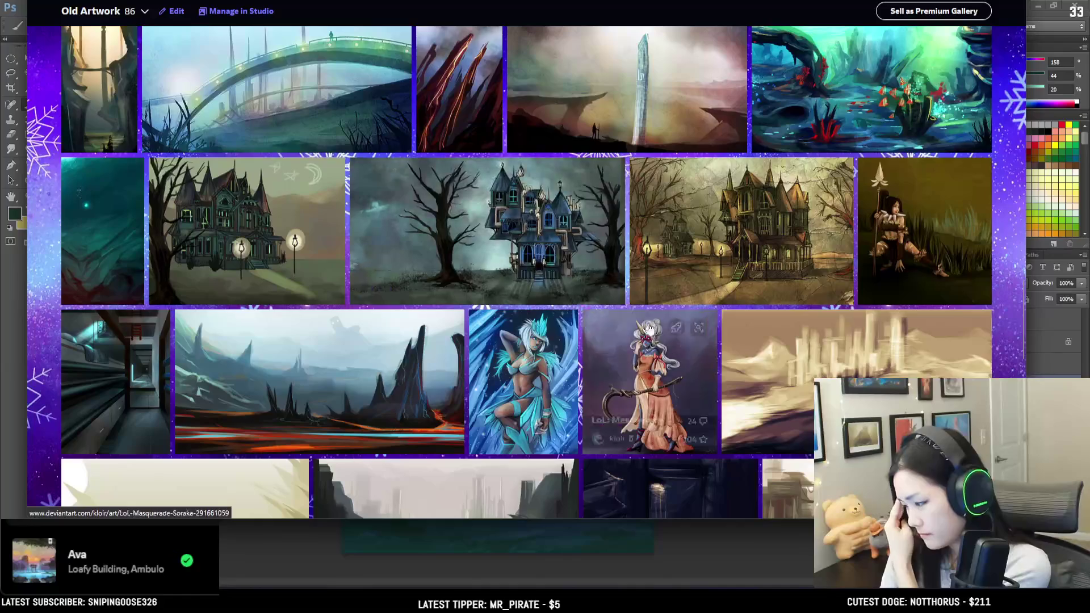
pyautogui.scroll(-6, 752, 391)
pyautogui.scroll(-5, 624, 318)
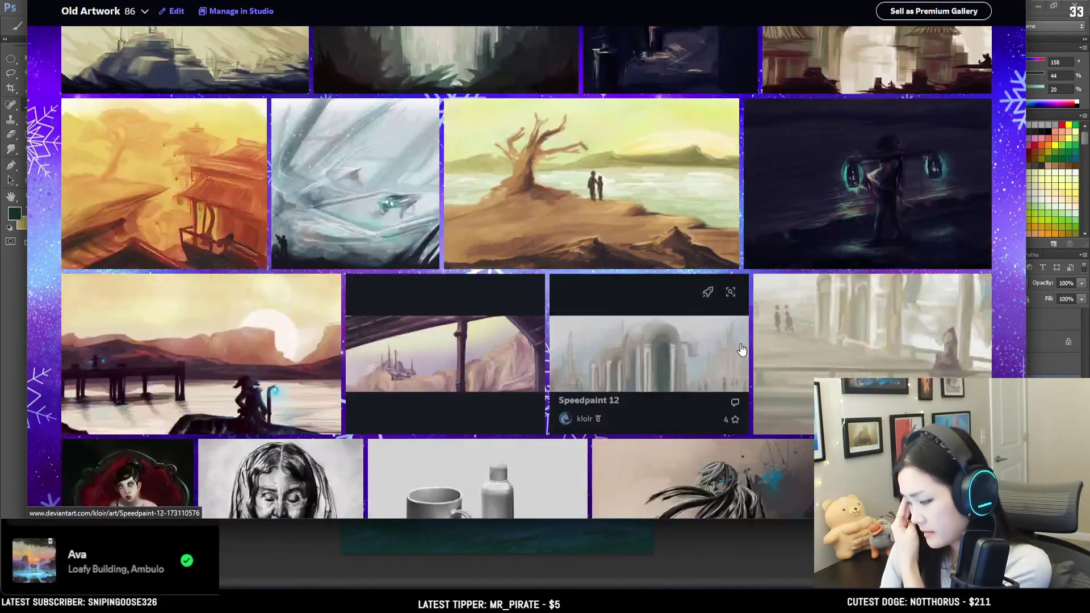
pyautogui.scroll(-1, 529, 345)
pyautogui.scroll(8, 494, 358)
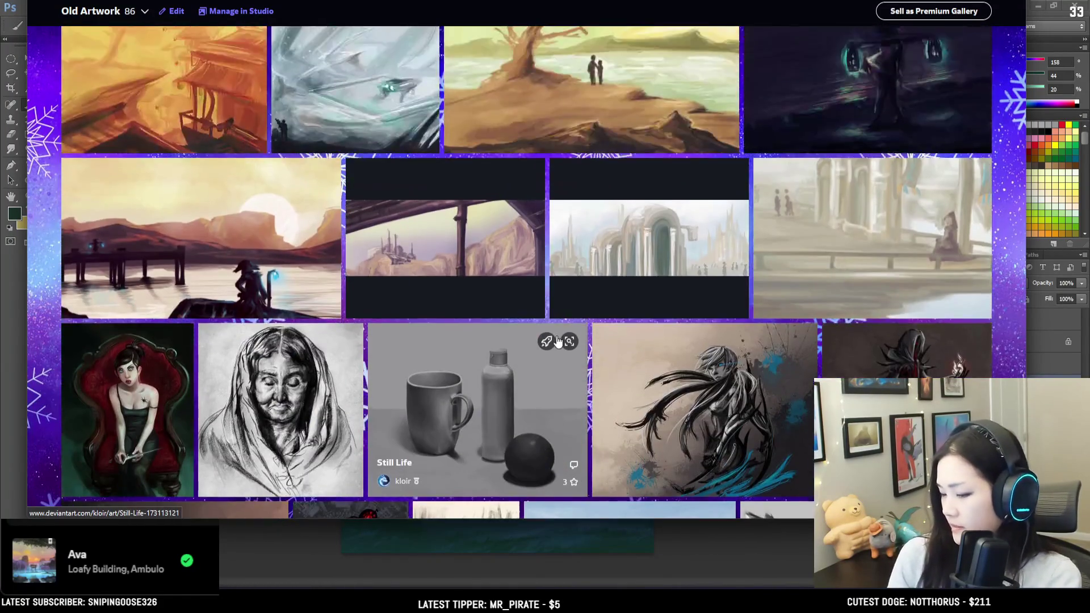
pyautogui.scroll(12, 458, 366)
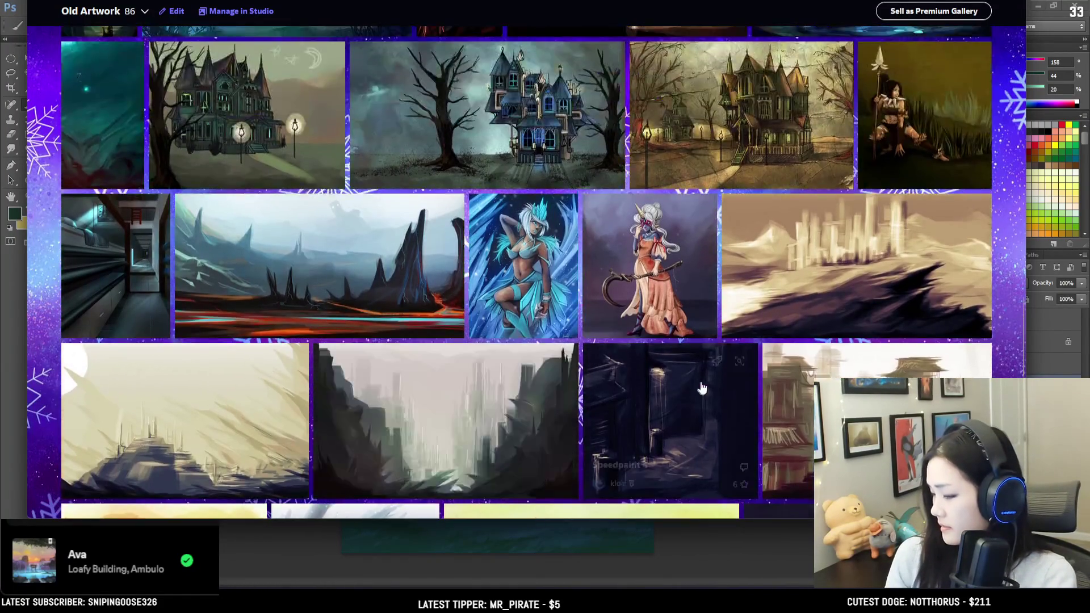
pyautogui.scroll(11, 562, 398)
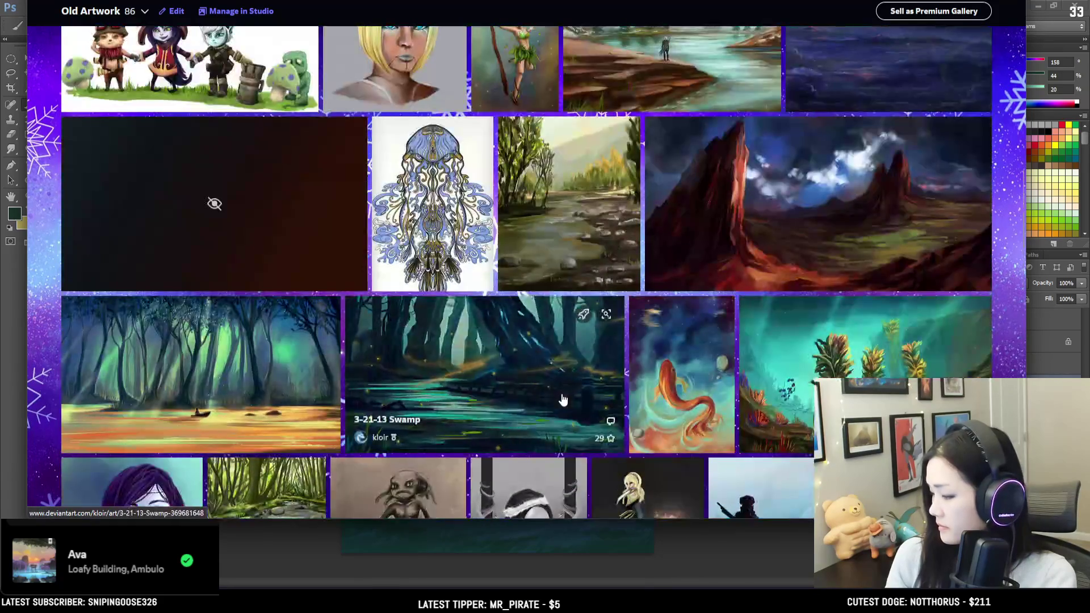
pyautogui.scroll(-6, 561, 398)
pyautogui.scroll(-12, 559, 399)
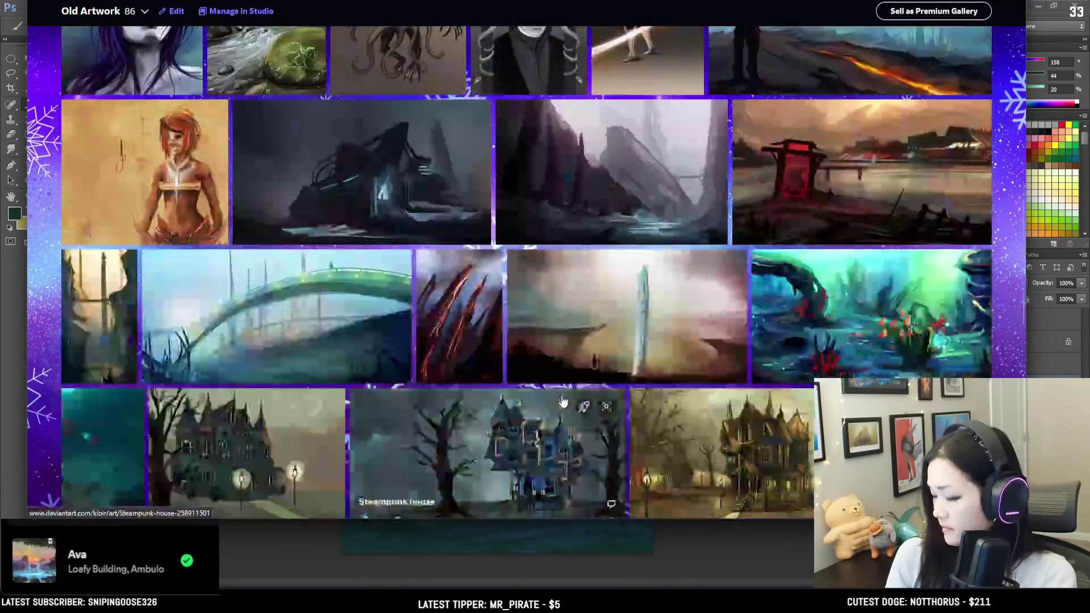
pyautogui.scroll(-6, 552, 399)
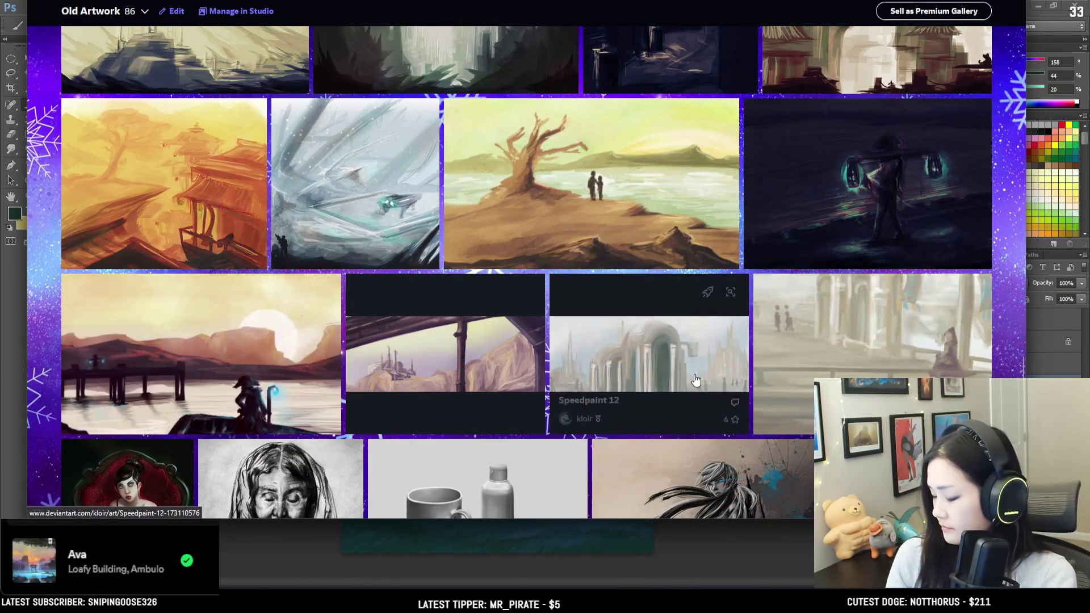
pyautogui.scroll(-5, 653, 357)
pyautogui.scroll(3, 688, 372)
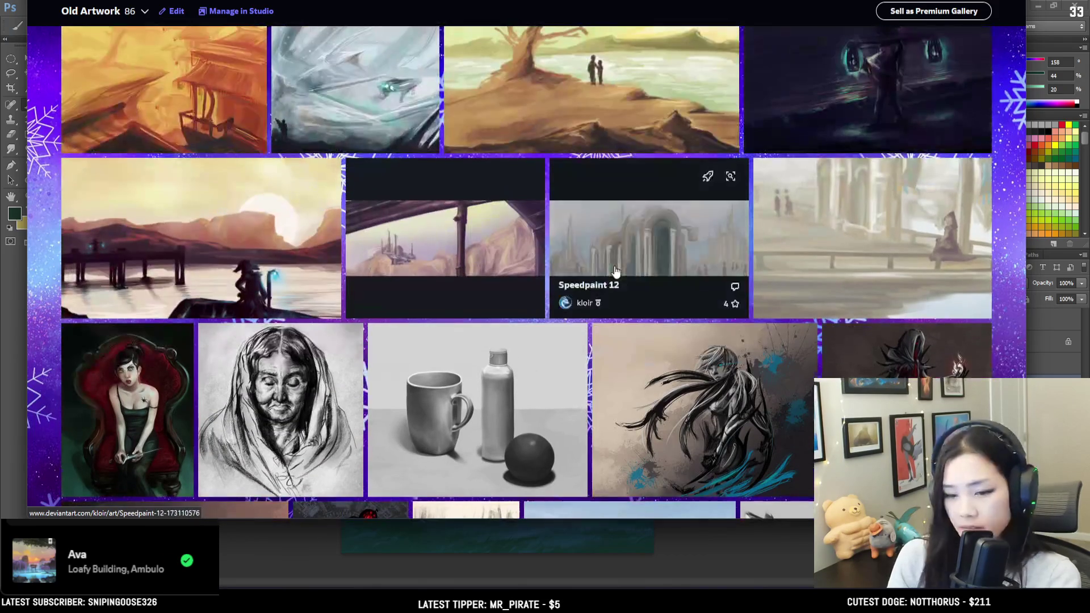
pyautogui.hotkey('alt', 'Tab')
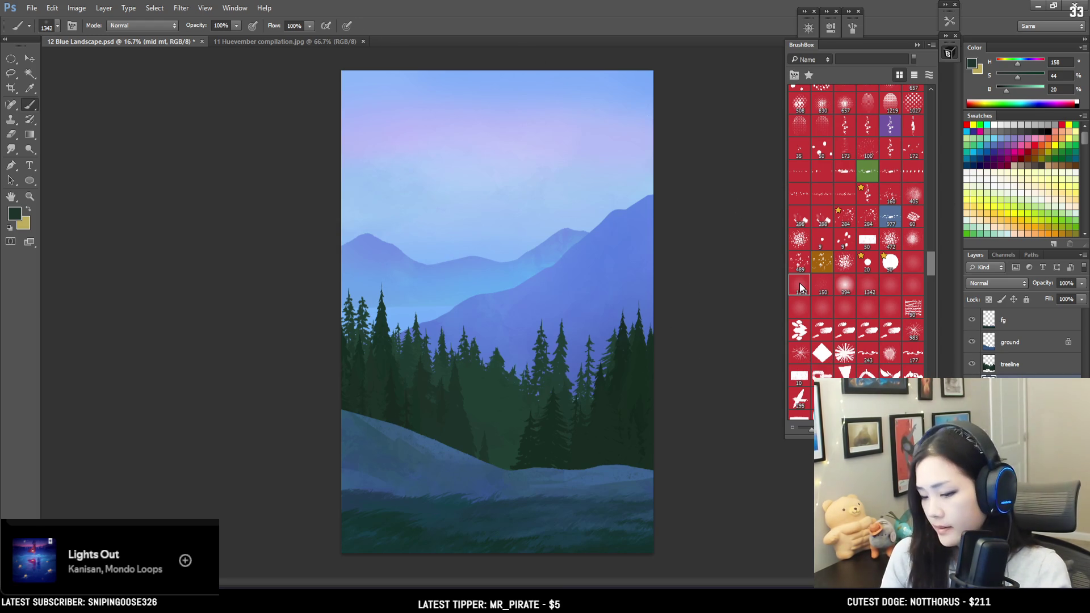
# Sample the mountain blue, enlarge the brush, and briefly toggle the treeline layer's visibility.
pyautogui.keyDown('alt'); pyautogui.click(592, 259); pyautogui.keyUp('alt')
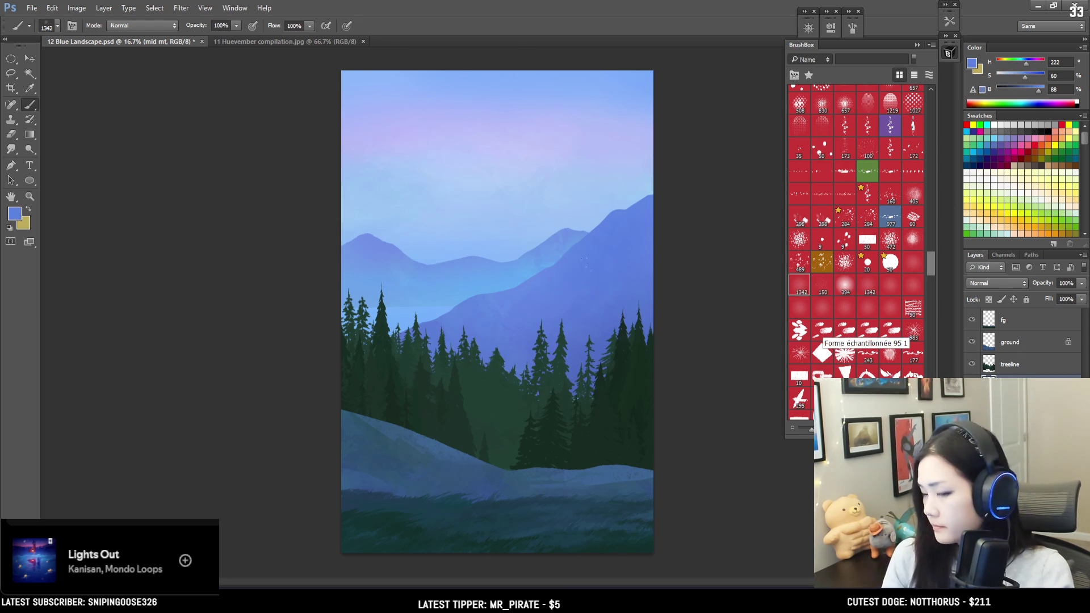
pyautogui.press(']')
pyautogui.click(973, 365)
pyautogui.click(971, 366)
# Add an empty layer named 'mist' directly above the treeline layer.
pyautogui.click(1003, 366)
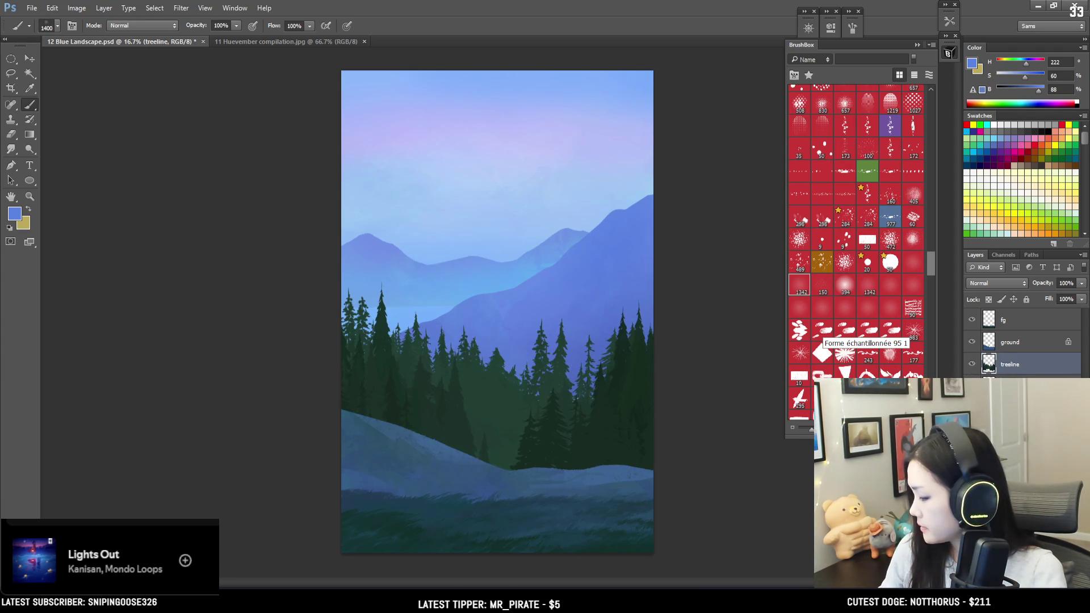
pyautogui.hotkey('ctrl', 'shift', 'alt', 'n')
pyautogui.doubleClick(1009, 364)
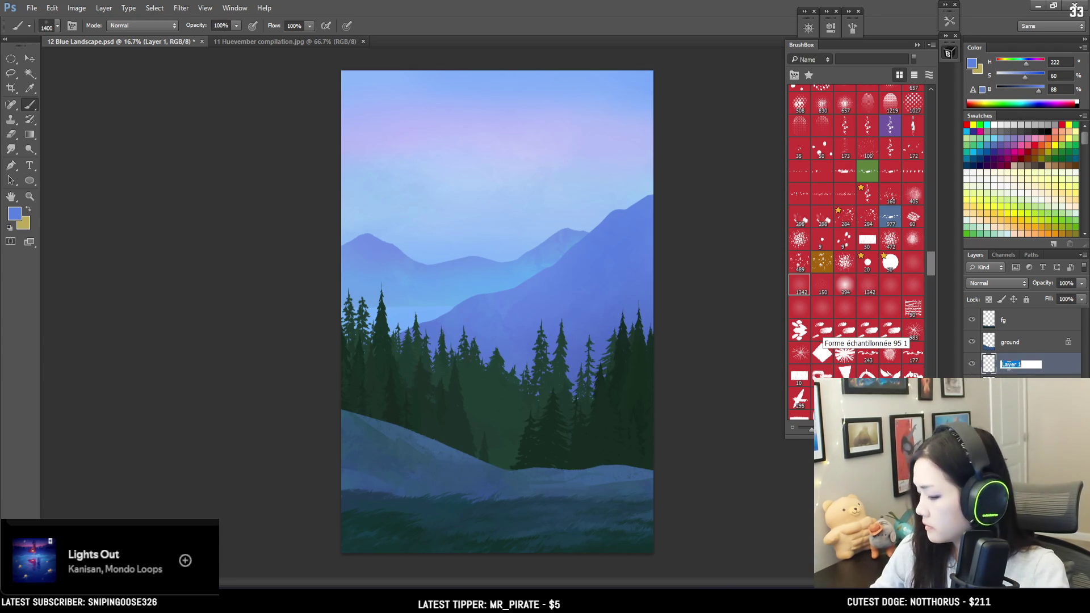
pyautogui.write('mist')
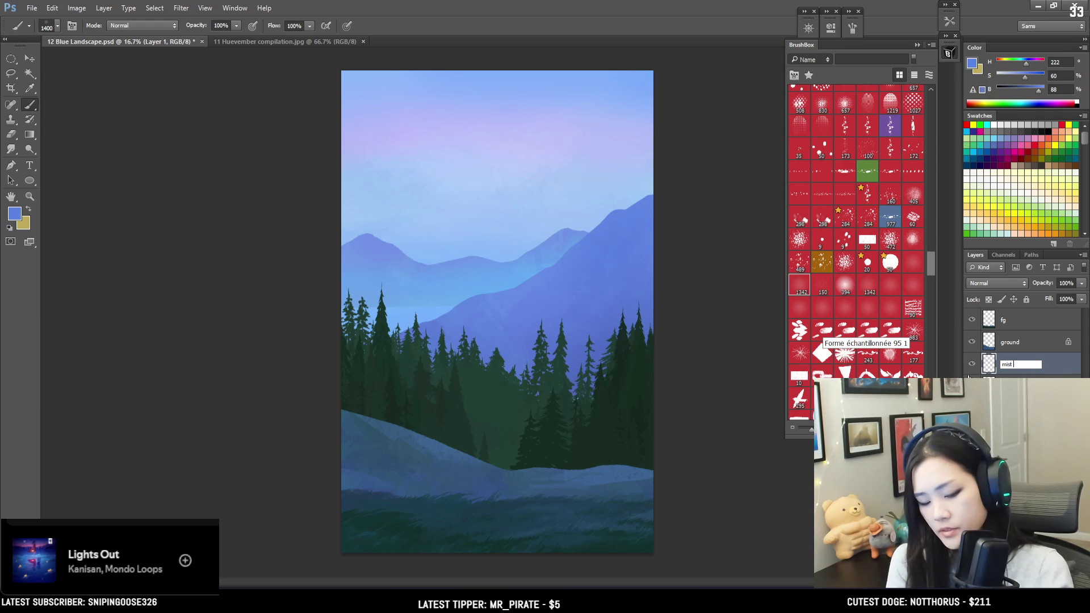
pyautogui.press('Return')
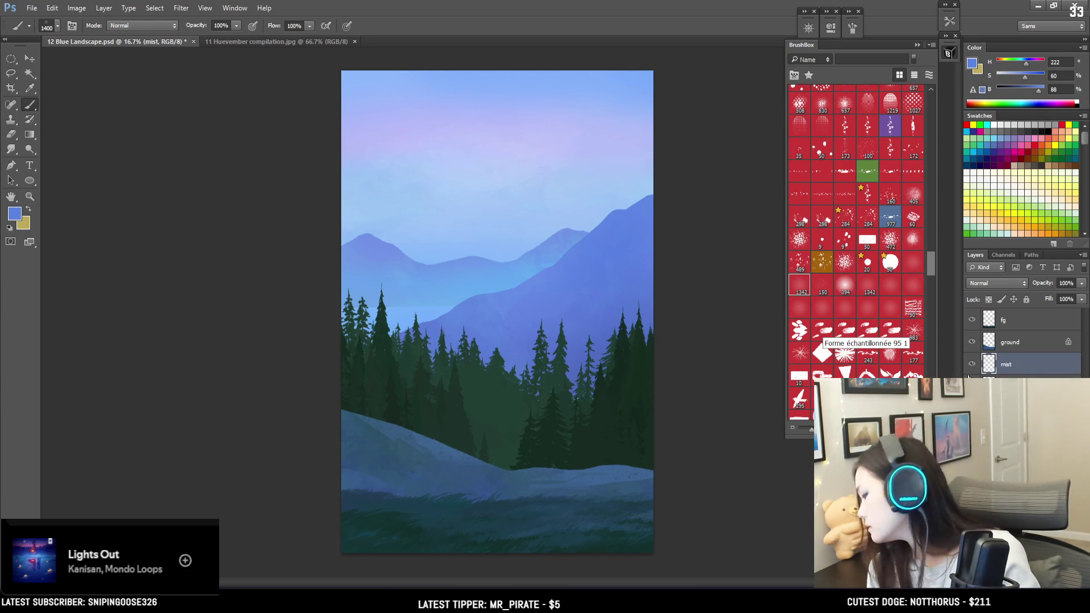
pyautogui.press(']')
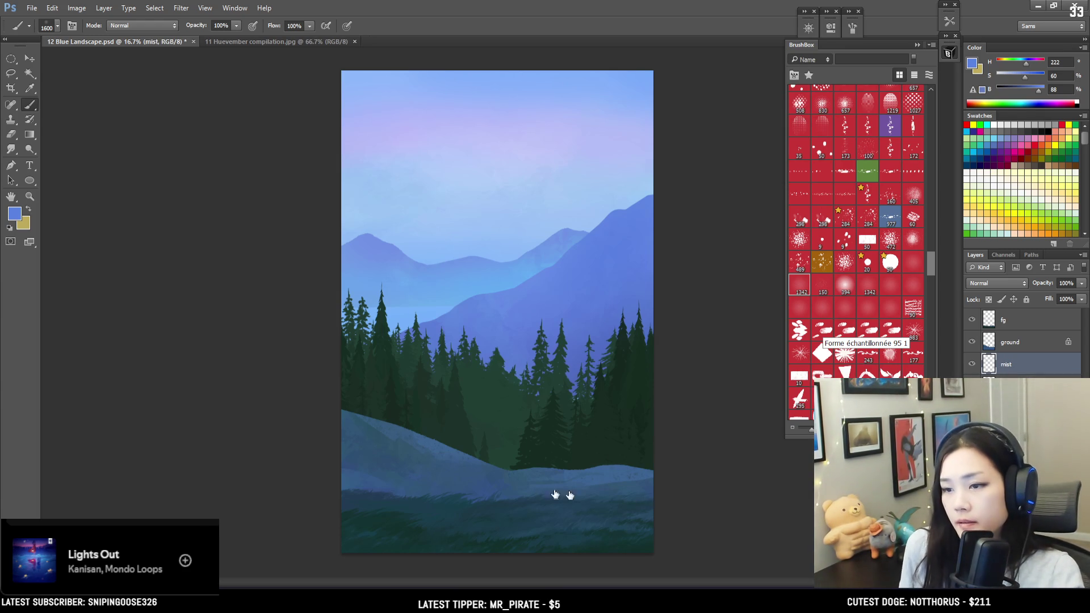
# Paint a trial mist band, undo it, and pick a brighter, more saturated blue.
pyautogui.press(']')
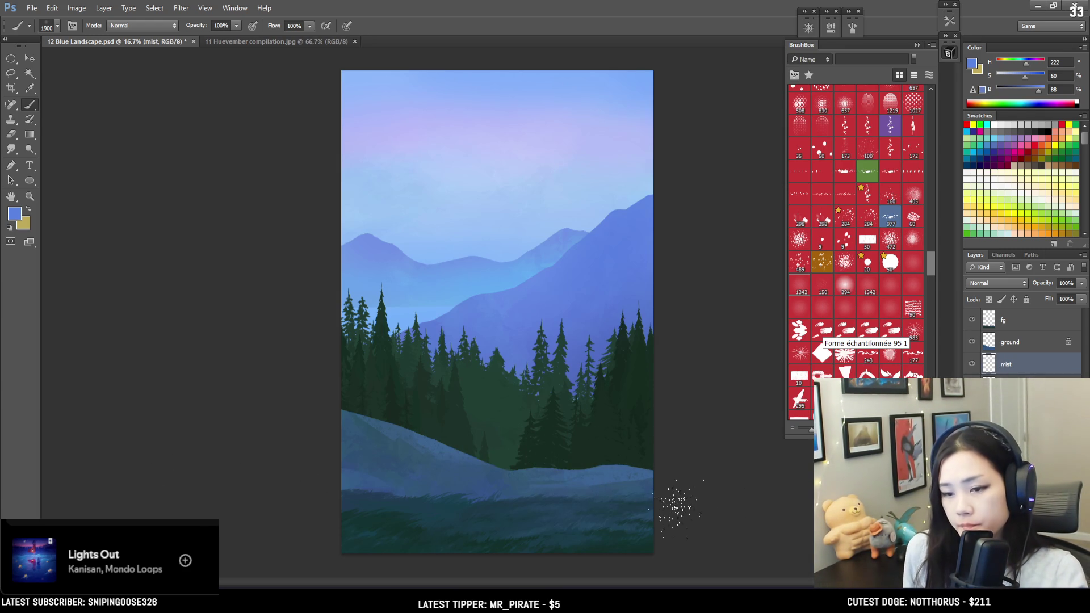
pyautogui.moveTo(684, 516)
pyautogui.mouseDown()
pyautogui.moveTo(744, 503)
pyautogui.moveTo(292, 454)
pyautogui.mouseUp()
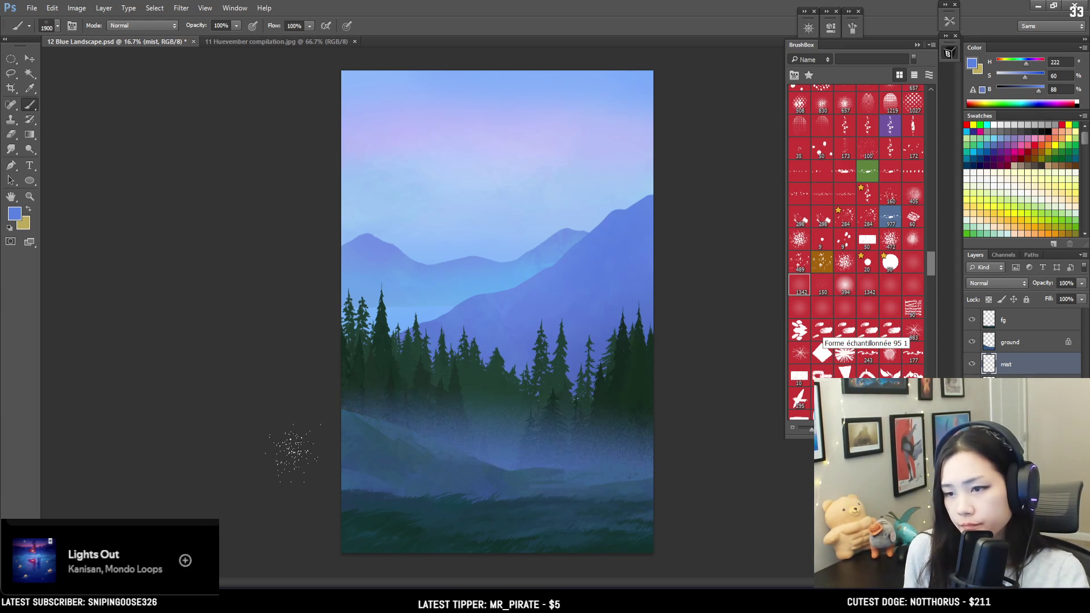
pyautogui.hotkey('ctrl', 'z')
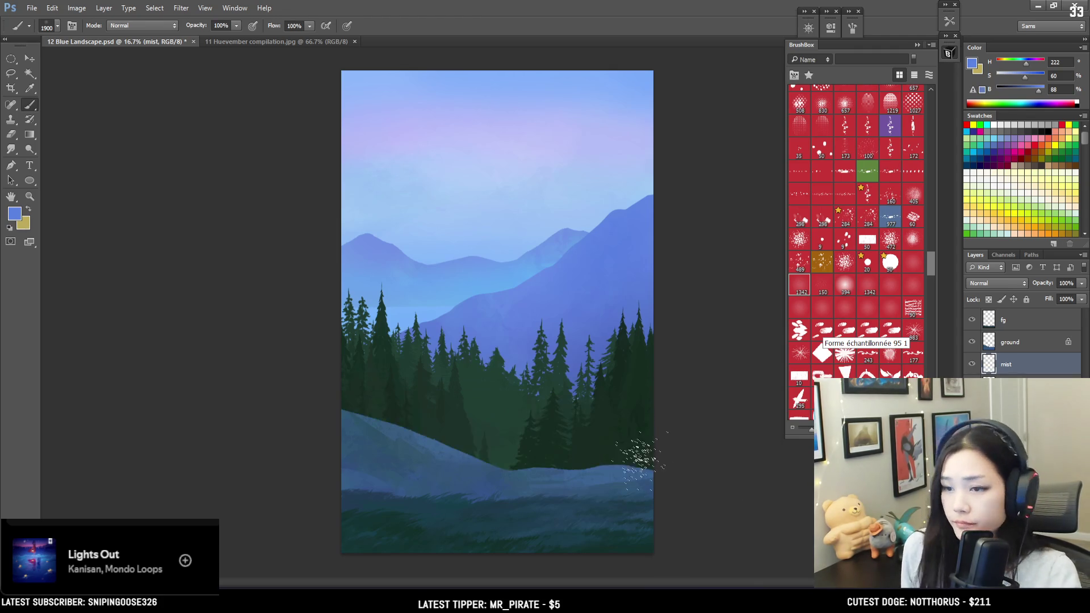
pyautogui.keyDown('alt'); pyautogui.click(480, 311); pyautogui.keyUp('alt')
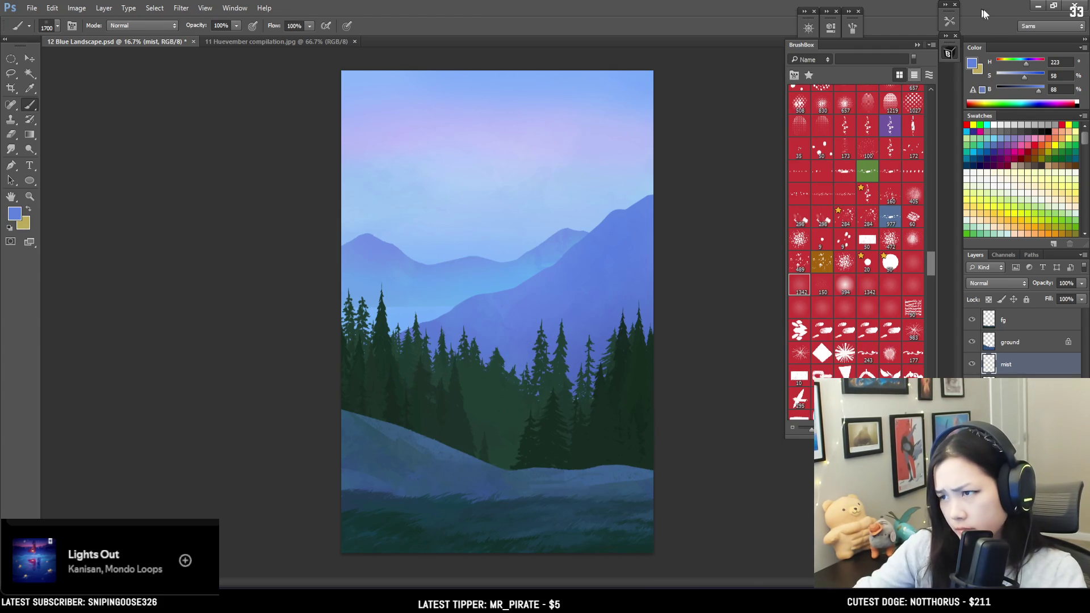
pyautogui.click(1030, 75)
pyautogui.click(1042, 90)
pyautogui.click(1043, 89)
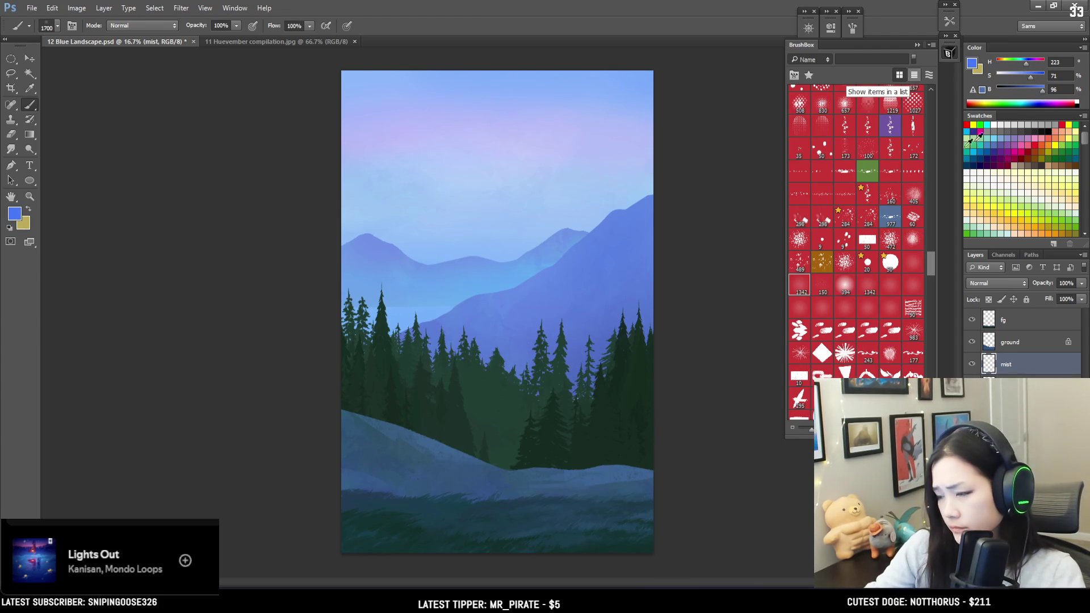
# Paint soft bright blue haze along the tree bases and hills.
pyautogui.press('[')
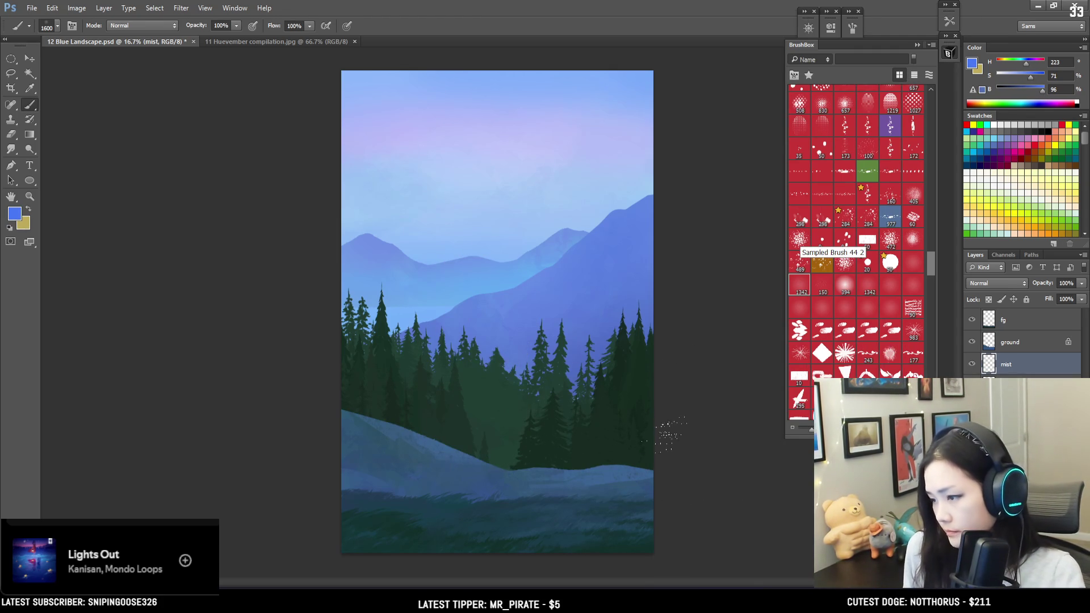
pyautogui.moveTo(527, 474)
pyautogui.mouseDown()
pyautogui.moveTo(624, 449)
pyautogui.moveTo(454, 443)
pyautogui.mouseUp()
pyautogui.hotkey('ctrl', 'z')
pyautogui.press(']')
pyautogui.press(']')
pyautogui.moveTo(624, 454); pyautogui.dragTo(351, 503)
pyautogui.press('[')
pyautogui.press('[')
pyautogui.press('[')
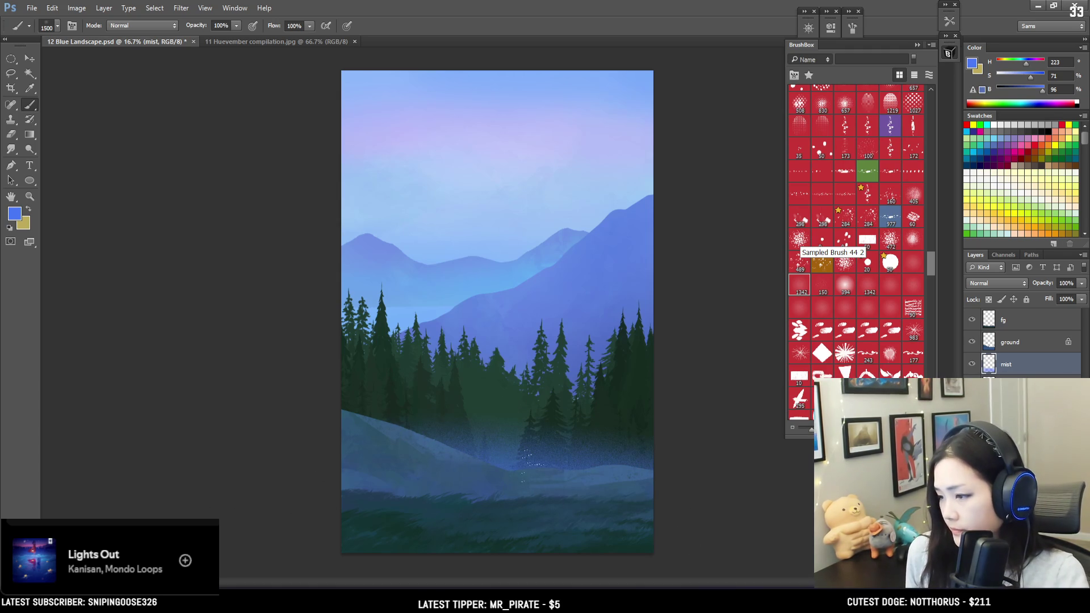
pyautogui.moveTo(513, 470)
pyautogui.mouseDown()
pyautogui.moveTo(625, 452)
pyautogui.moveTo(442, 437)
pyautogui.mouseUp()
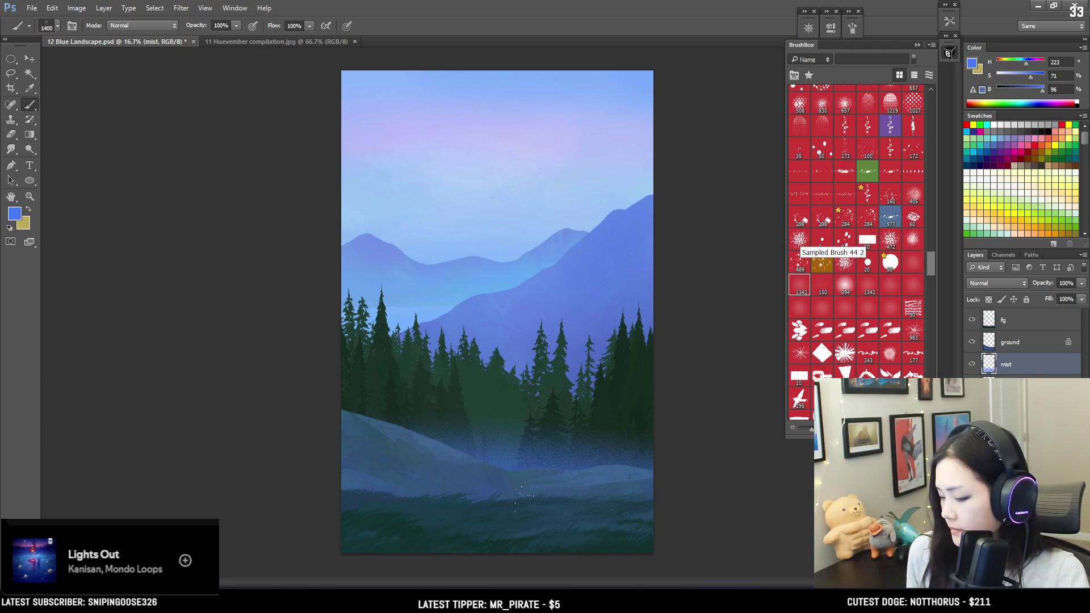
pyautogui.press('e')
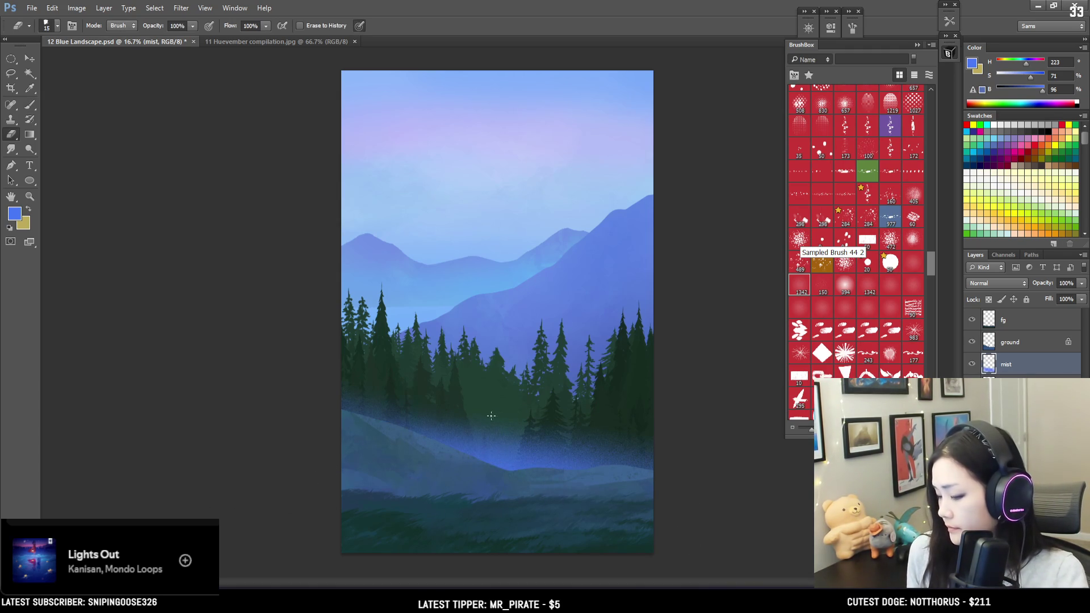
pyautogui.moveTo(932, 255); pyautogui.dragTo(931, 248)
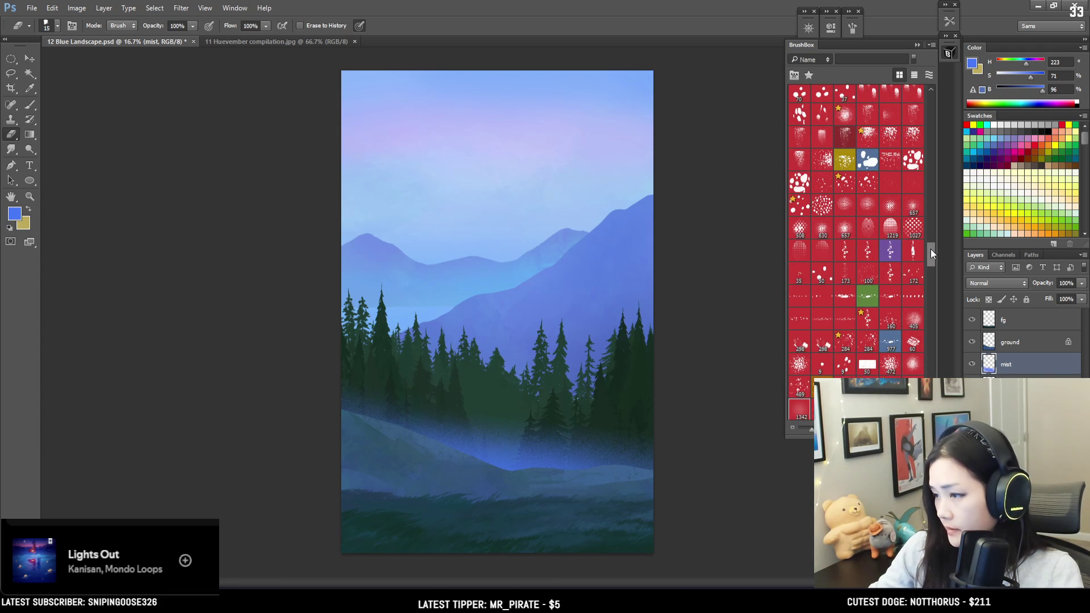
pyautogui.scroll(-1, 931, 248)
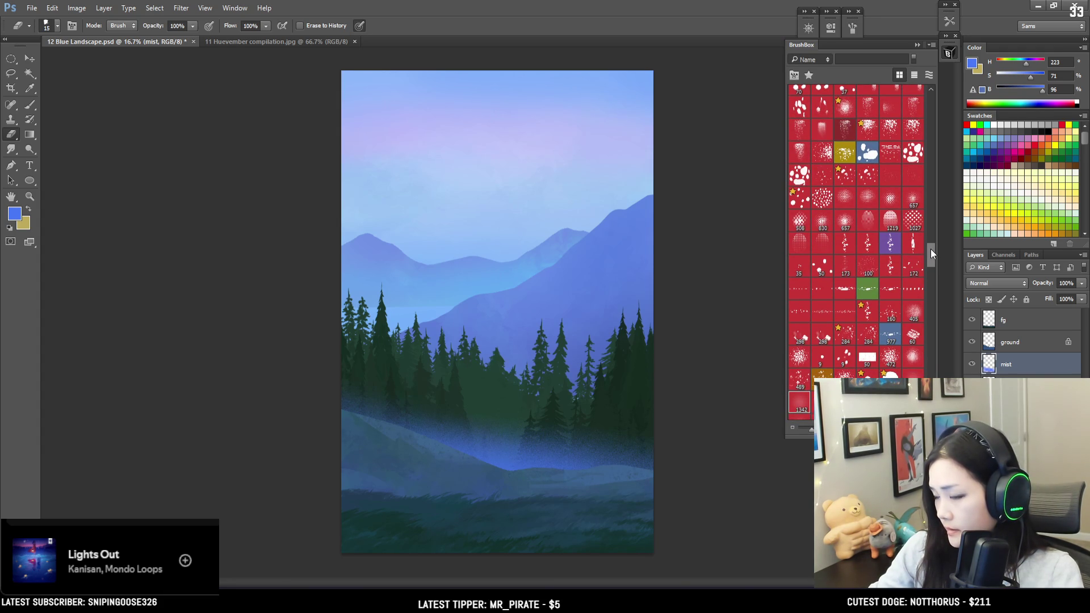
pyautogui.scroll(-3, 929, 250)
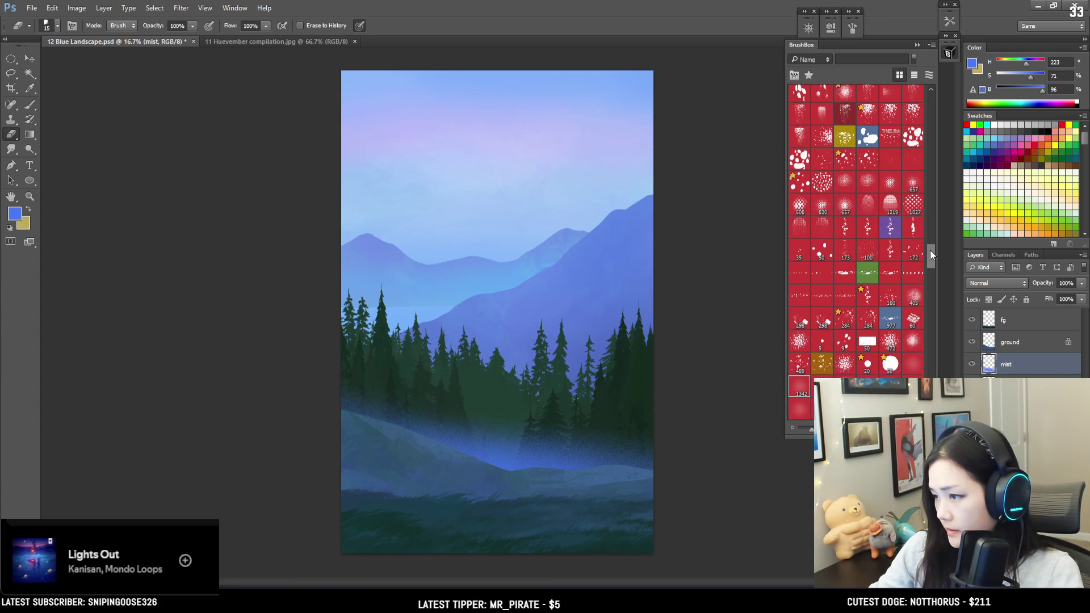
pyautogui.moveTo(929, 250); pyautogui.dragTo(932, 174)
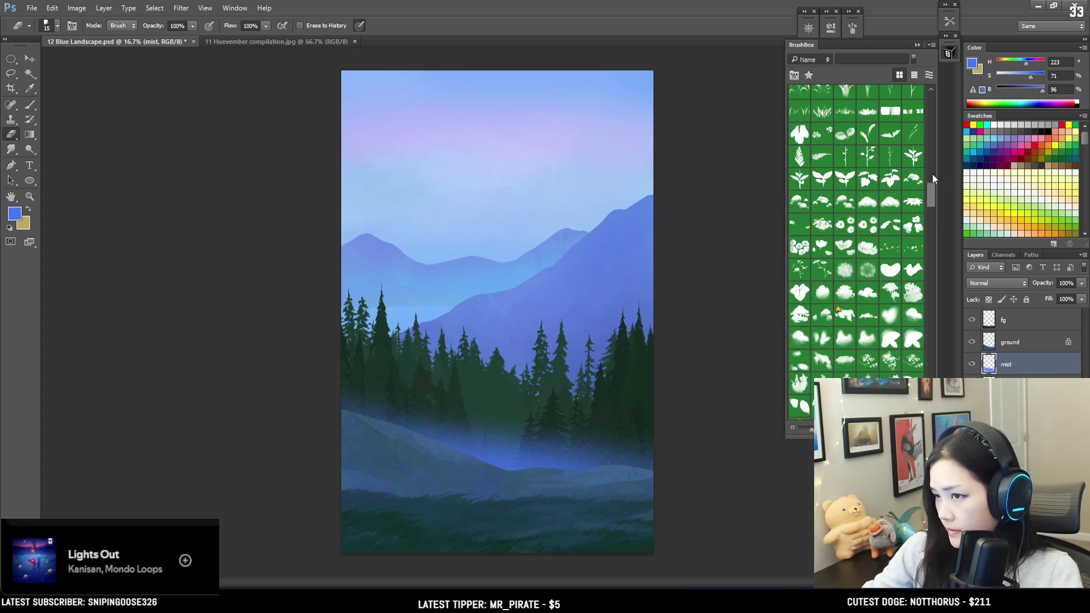
pyautogui.scroll(10, 851, 216)
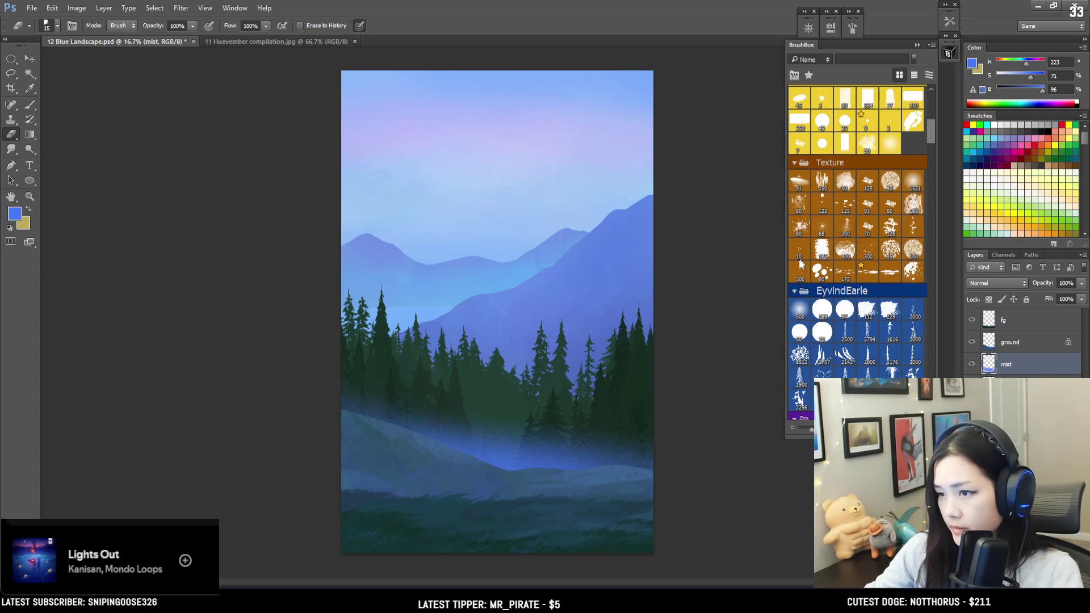
pyautogui.click(801, 309)
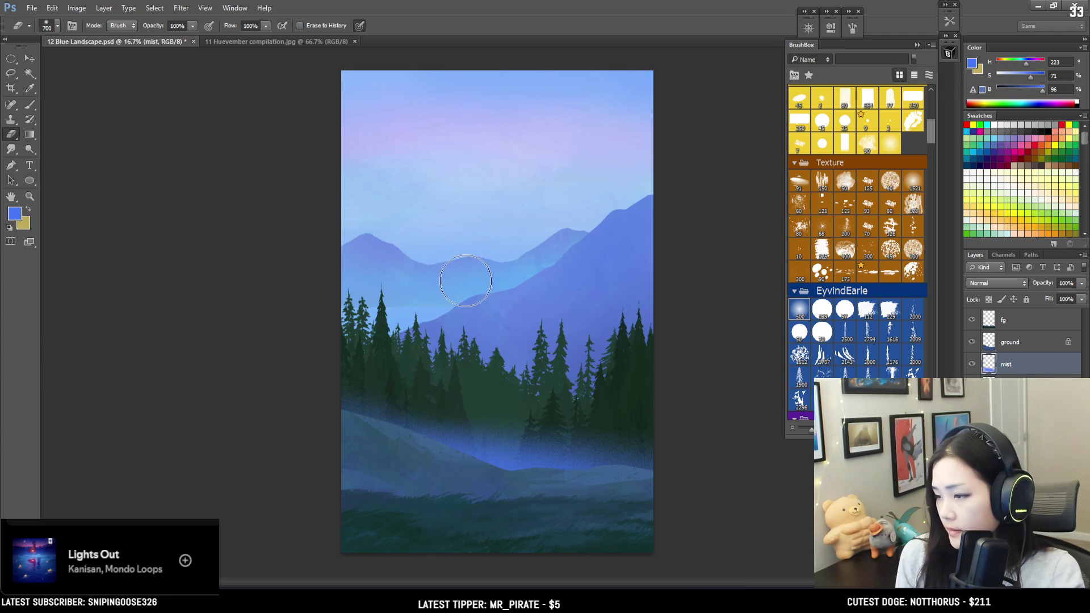
pyautogui.press(']')
pyautogui.press(']')
pyautogui.press(']')
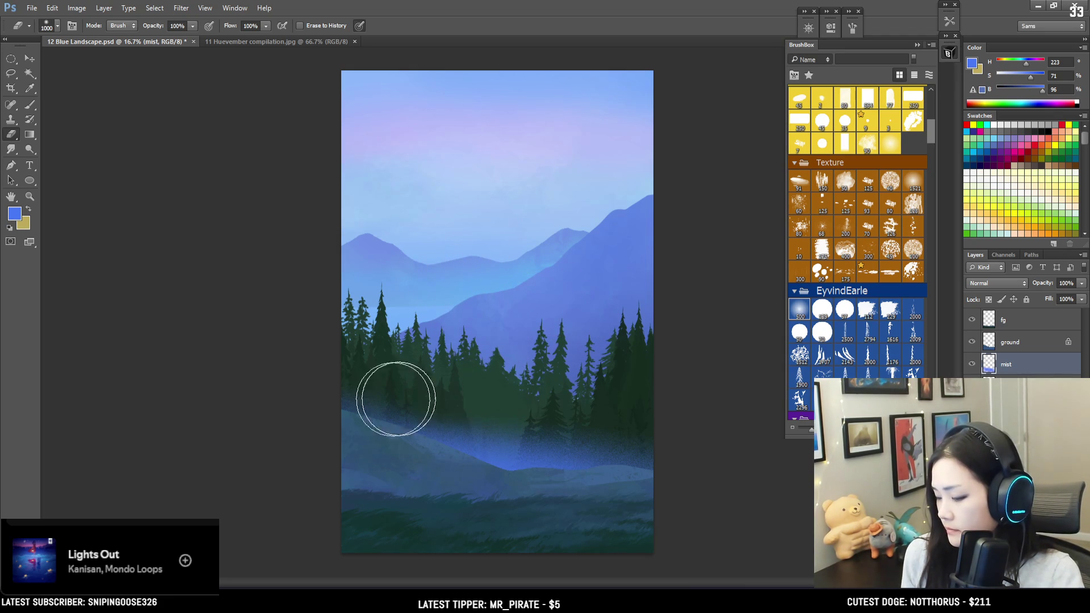
pyautogui.moveTo(579, 405); pyautogui.dragTo(440, 414)
pyautogui.hotkey('ctrl', 'z')
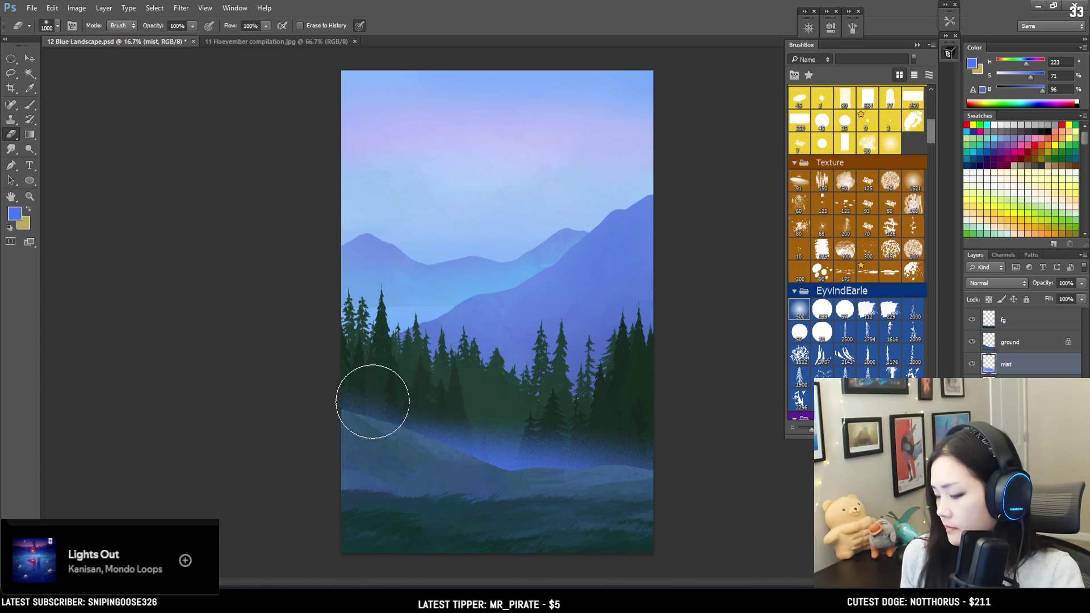
pyautogui.hotkey('ctrl', 't')
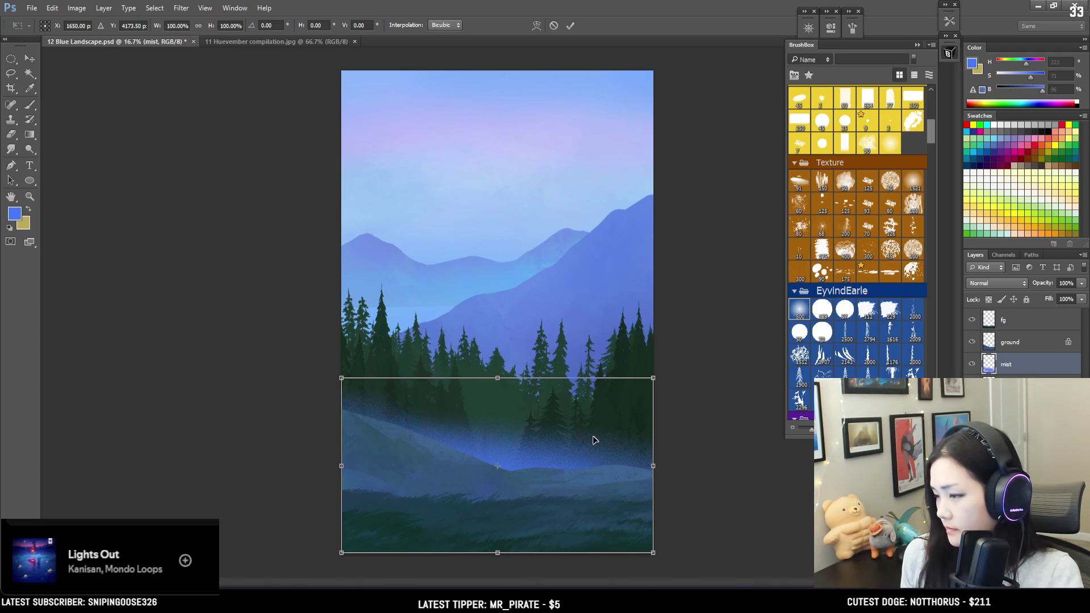
# Nudge the mist band slightly upward, set the eraser to 1200, and open Levels on the ground layer.
pyautogui.moveTo(592, 441)
pyautogui.mouseDown()
pyautogui.moveTo(591, 418)
pyautogui.moveTo(590, 429)
pyautogui.mouseUp()
pyautogui.press('Return')
pyautogui.press('e')
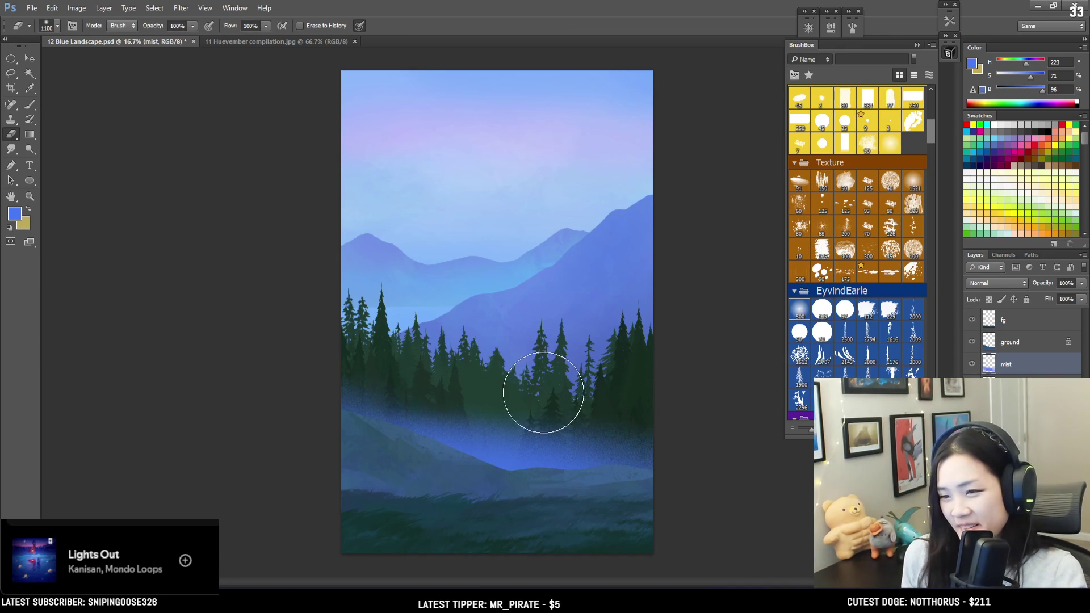
pyautogui.press(']')
pyautogui.press(']')
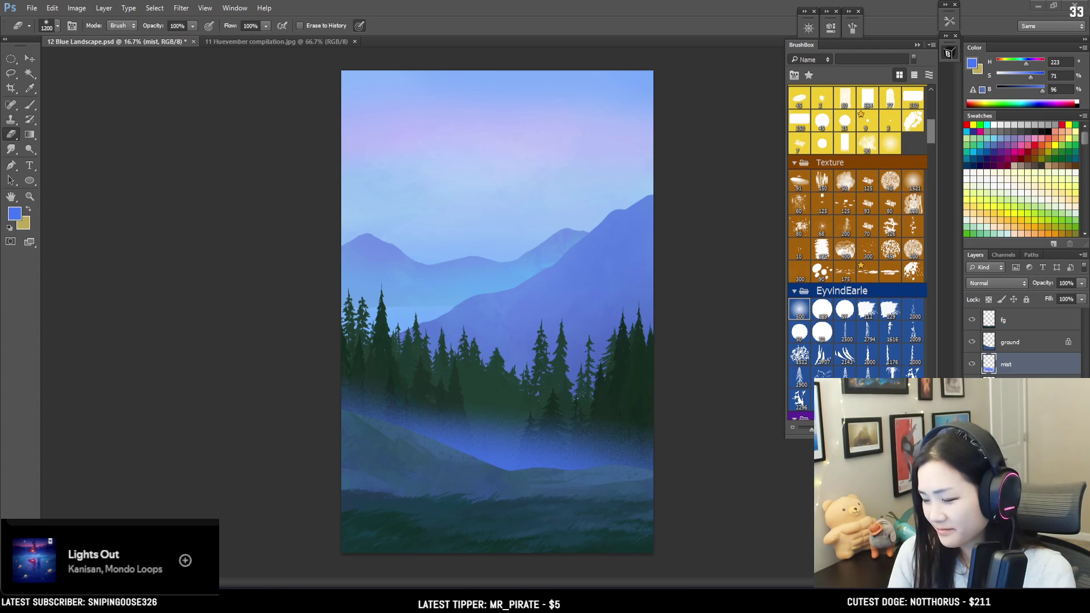
pyautogui.hotkey('alt', ']')
pyautogui.hotkey('ctrl', 'l')
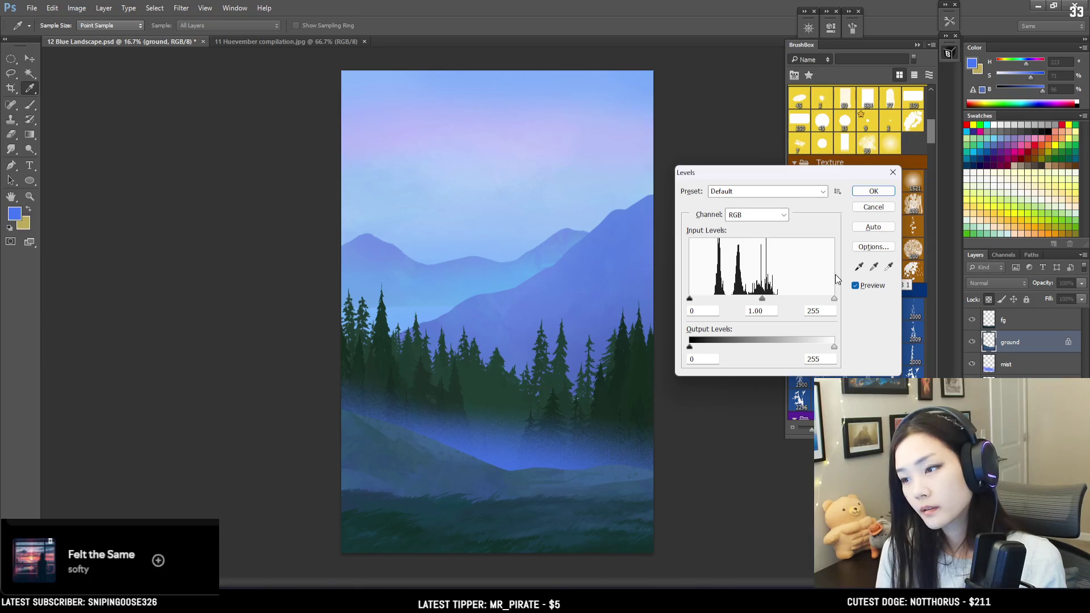
# Apply Levels to the ground layer with inputs 14, 0.94 and 255.
pyautogui.moveTo(691, 299); pyautogui.dragTo(698, 299)
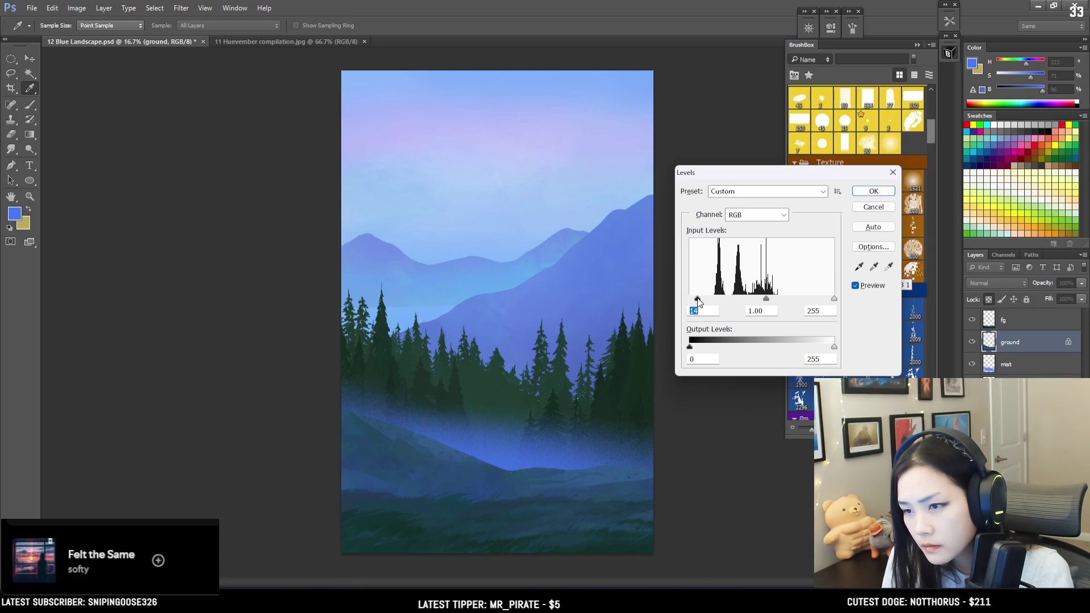
pyautogui.moveTo(767, 299); pyautogui.dragTo(769, 300)
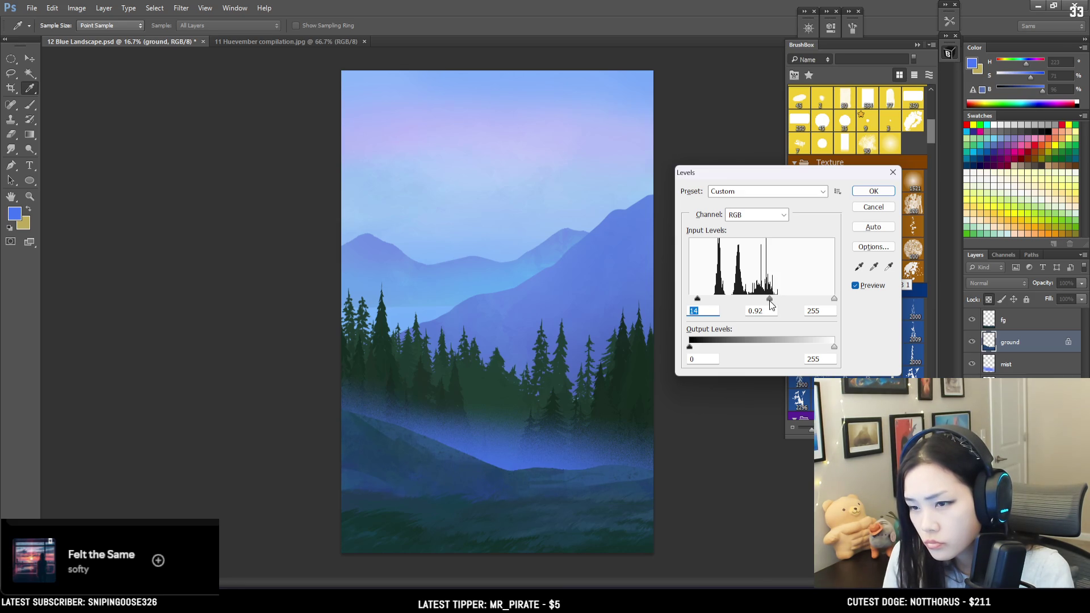
pyautogui.press('Tab')
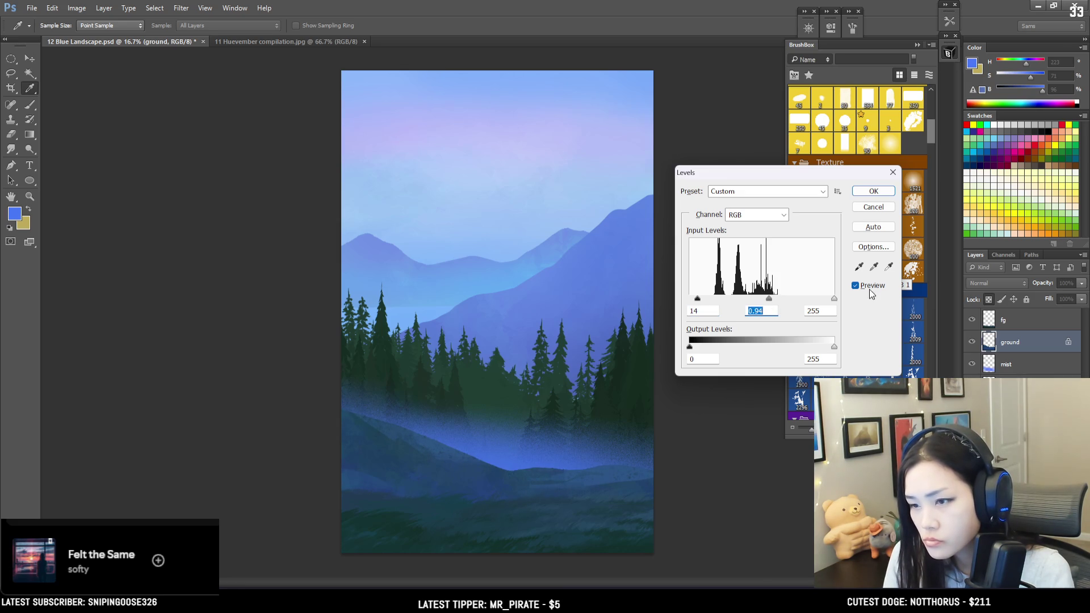
pyautogui.click(877, 193)
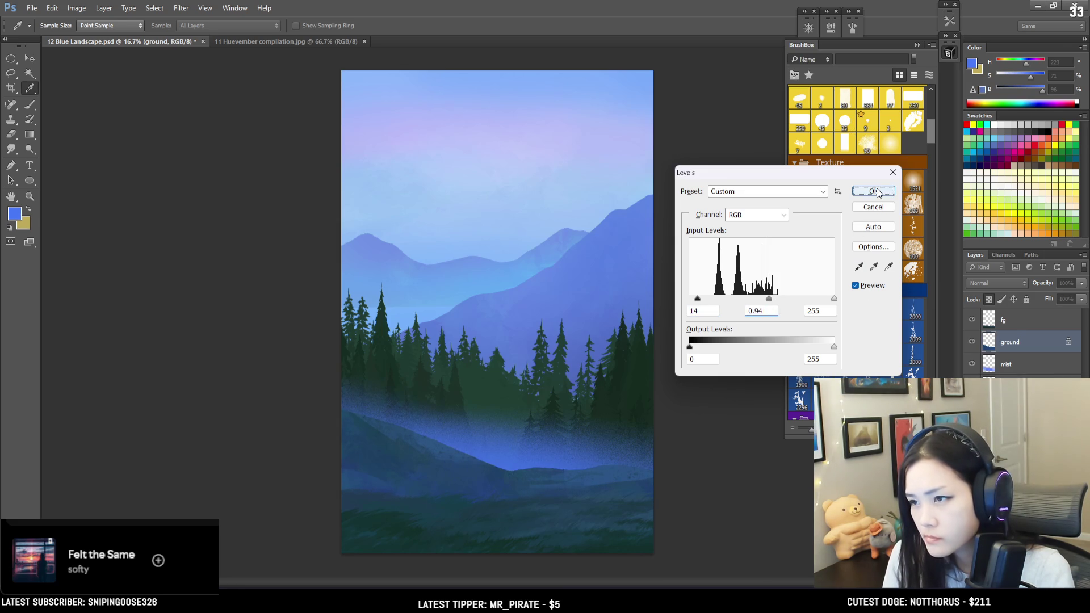
pyautogui.press('e')
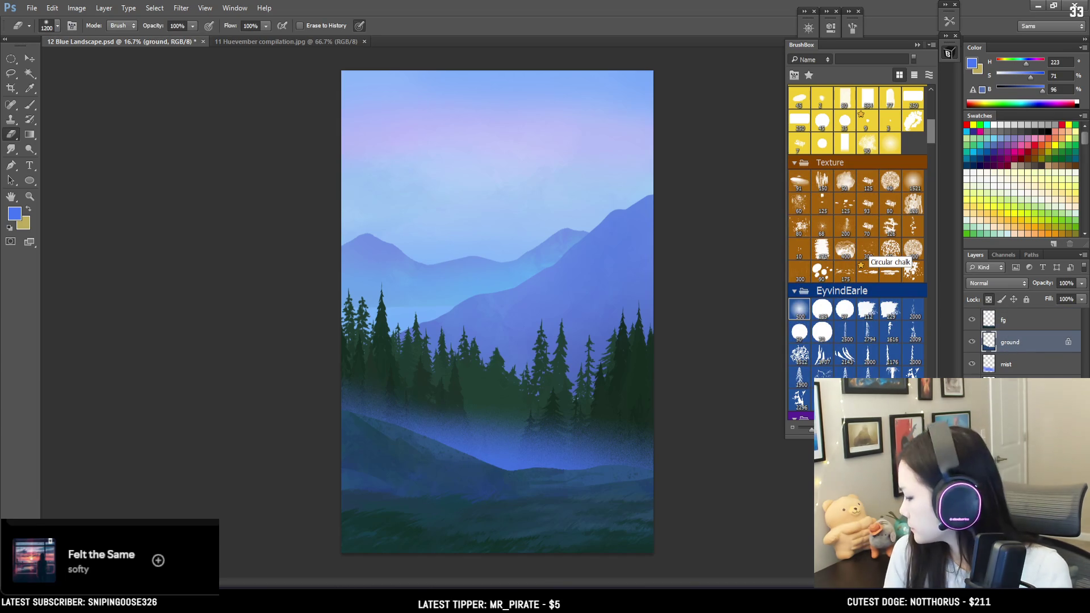
# Add a new empty layer above ground named 'mist 2'.
pyautogui.hotkey('ctrl', 'shift', 'alt', 'n')
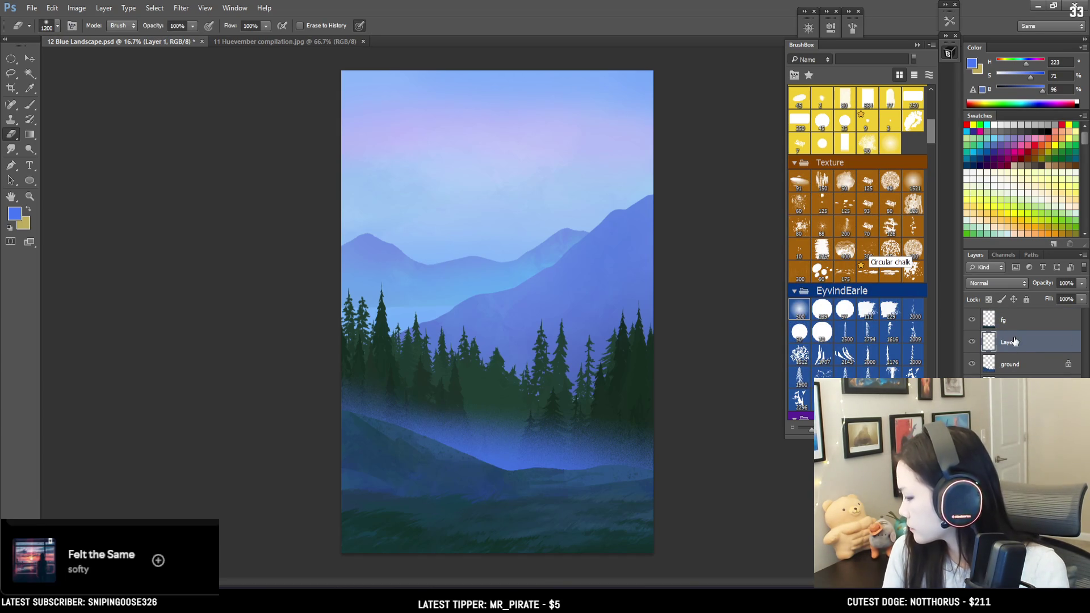
pyautogui.doubleClick(1014, 342)
pyautogui.write('mist 2')
pyautogui.press('Return')
# Set up the big grain brush at size 1100 with a light blue of H 210, S 60.
pyautogui.press('b')
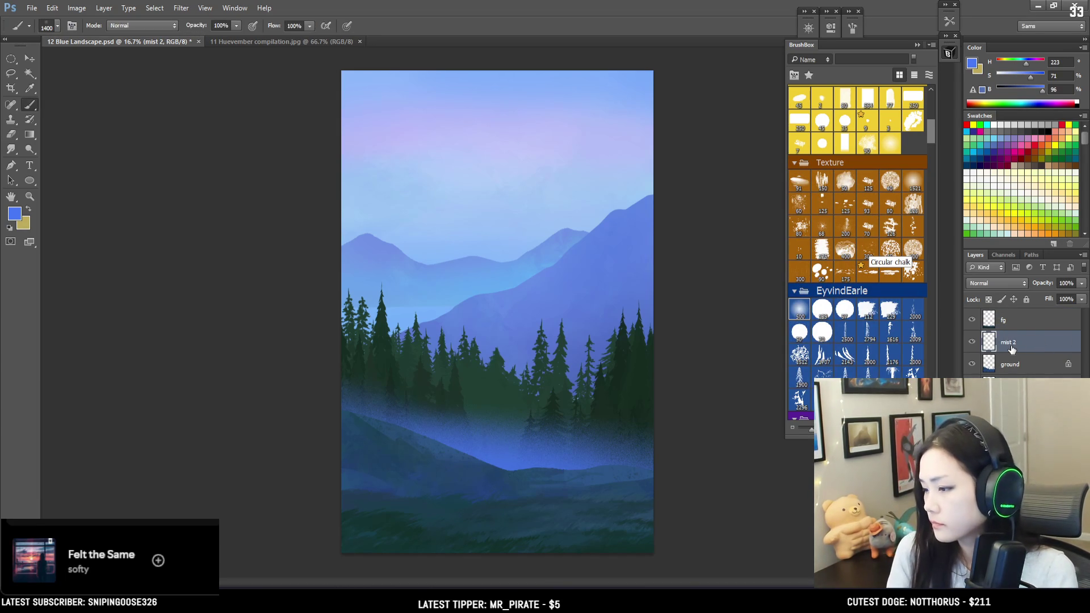
pyautogui.moveTo(931, 128); pyautogui.dragTo(924, 264)
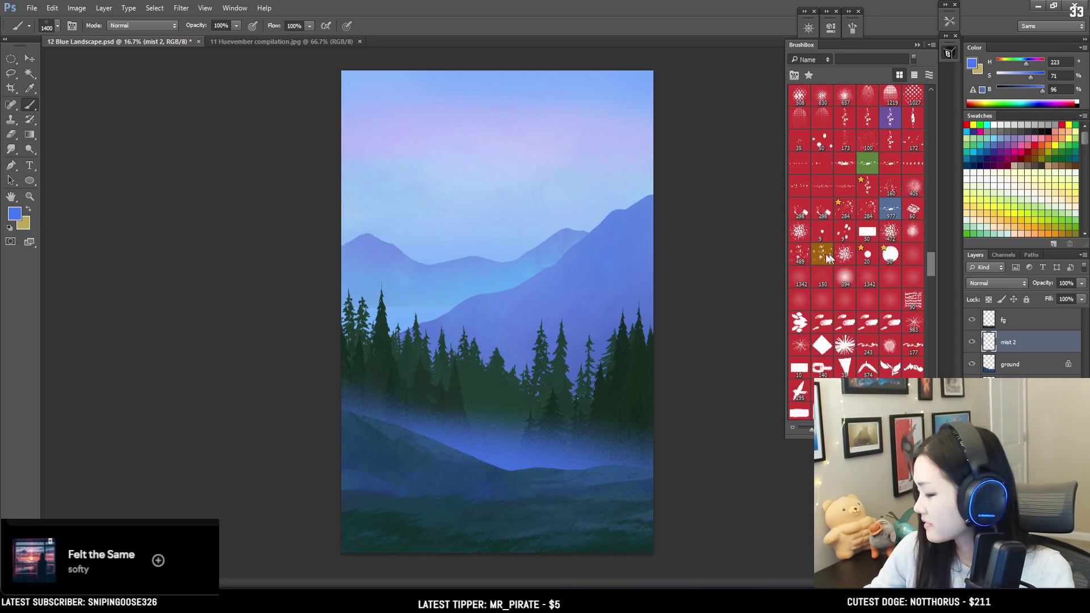
pyautogui.click(804, 281)
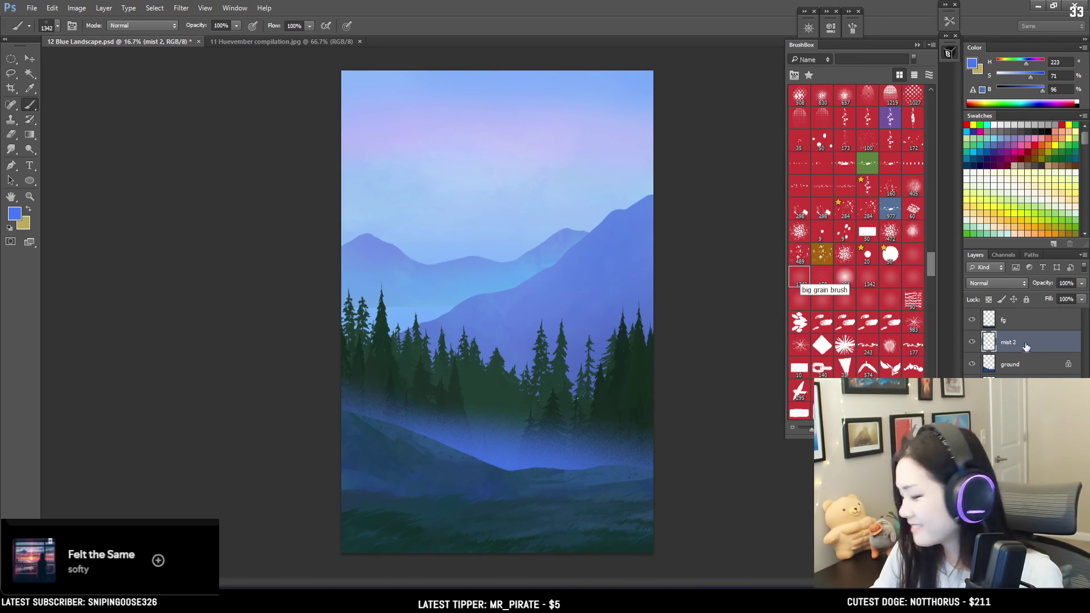
pyautogui.press('[')
pyautogui.press('[')
pyautogui.press('[')
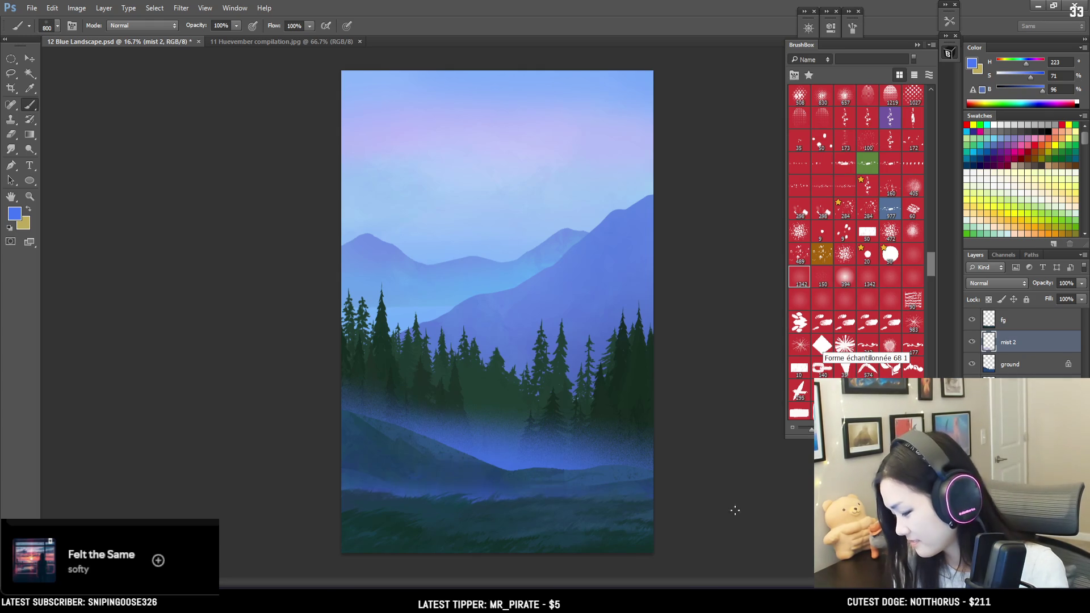
pyautogui.press(']')
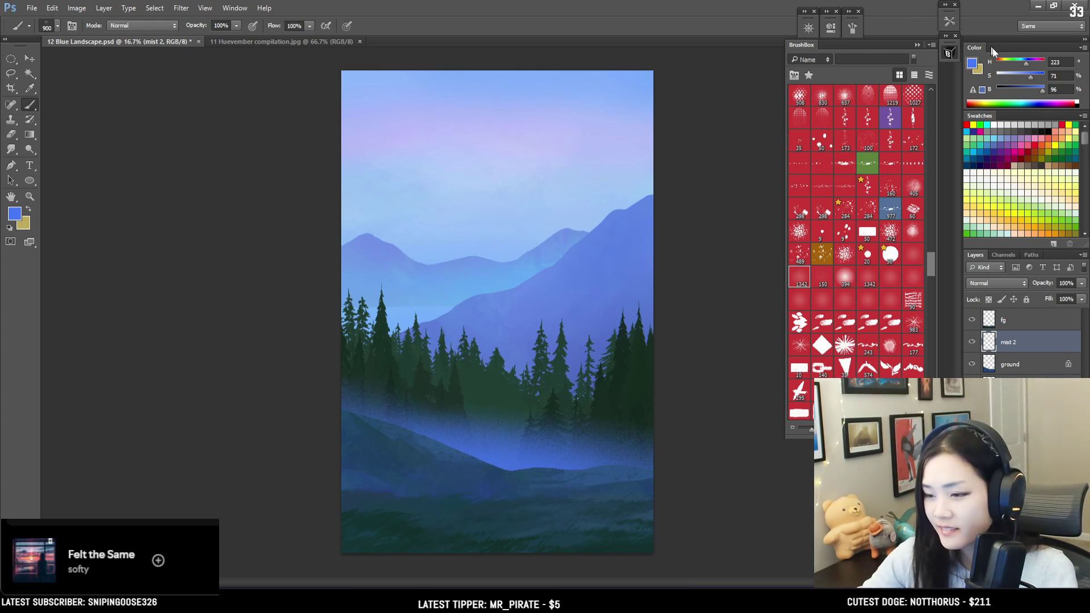
pyautogui.moveTo(1012, 73); pyautogui.dragTo(1025, 65)
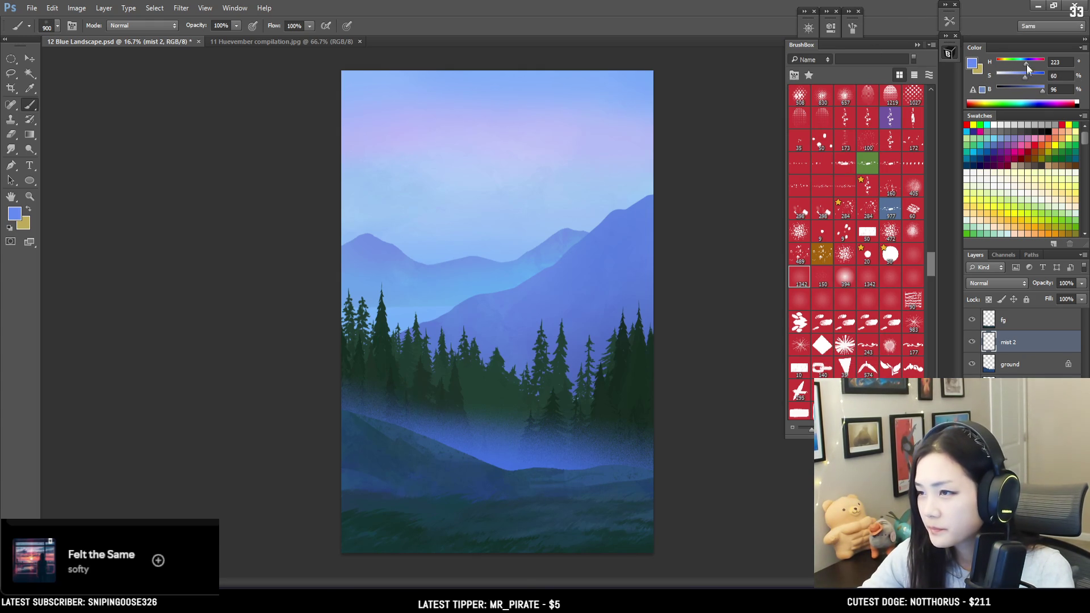
pyautogui.click(1022, 62)
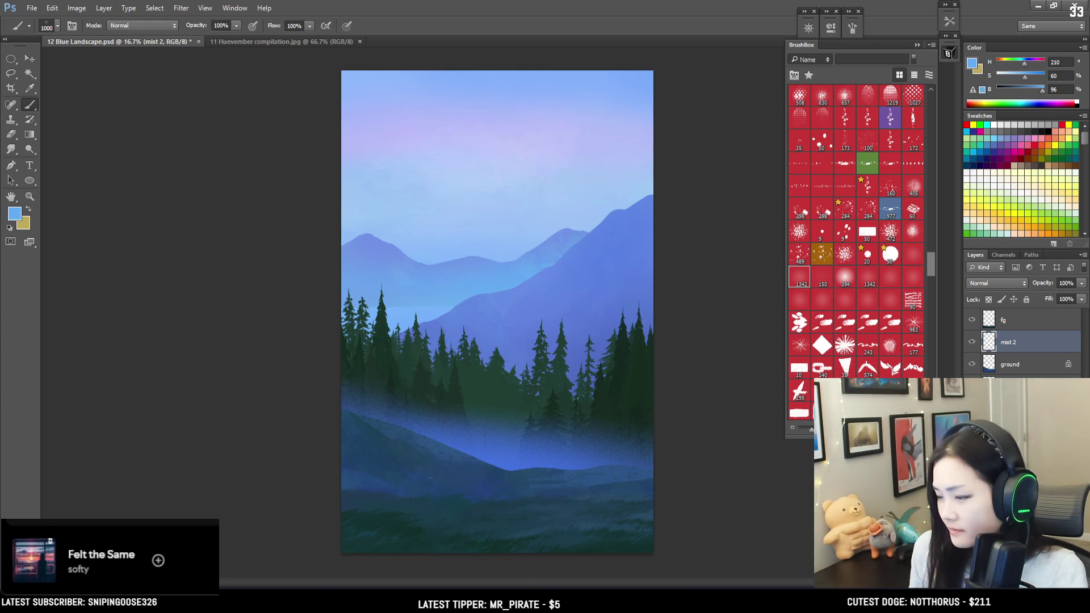
pyautogui.press(']')
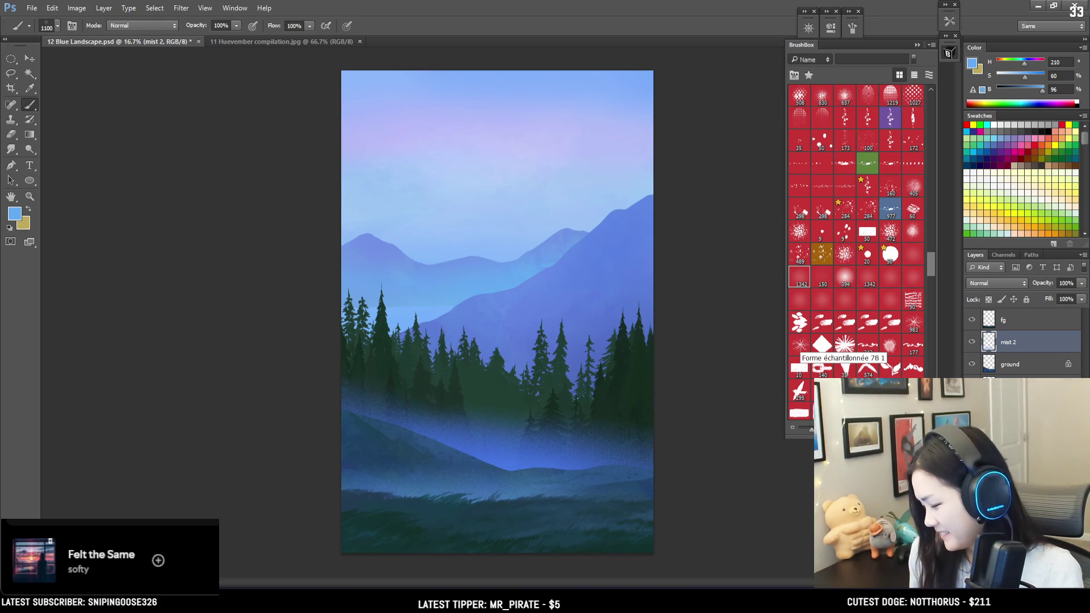
# Paint a faint grainy mist band across the grass, undoing the stray strokes.
pyautogui.moveTo(338, 513); pyautogui.dragTo(498, 515)
pyautogui.moveTo(586, 488); pyautogui.dragTo(466, 489)
pyautogui.hotkey('ctrl', 'z')
pyautogui.moveTo(609, 488)
pyautogui.mouseDown()
pyautogui.moveTo(376, 488)
pyautogui.moveTo(648, 491)
pyautogui.mouseUp()
pyautogui.hotkey('ctrl', 'z')
pyautogui.moveTo(520, 494)
pyautogui.mouseDown()
pyautogui.moveTo(650, 491)
pyautogui.moveTo(616, 490)
pyautogui.mouseUp()
pyautogui.hotkey('ctrl', 'z')
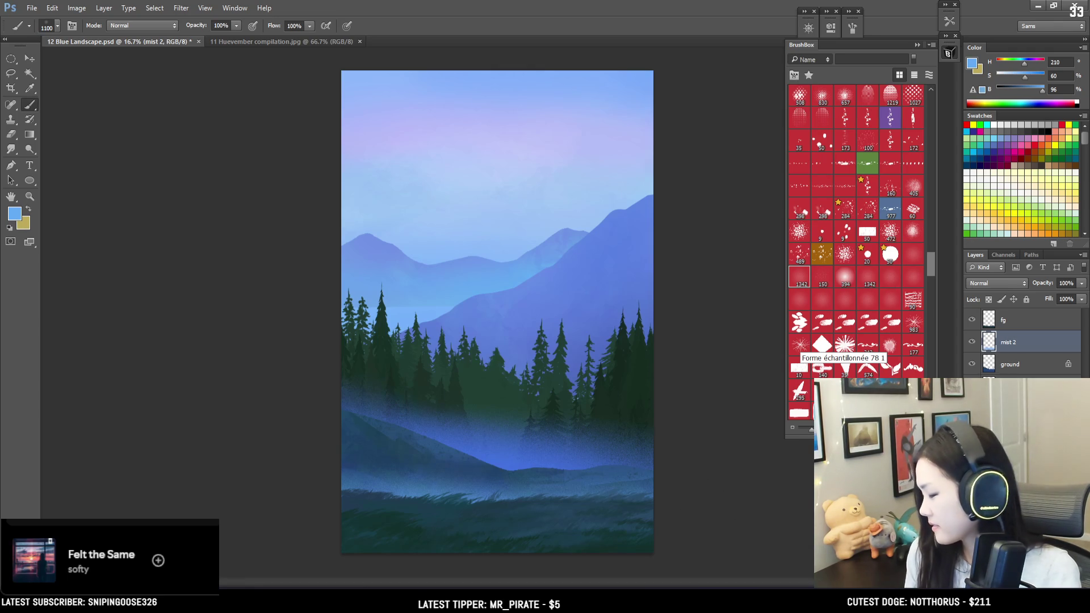
pyautogui.press('e')
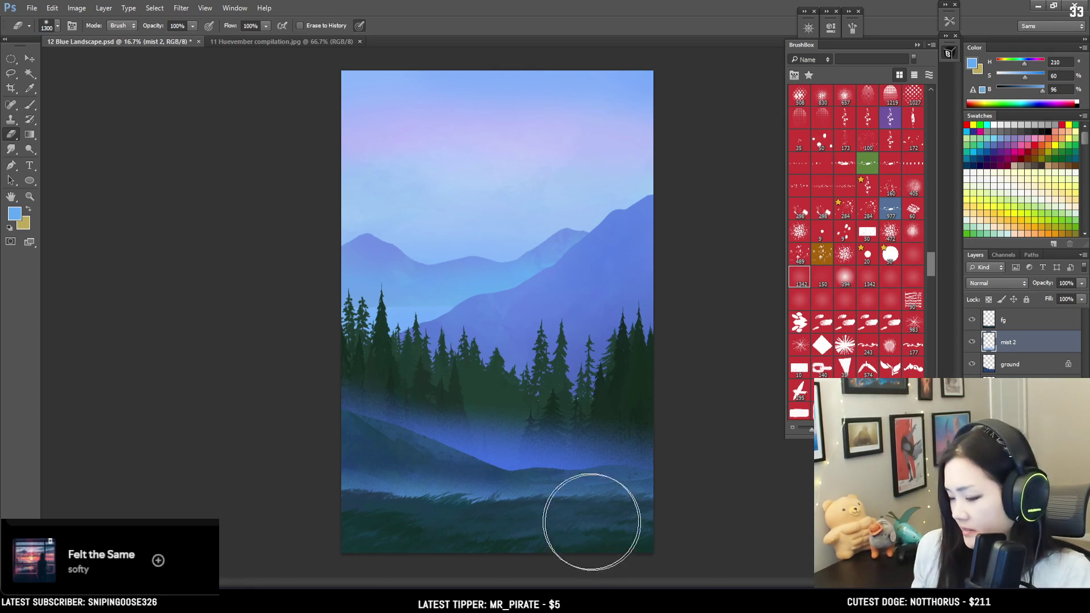
pyautogui.press('[')
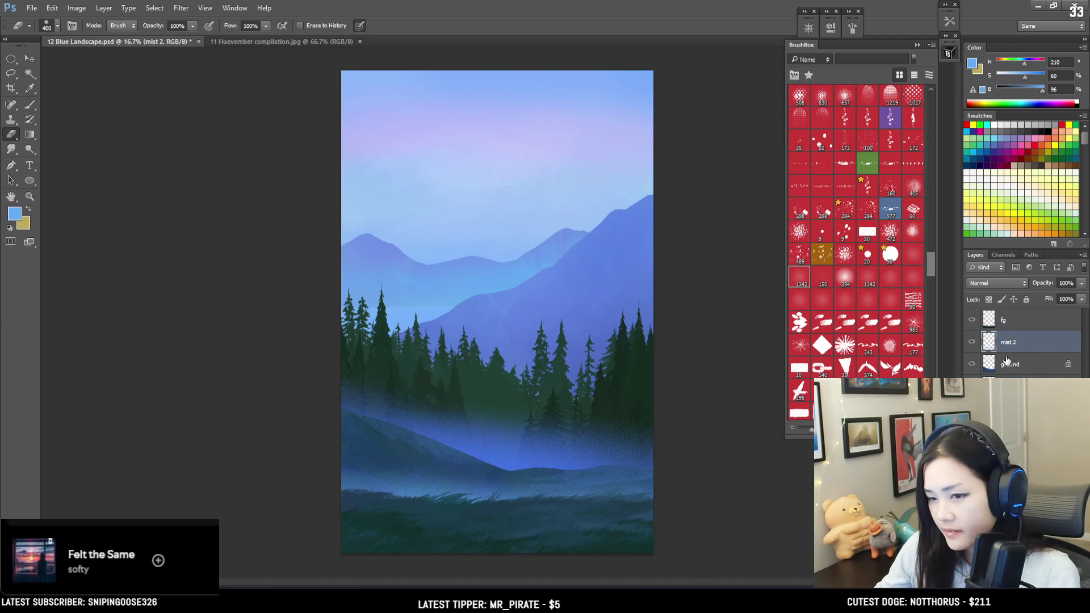
pyautogui.click(11, 59)
# Draw a small circular moon selection in the sky and add a 'moon' layer above the sky.
pyautogui.moveTo(567, 142); pyautogui.dragTo(599, 166)
pyautogui.press('b')
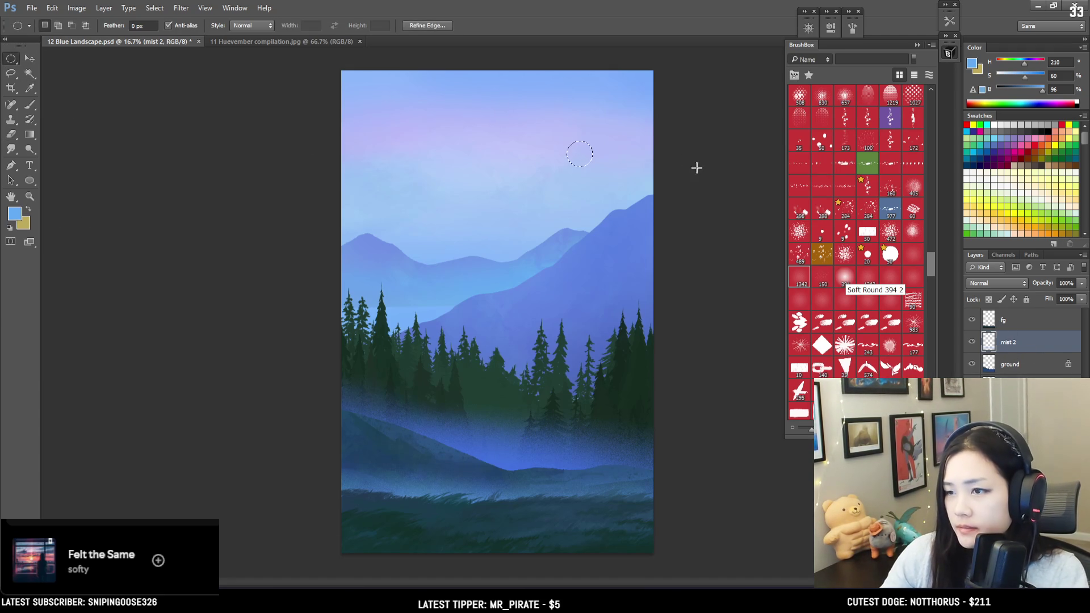
pyautogui.click(1010, 408)
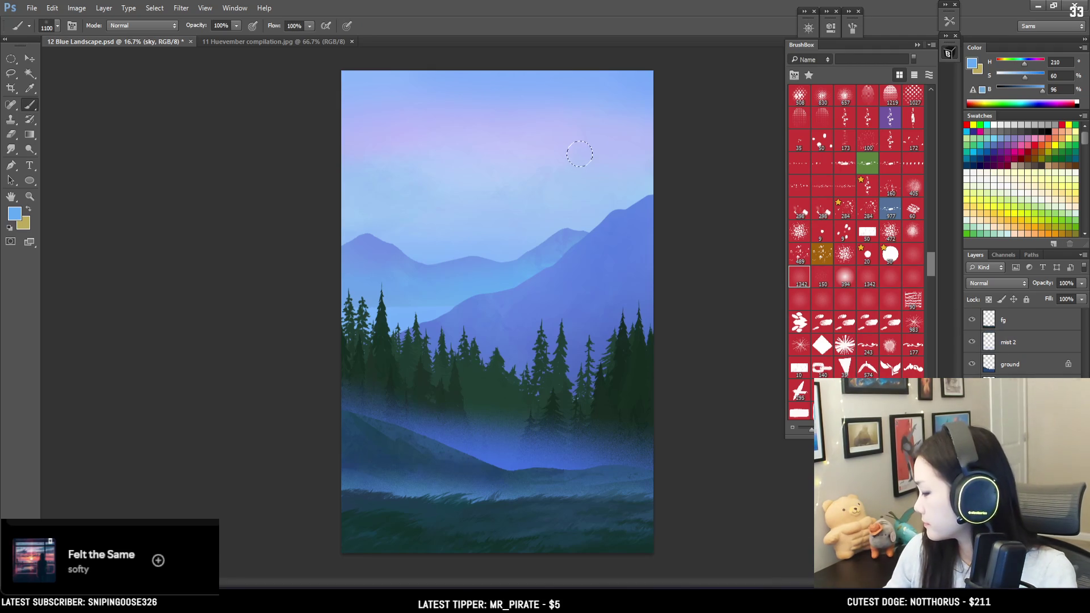
pyautogui.hotkey('ctrl', 'shift', 'alt', 'n')
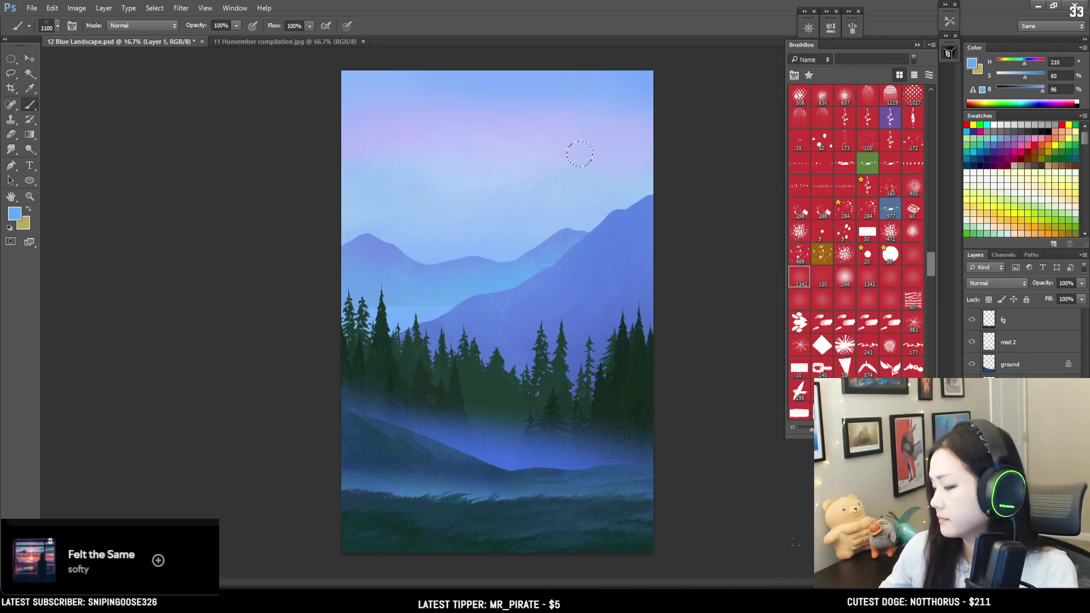
pyautogui.write('moon')
pyautogui.press('Return')
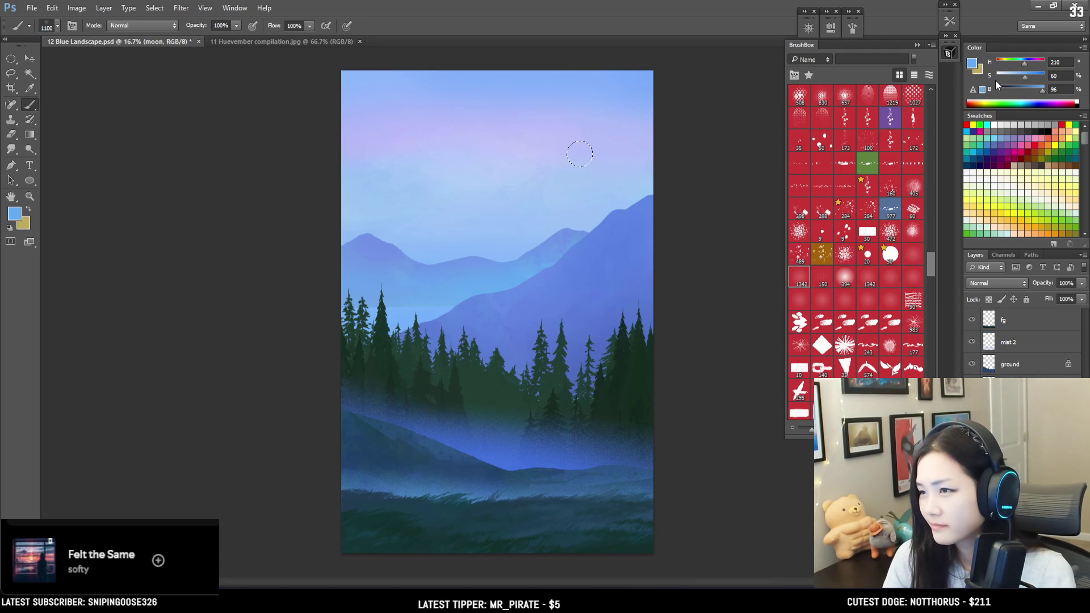
# Choose a pale blue-white moon colour, then shift it to a soft pale yellow (H 69).
pyautogui.click(968, 60)
pyautogui.click(496, 149)
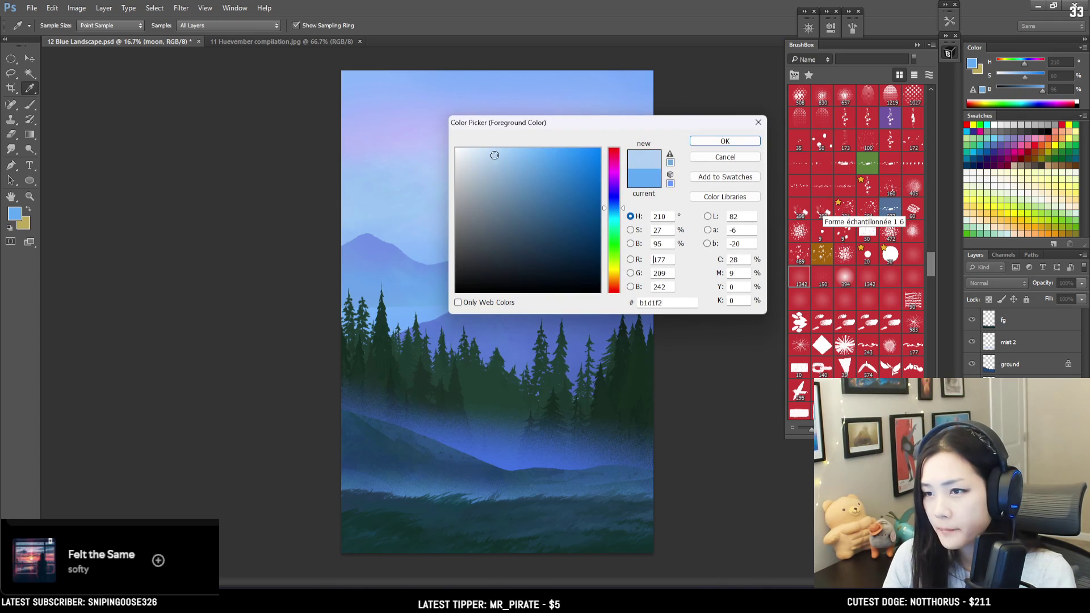
pyautogui.moveTo(496, 149); pyautogui.dragTo(482, 149)
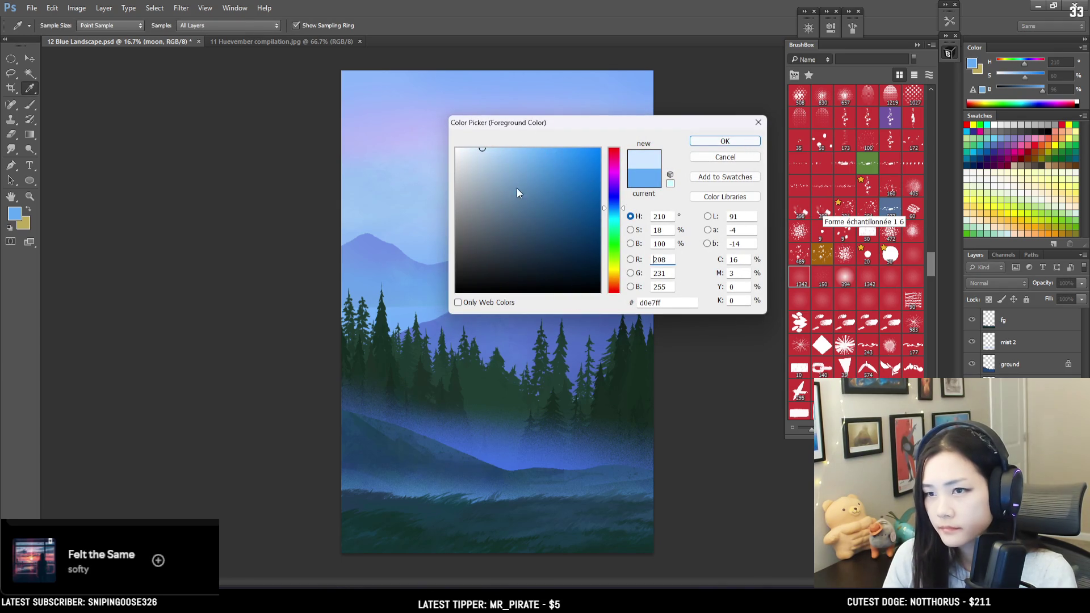
pyautogui.press('Return')
pyautogui.press('b')
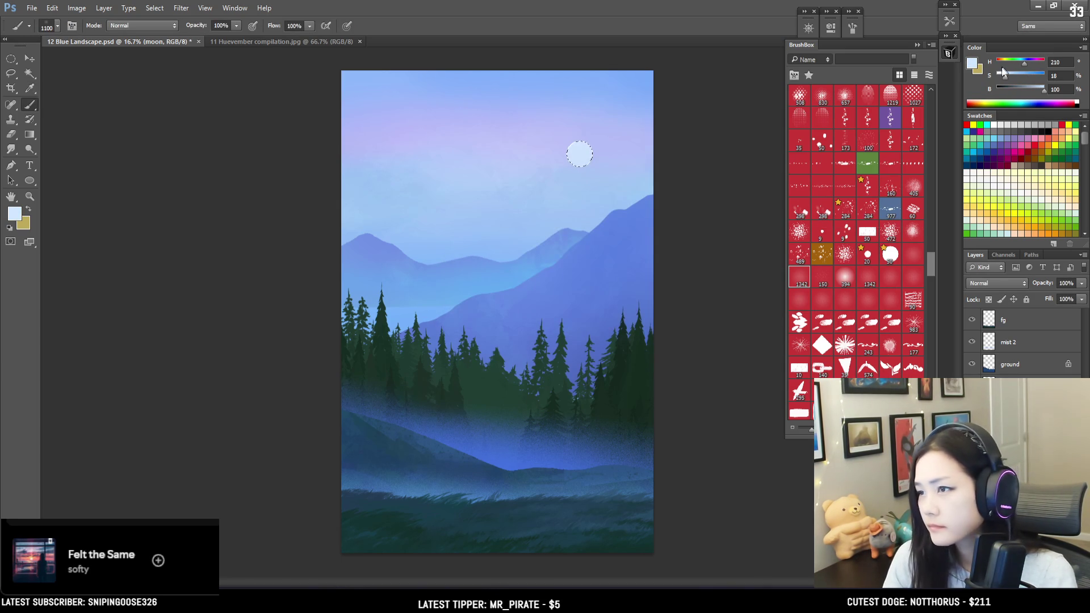
pyautogui.click(1004, 79)
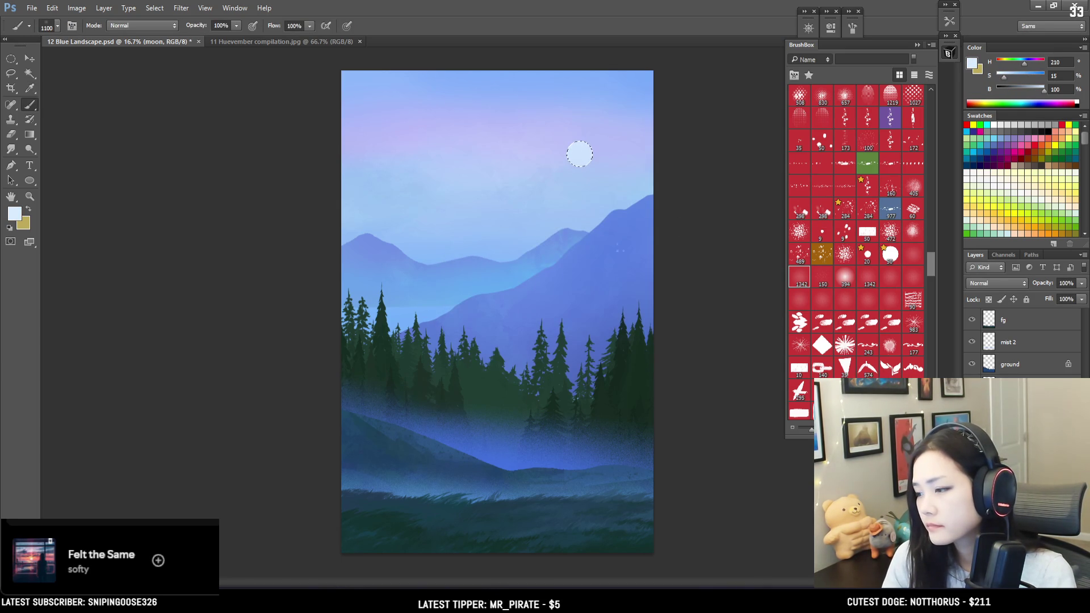
pyautogui.click(1018, 65)
pyautogui.moveTo(1017, 64); pyautogui.dragTo(1006, 63)
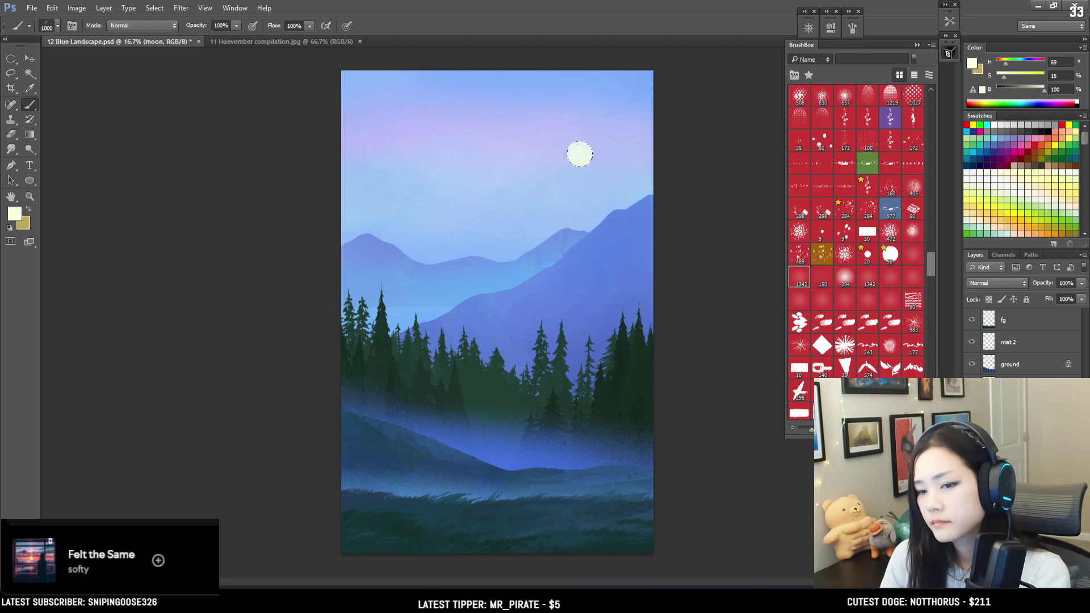
pyautogui.hotkey('ctrl', '+')
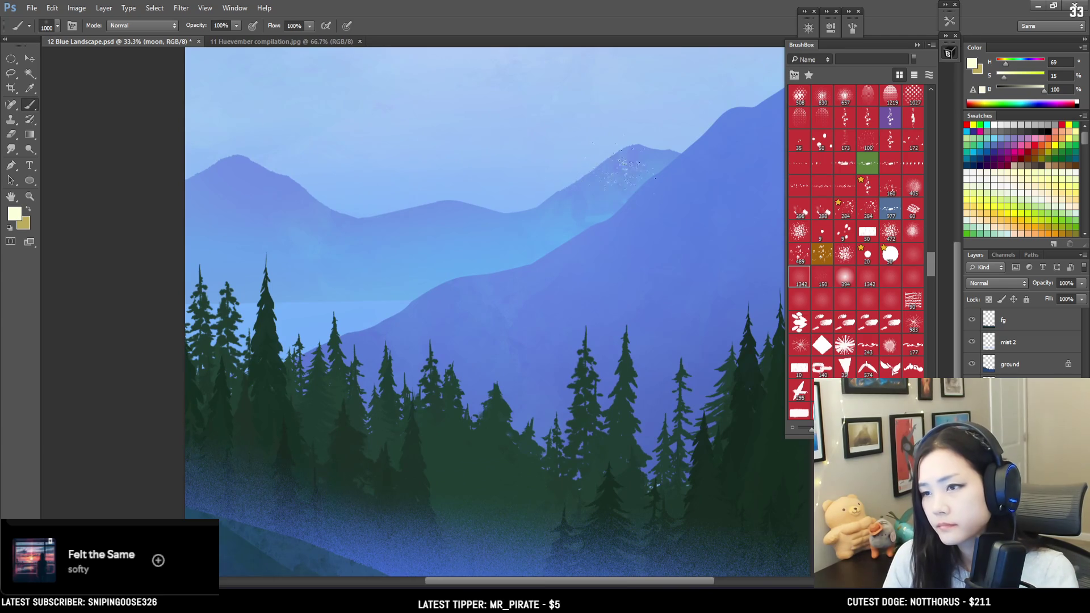
# Make the paint colour paler, shrink the brush, and deselect the moon.
pyautogui.moveTo(626, 159); pyautogui.dragTo(469, 340)
pyautogui.press('[')
pyautogui.press('[')
pyautogui.press('[')
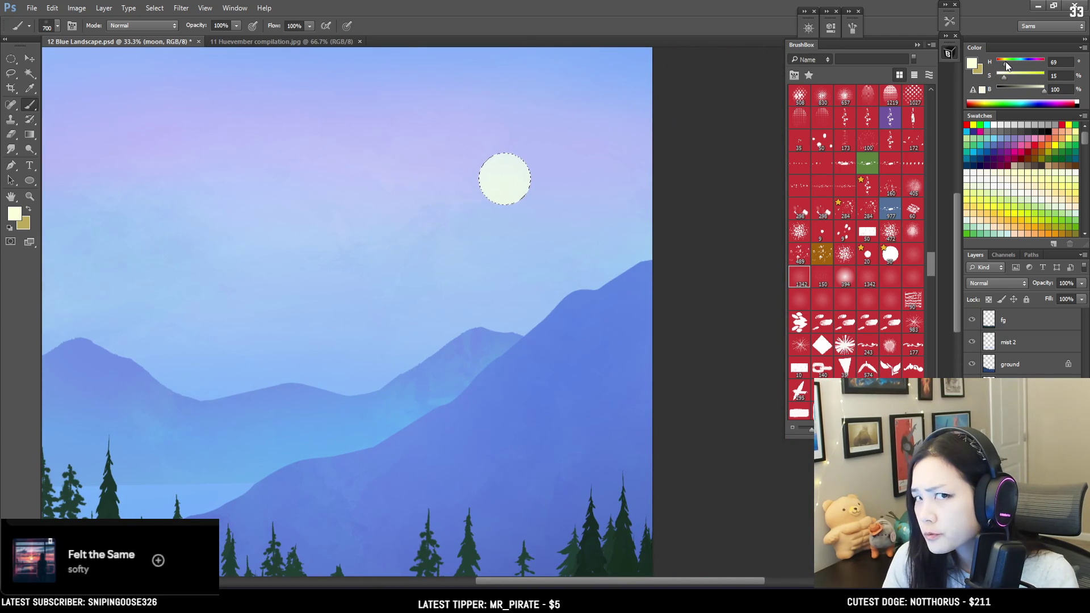
pyautogui.moveTo(1006, 79); pyautogui.dragTo(1000, 76)
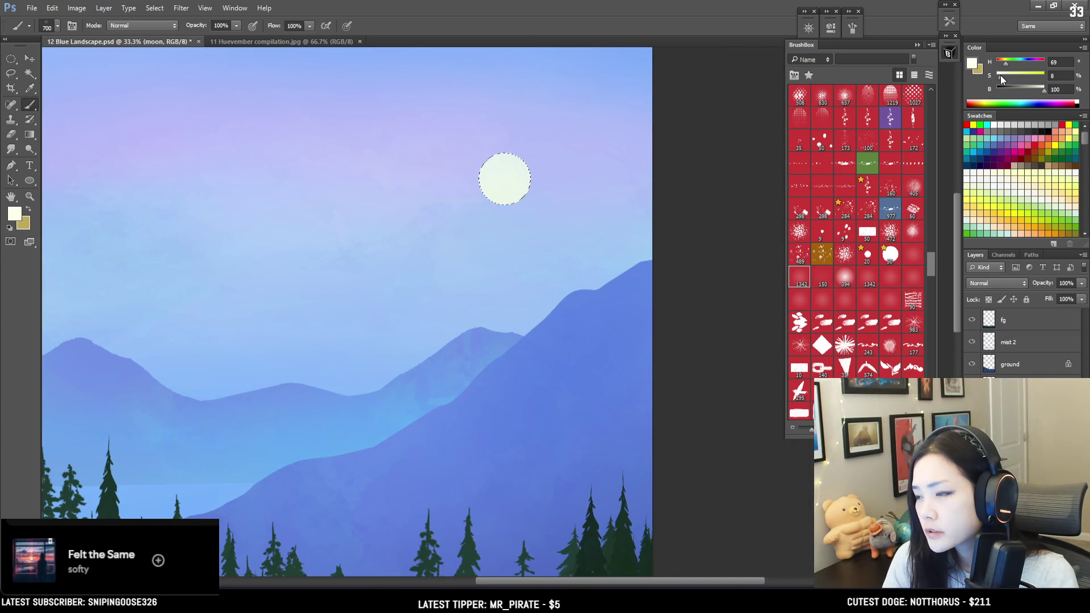
pyautogui.press('[')
pyautogui.press('[')
pyautogui.press('[')
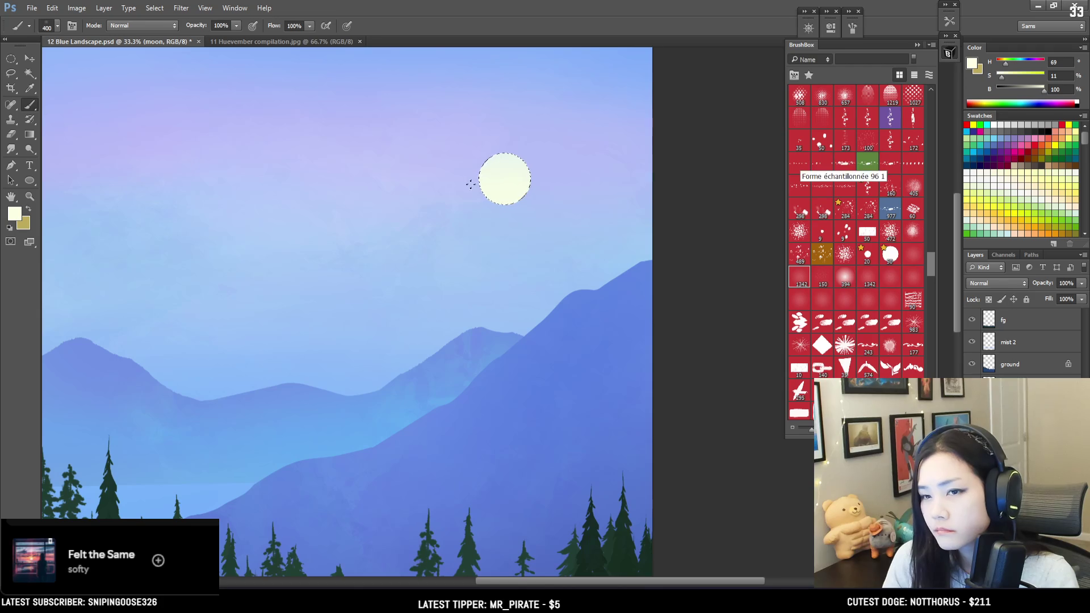
pyautogui.hotkey('ctrl', 'd')
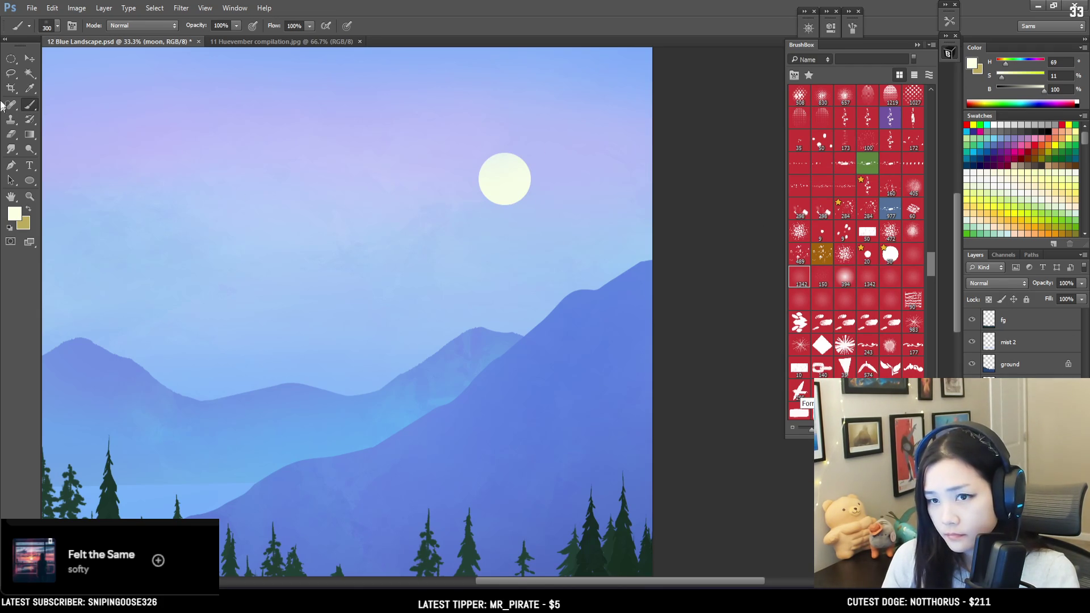
# Cut the moon into a crescent with an offset circle, then duplicate the layer and add an empty one.
pyautogui.click(9, 60)
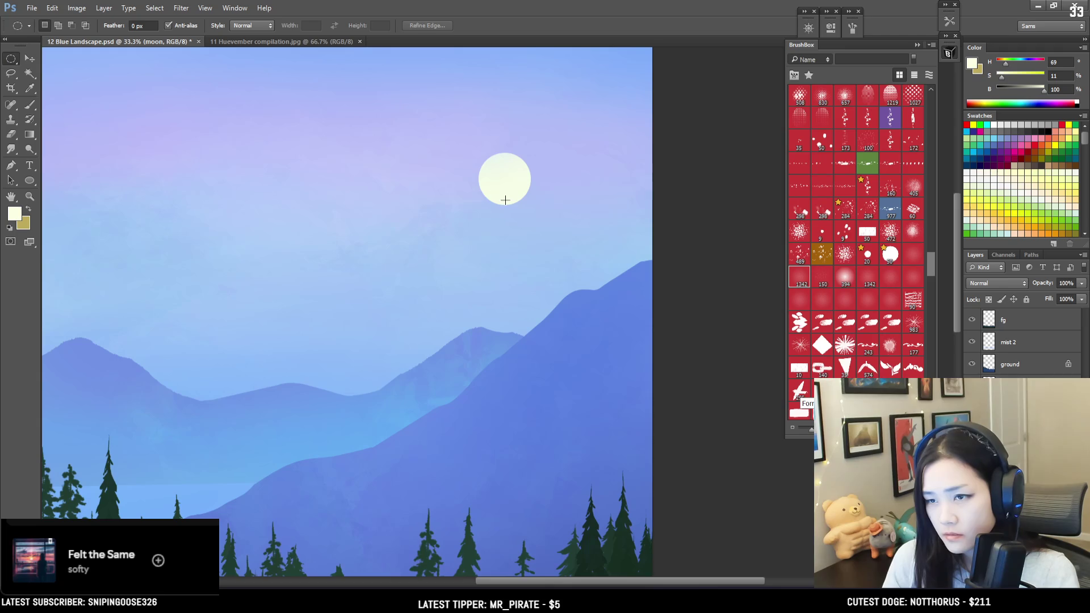
pyautogui.moveTo(422, 124); pyautogui.dragTo(475, 205)
pyautogui.moveTo(462, 135)
pyautogui.mouseDown()
pyautogui.moveTo(510, 199)
pyautogui.moveTo(501, 180)
pyautogui.mouseUp()
pyautogui.click(440, 106)
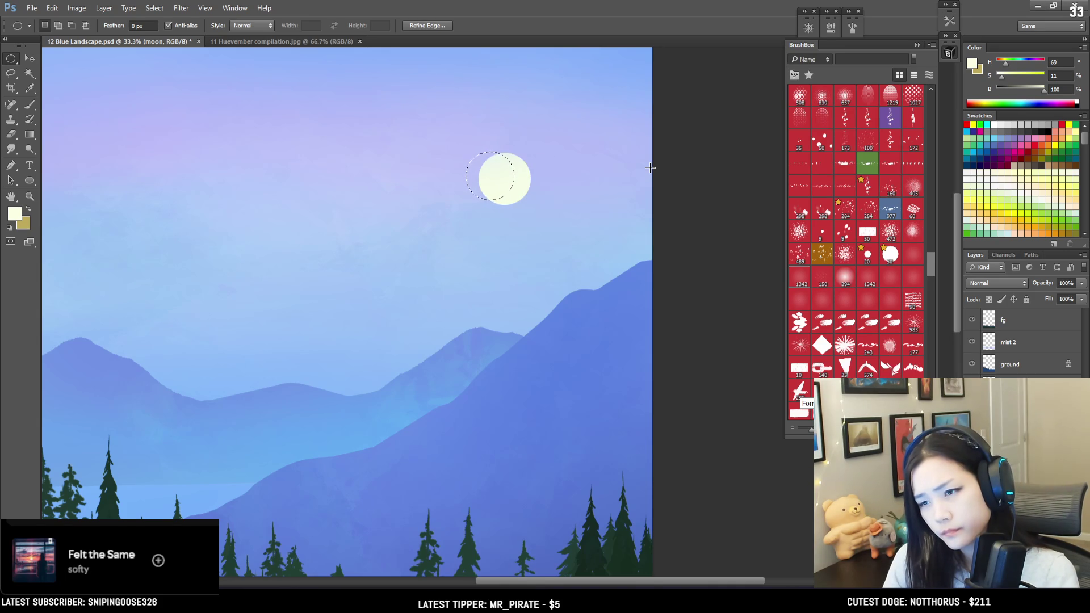
pyautogui.press('Delete')
pyautogui.hotkey('ctrl', 'd')
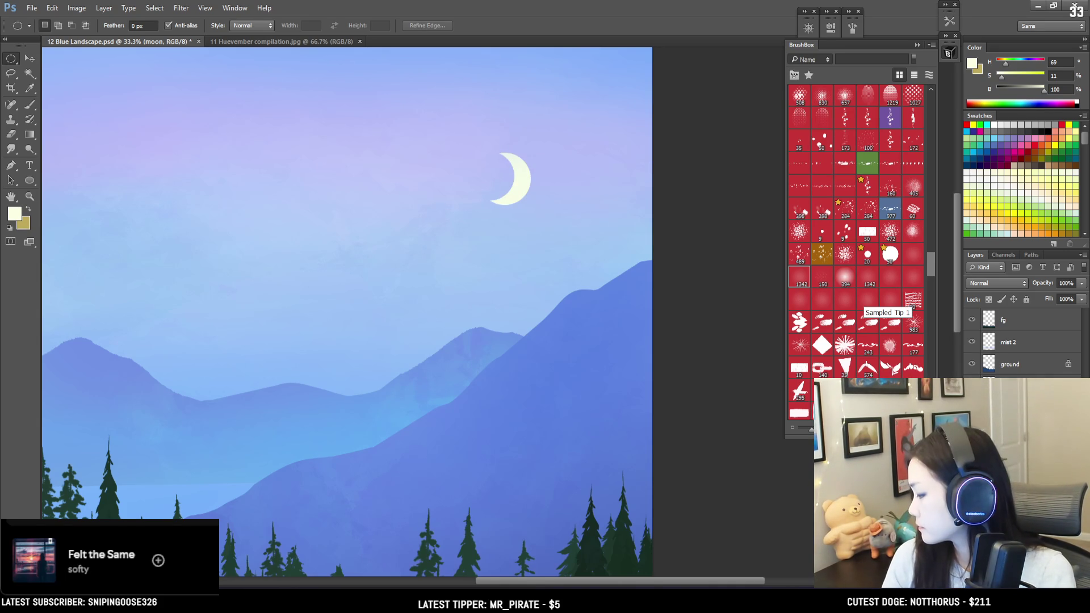
pyautogui.hotkey('ctrl', 'j')
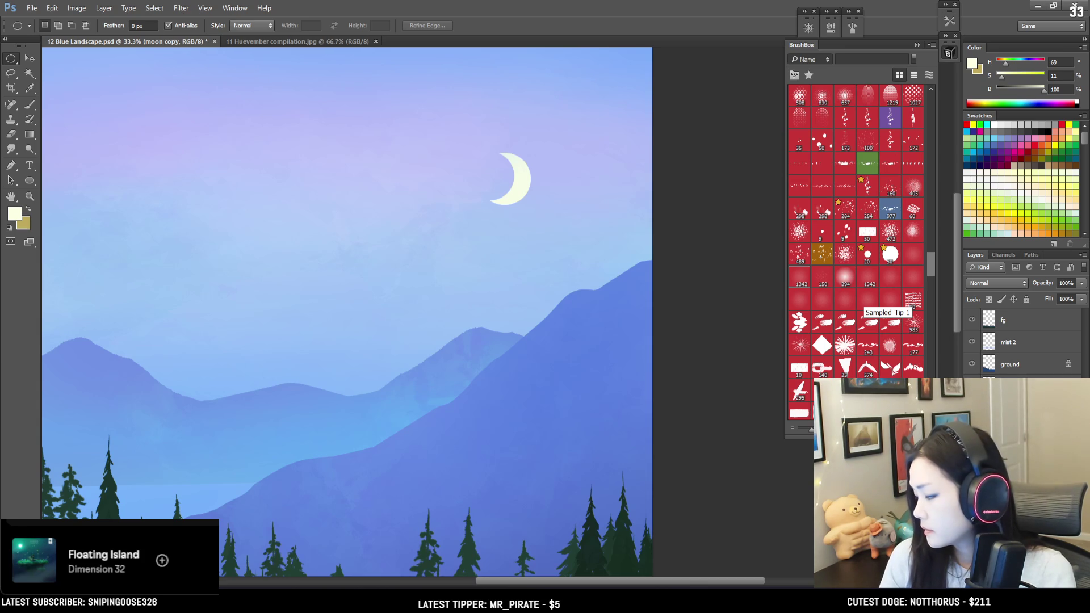
pyautogui.hotkey('ctrl', 'shift', 'alt', 'n')
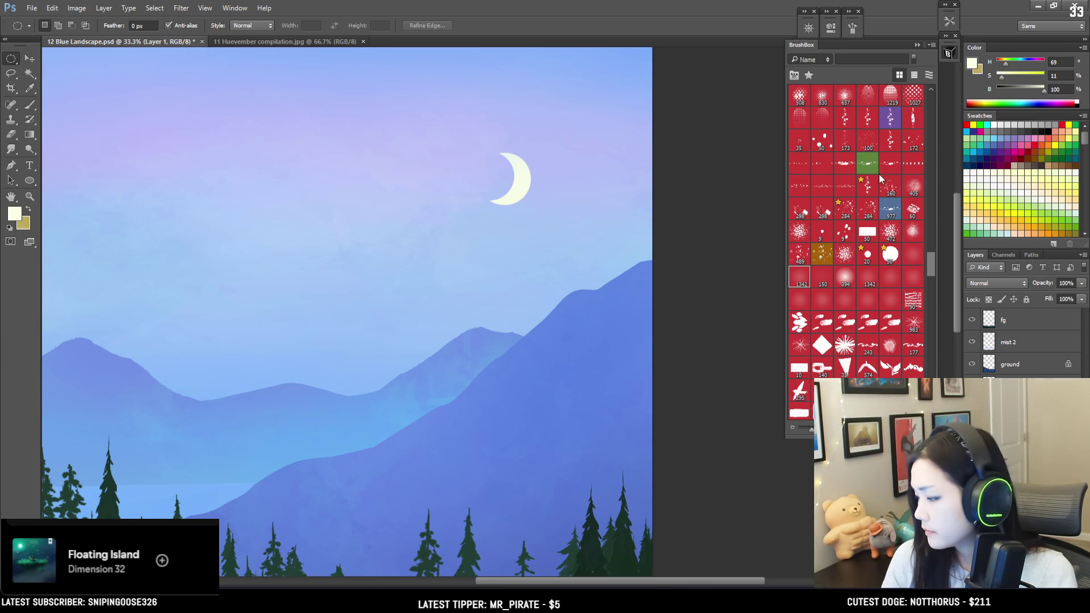
# Sample the light sky blue with a smaller brush, bringing the moon into view.
pyautogui.scroll(10, 868, 187)
pyautogui.scroll(10, 860, 195)
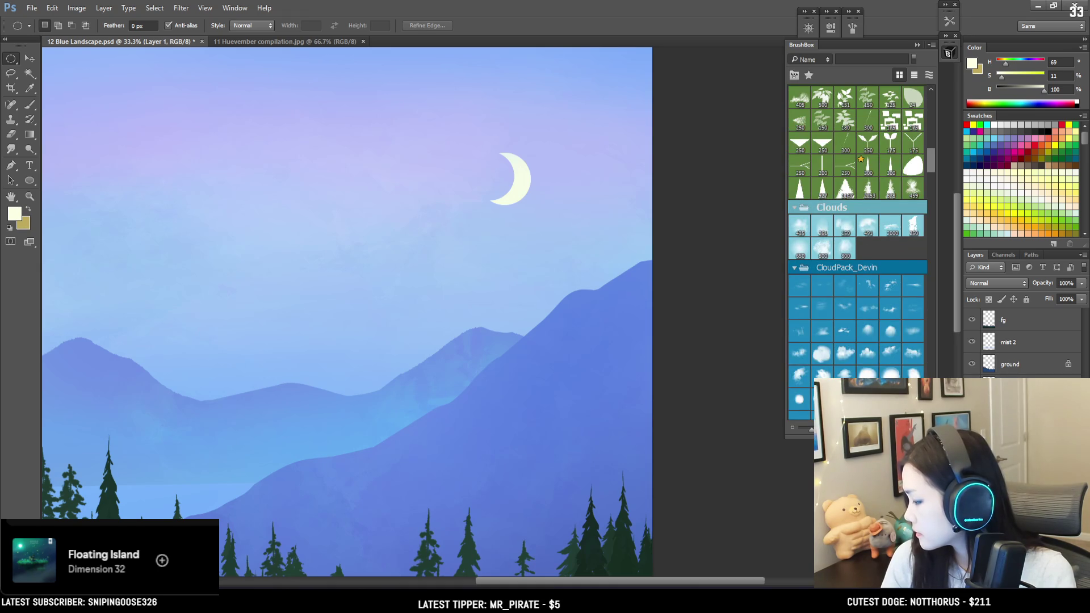
pyautogui.scroll(10, 869, 272)
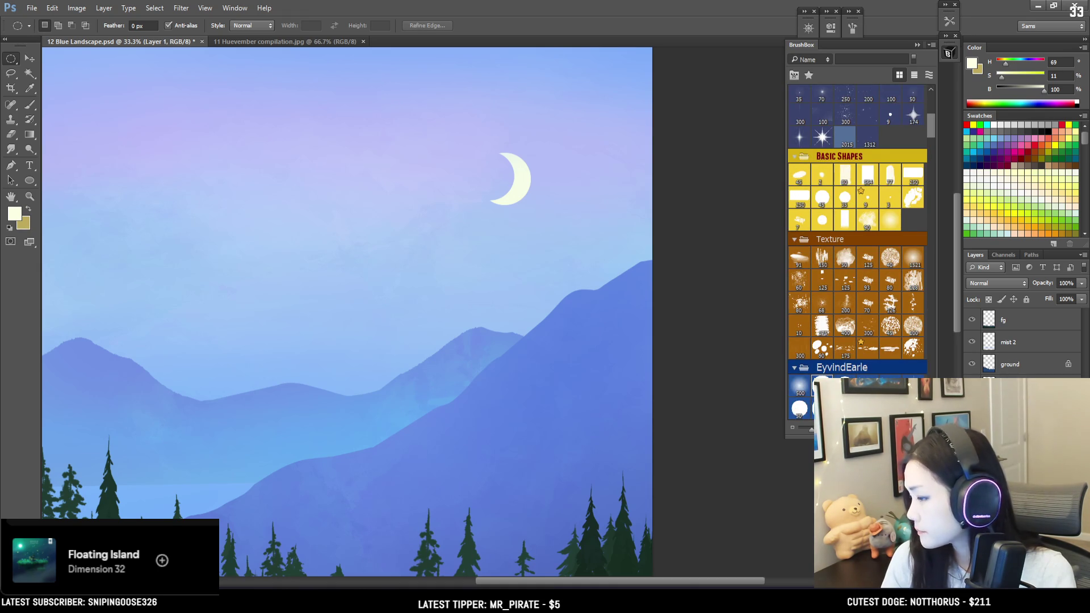
pyautogui.press('b')
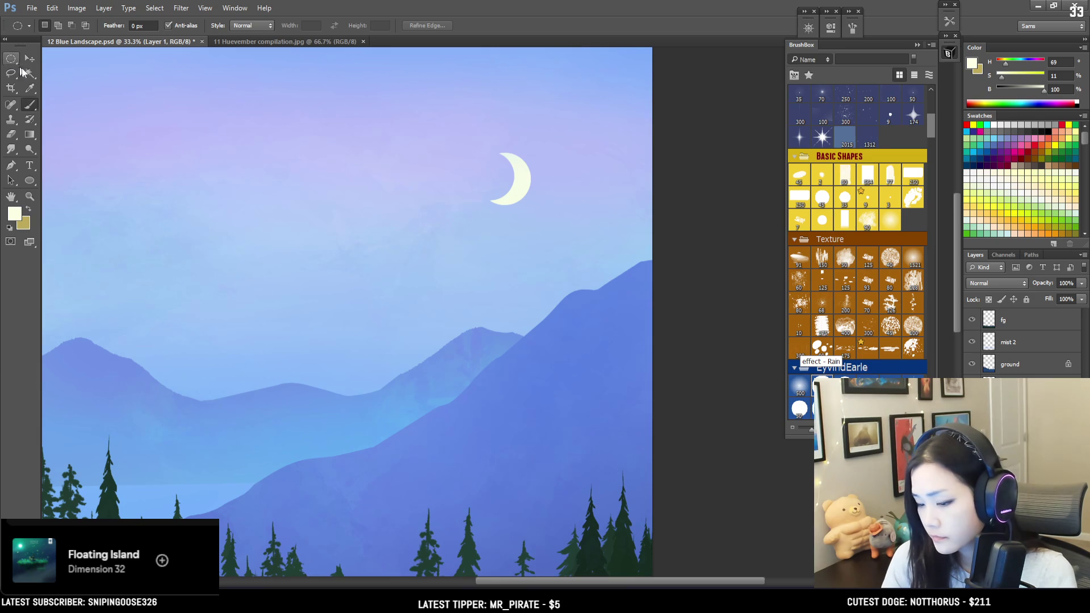
pyautogui.keyDown('alt'); pyautogui.click(545, 245); pyautogui.keyUp('alt')
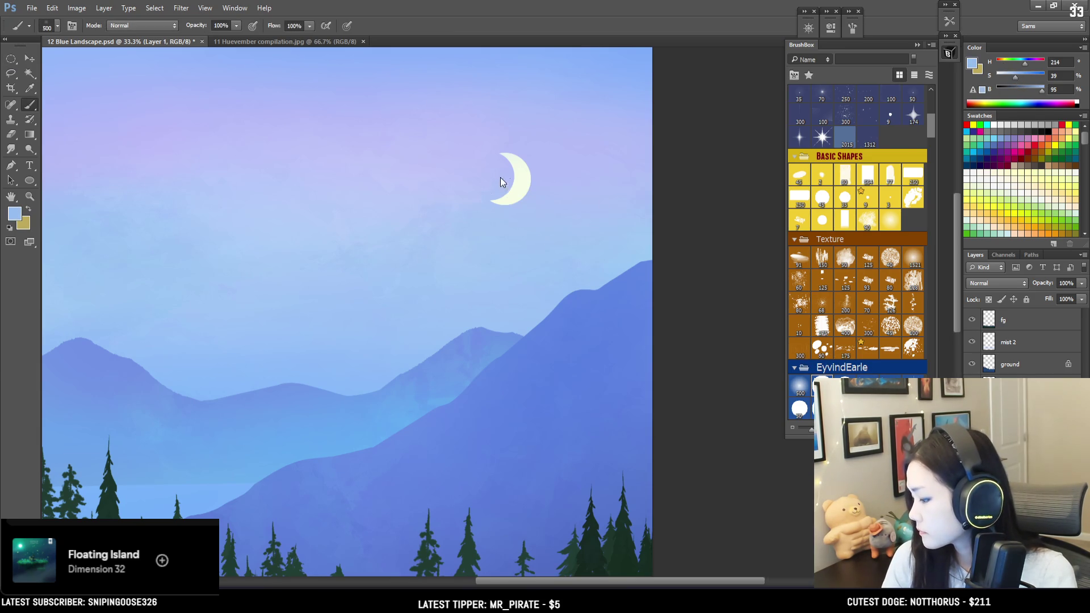
pyautogui.press('[')
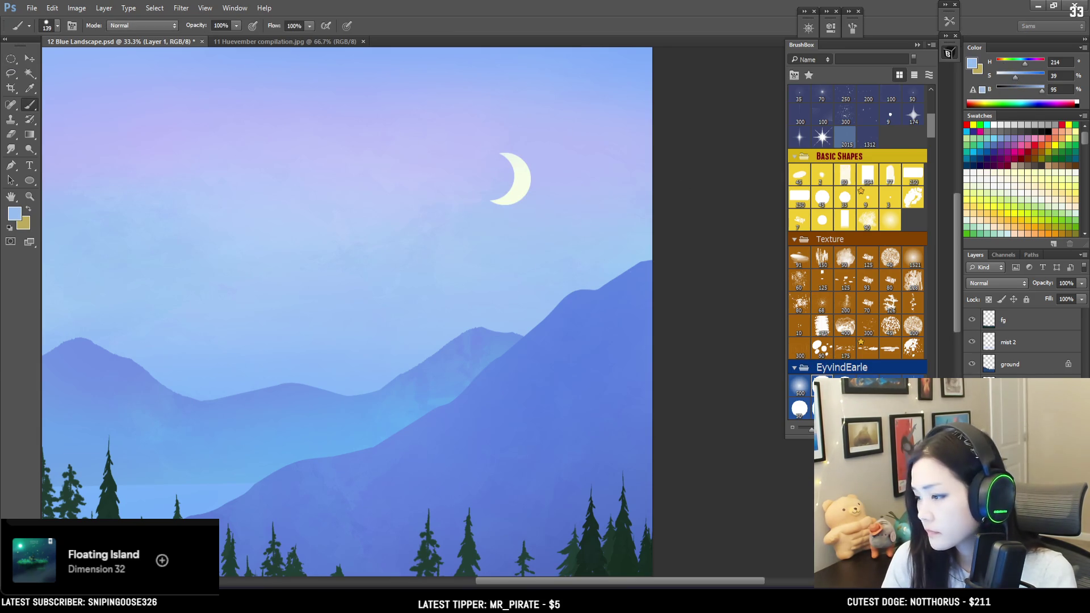
pyautogui.moveTo(399, 154)
pyautogui.mouseDown()
pyautogui.moveTo(402, 182)
pyautogui.moveTo(419, 185)
pyautogui.moveTo(416, 209)
pyautogui.moveTo(443, 222)
pyautogui.mouseUp()
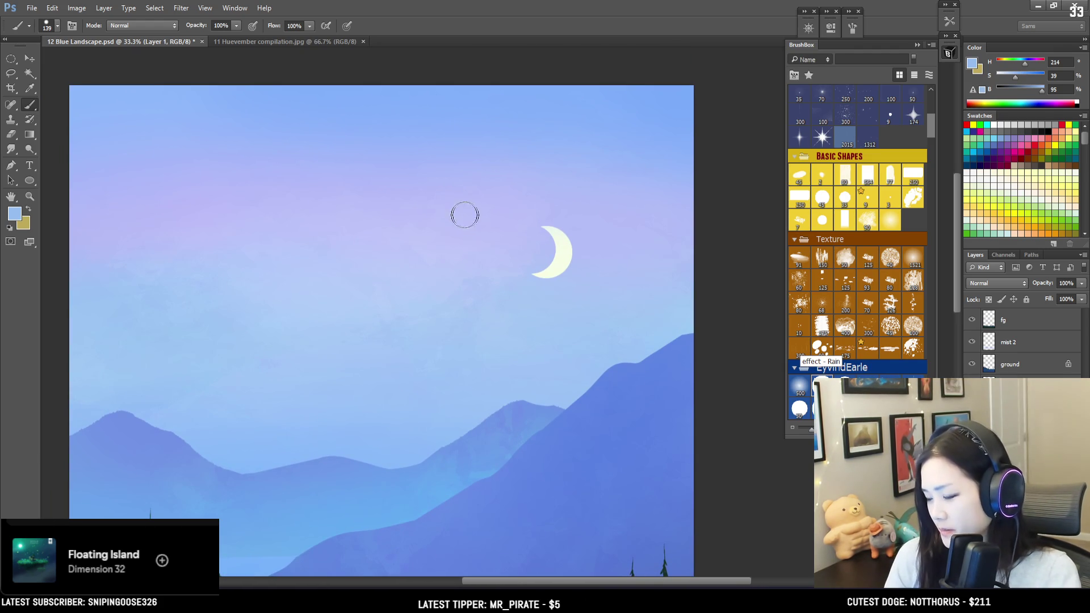
pyautogui.press(']')
pyautogui.press(']')
pyautogui.press(']')
pyautogui.press(']')
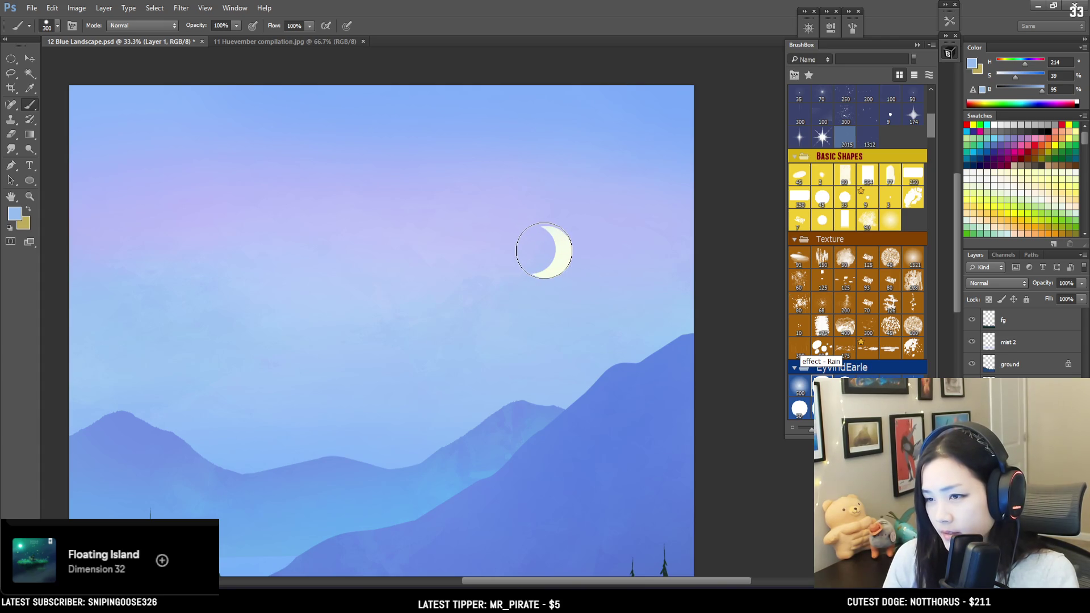
# Dab sky blue along the crescent's inner curve and fill the moon's dark side.
pyautogui.click(542, 249)
pyautogui.hotkey('ctrl', 'z')
pyautogui.press('[')
pyautogui.click(544, 250)
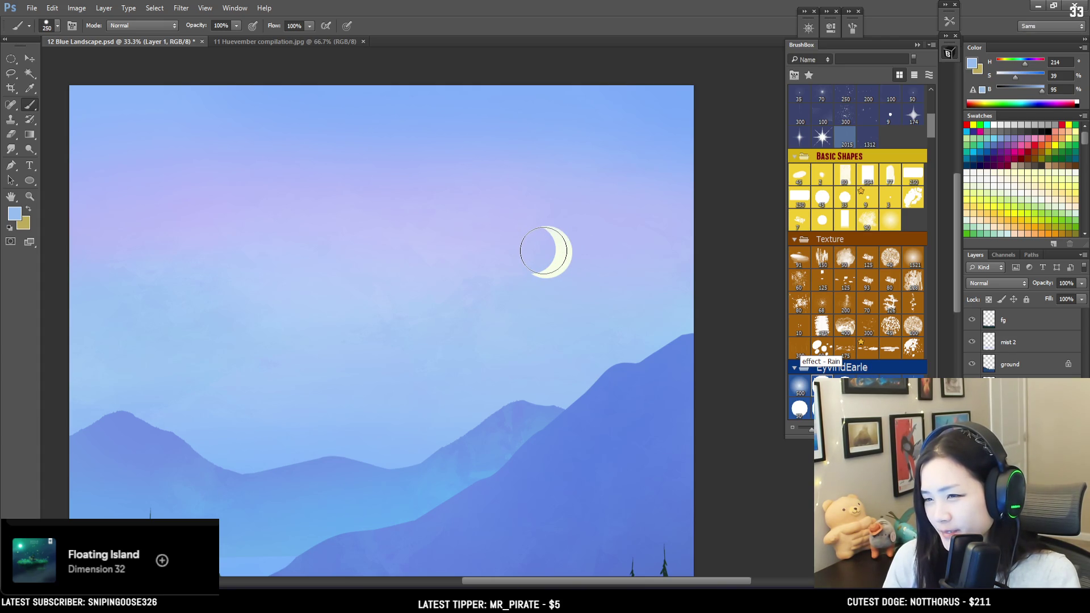
pyautogui.hotkey('ctrl', 'z')
pyautogui.click(532, 249)
pyautogui.click(539, 249)
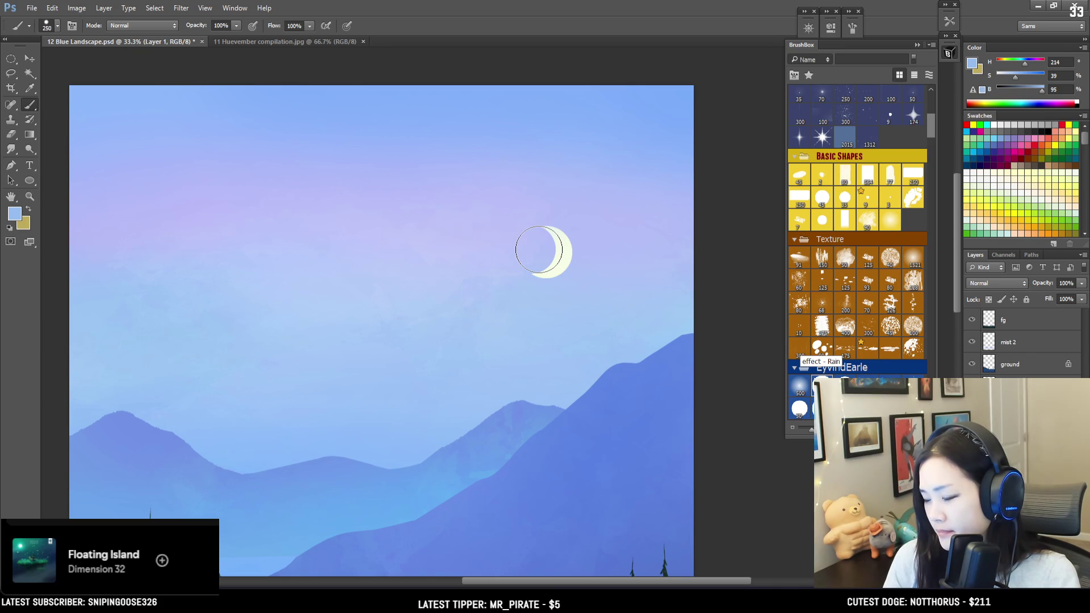
pyautogui.click(545, 253)
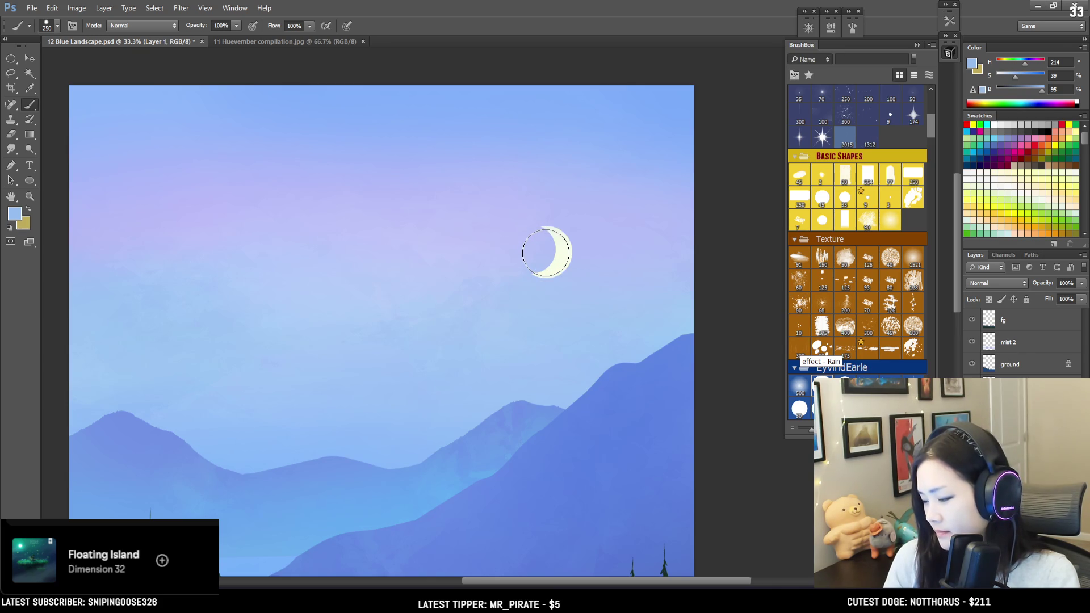
pyautogui.press(']')
pyautogui.click(543, 253)
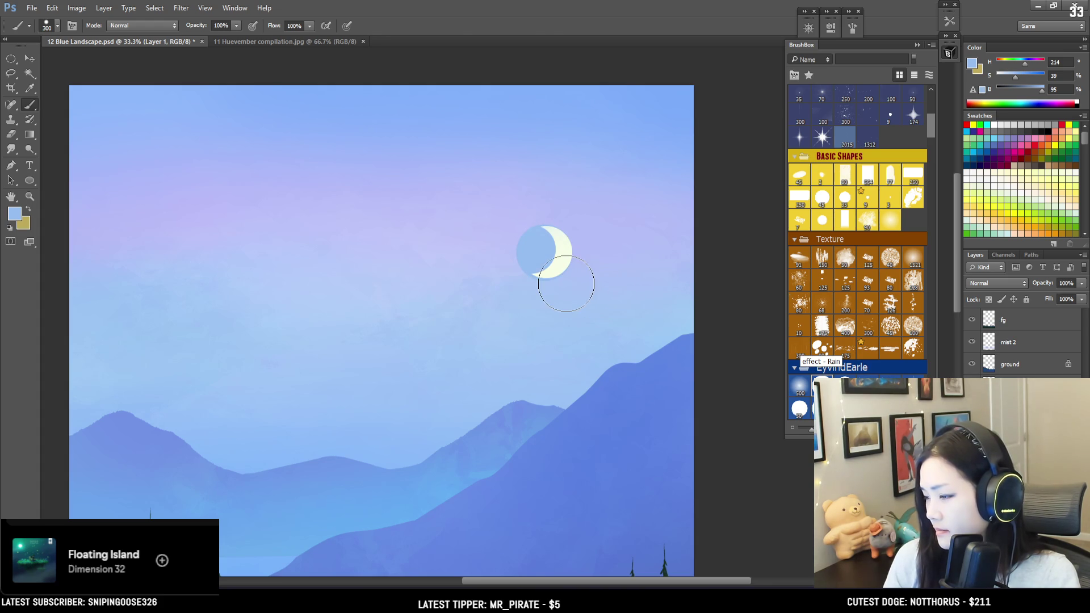
# Scale the moon down to about 94%.
pyautogui.hotkey('ctrl', 't')
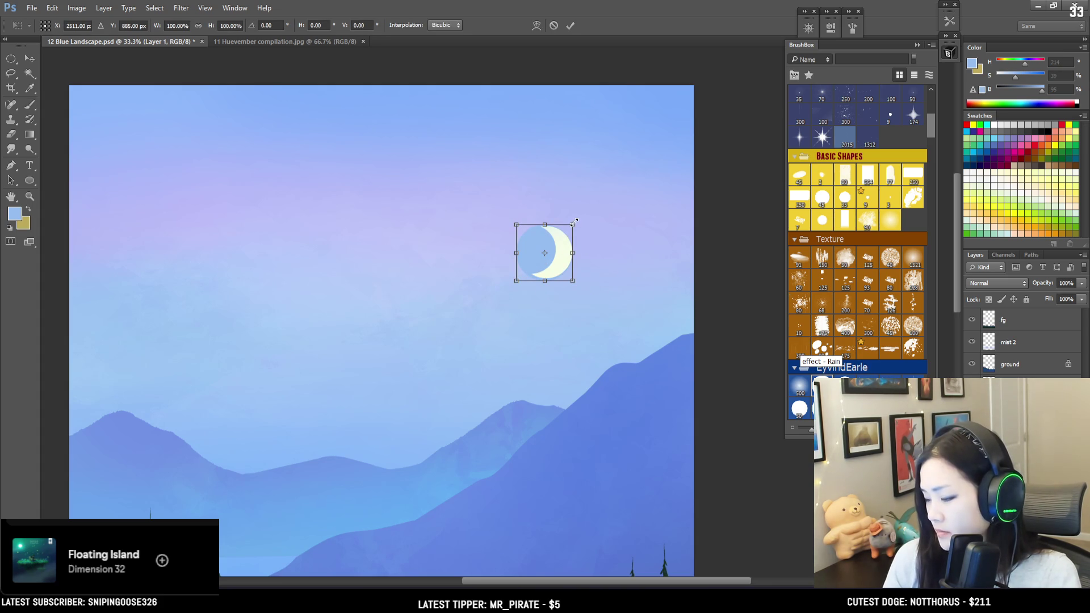
pyautogui.moveTo(573, 222); pyautogui.dragTo(572, 226)
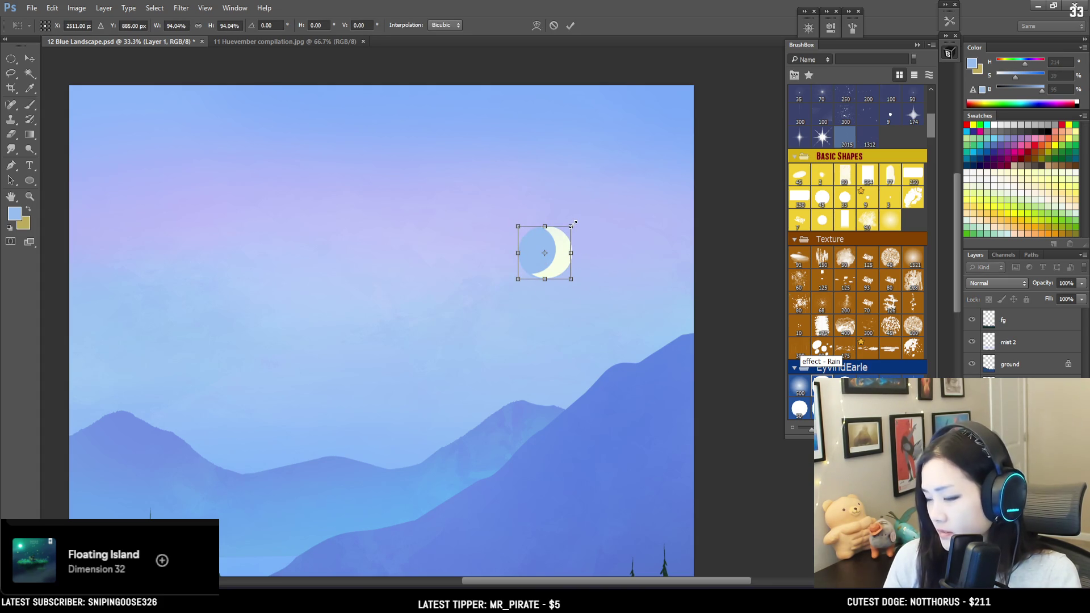
pyautogui.press('Return')
pyautogui.click(27, 59)
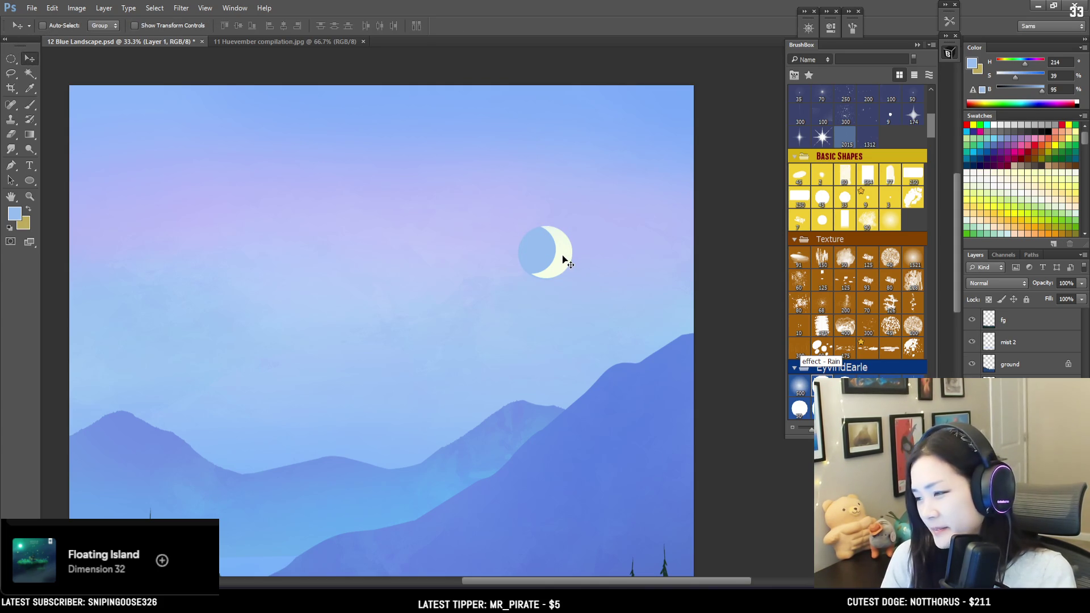
pyautogui.hotkey('ctrl', 't')
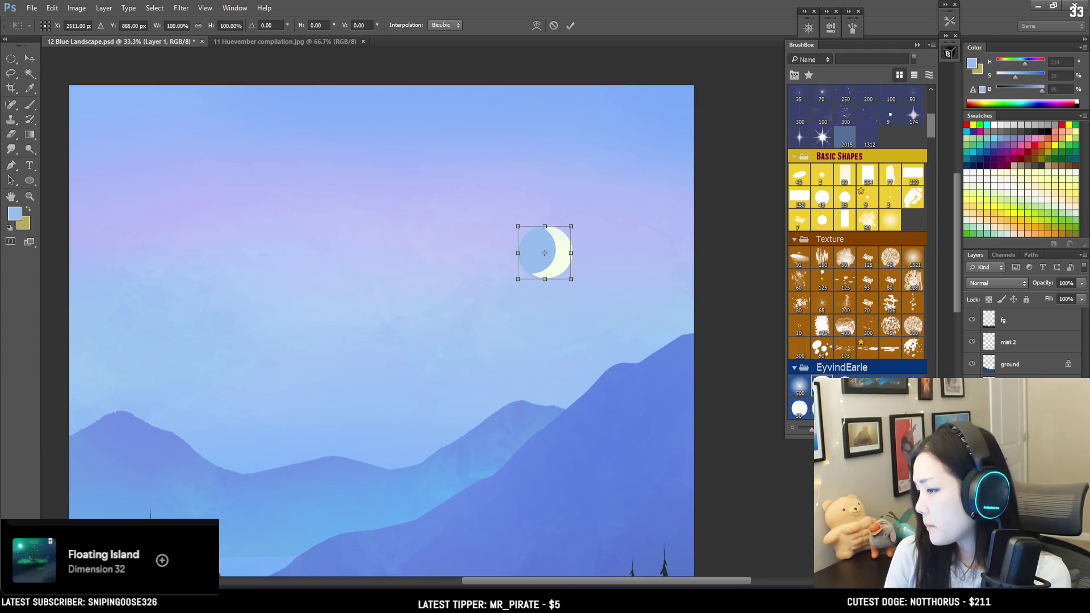
# Commit the unchanged moon transform and zoom out to 16.7% to view the whole landscape.
pyautogui.press('Return')
pyautogui.hotkey('ctrl', '-')
pyautogui.hotkey('ctrl', '-')
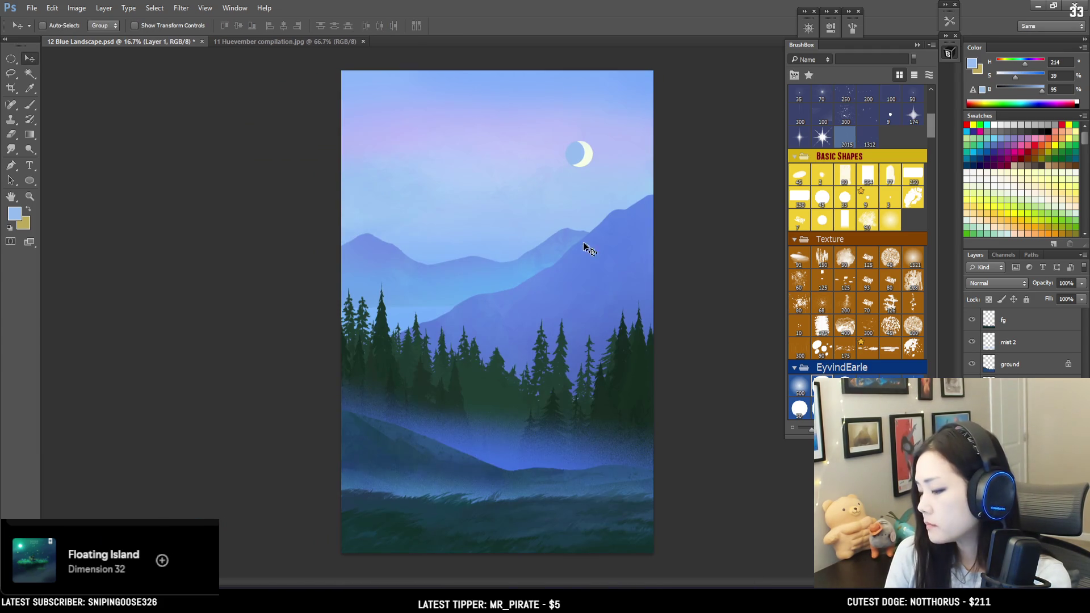
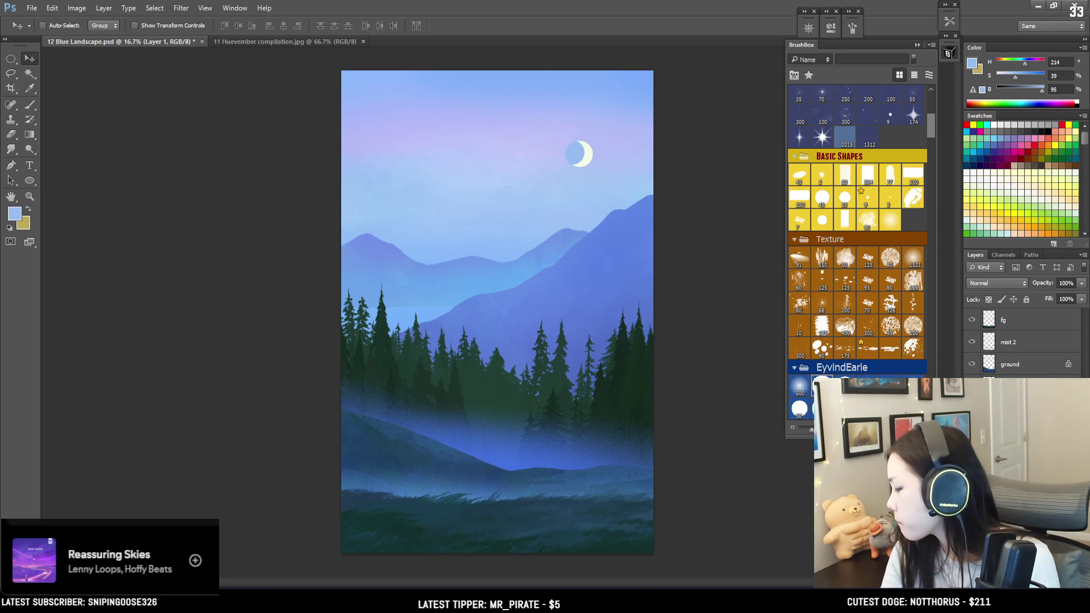
# On the dark moon layer, apply a 9.4-pixel Gaussian Blur to haze the disc.
pyautogui.hotkey('alt', '[')
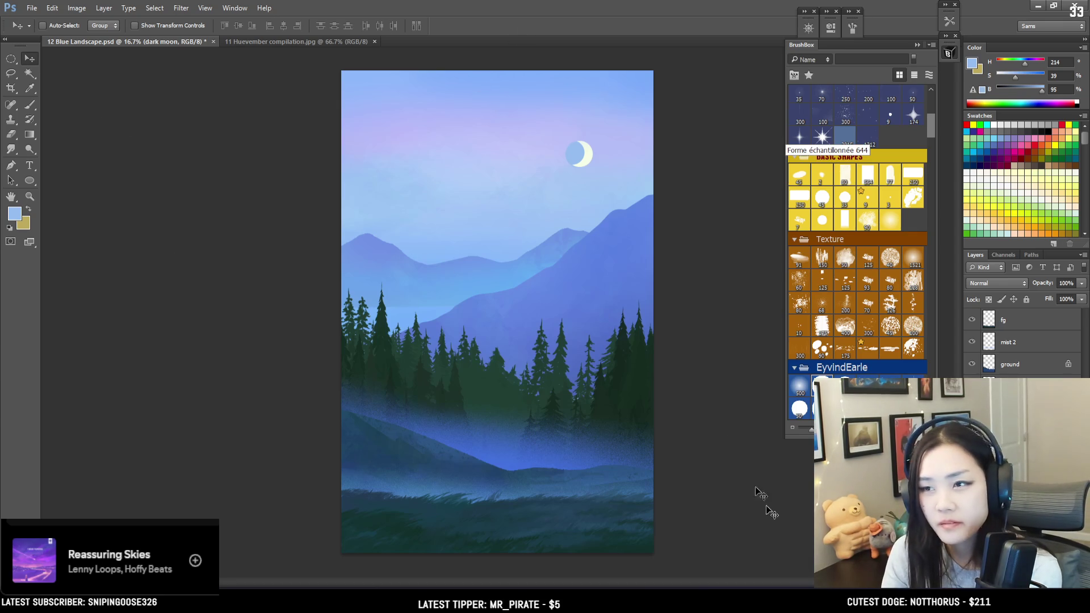
pyautogui.hotkey('ctrl', '+')
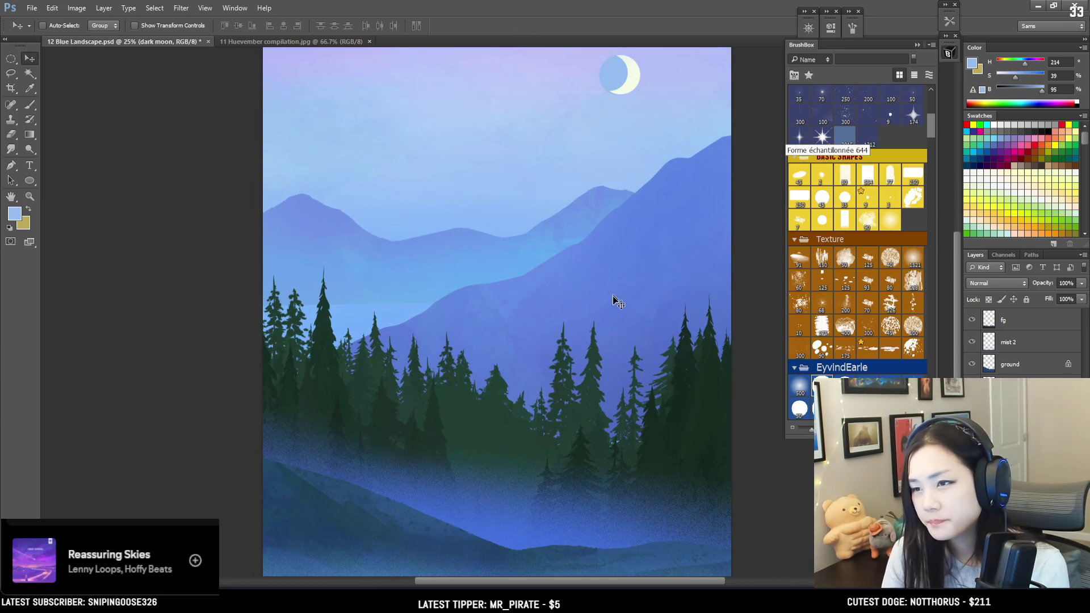
pyautogui.moveTo(637, 271)
pyautogui.mouseDown()
pyautogui.moveTo(569, 323)
pyautogui.moveTo(555, 352)
pyautogui.mouseUp()
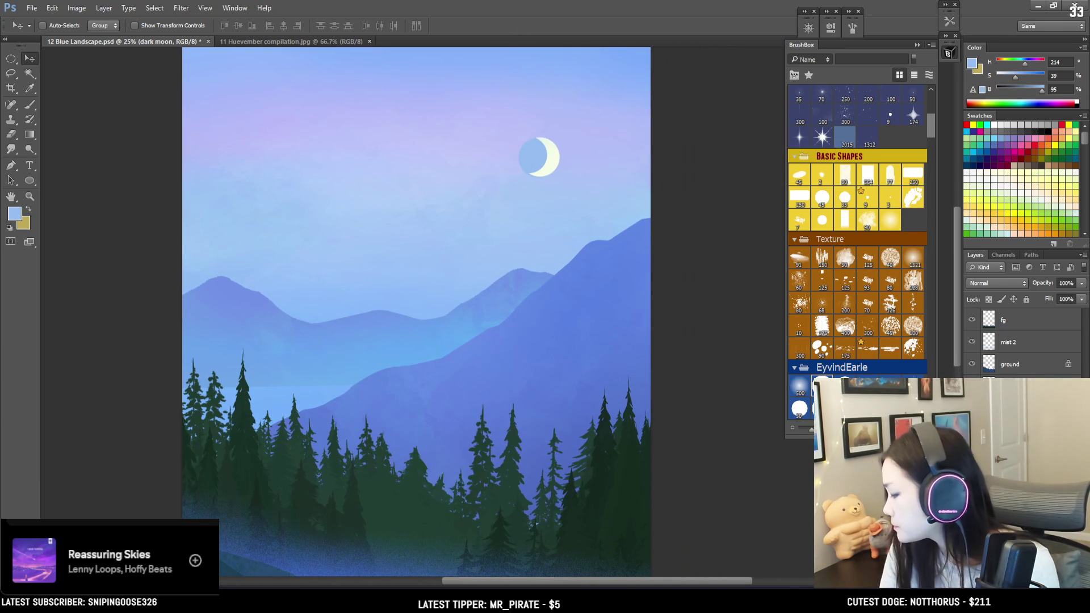
pyautogui.click(155, 8)
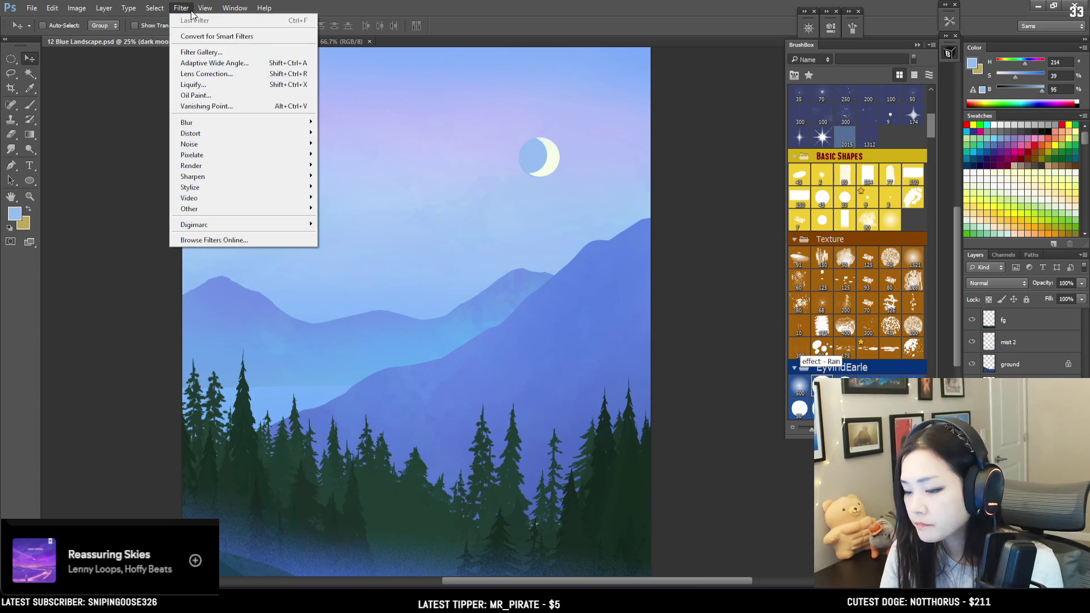
pyautogui.moveTo(244, 122)
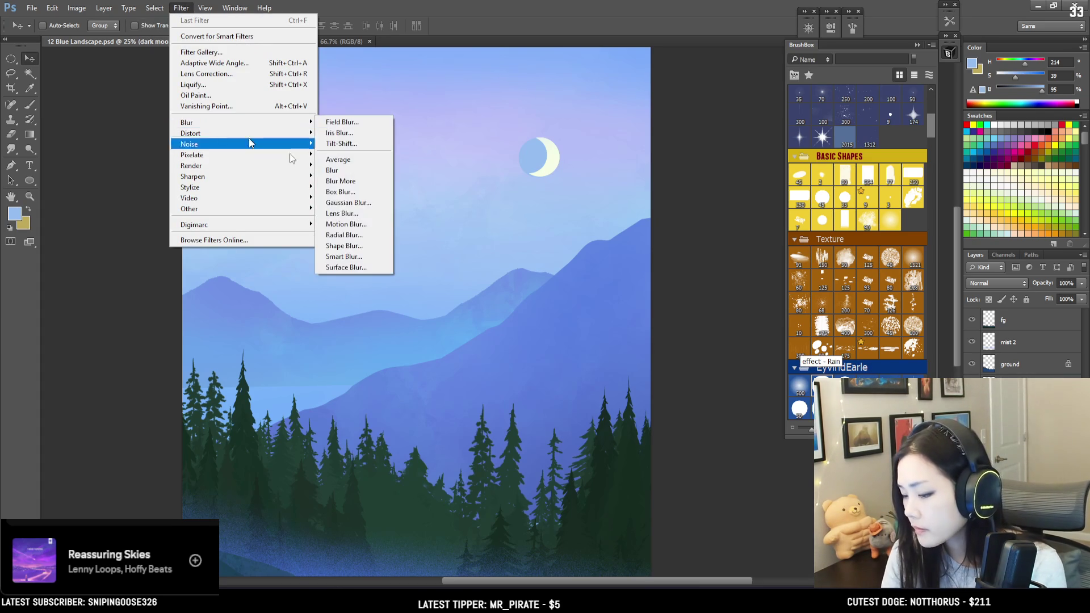
pyautogui.click(357, 204)
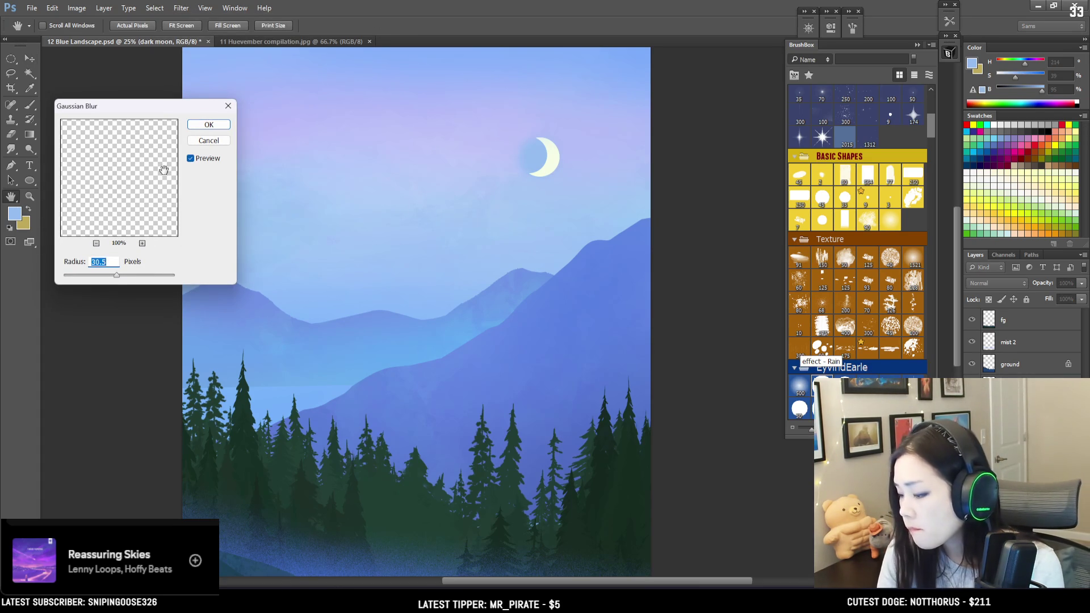
pyautogui.moveTo(106, 275); pyautogui.dragTo(107, 273)
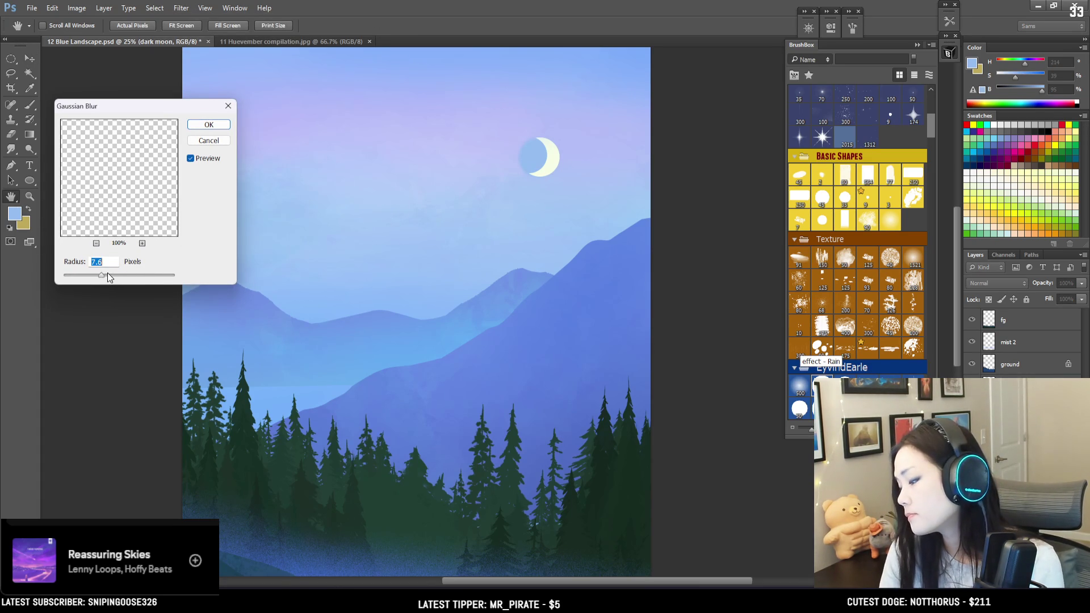
pyautogui.click(203, 126)
pyautogui.hotkey('ctrl', 't')
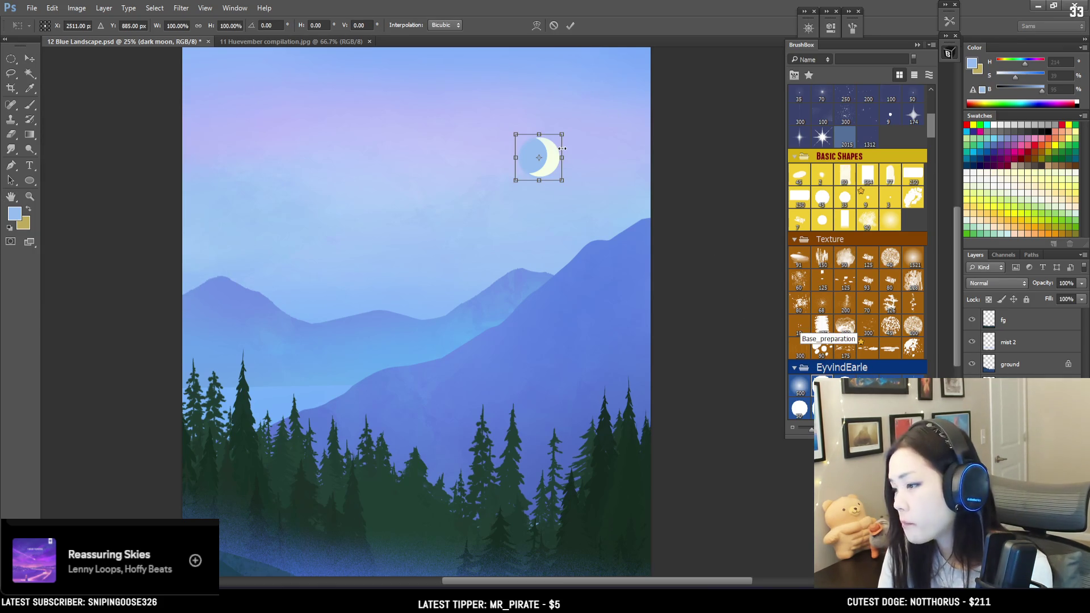
# Scale the blurred dark moon disc to about 96% and zoom back out to the full painting.
pyautogui.hotkey('ctrl', '+')
pyautogui.moveTo(525, 202)
pyautogui.mouseDown()
pyautogui.moveTo(394, 341)
pyautogui.moveTo(358, 421)
pyautogui.moveTo(379, 341)
pyautogui.moveTo(394, 334)
pyautogui.mouseUp()
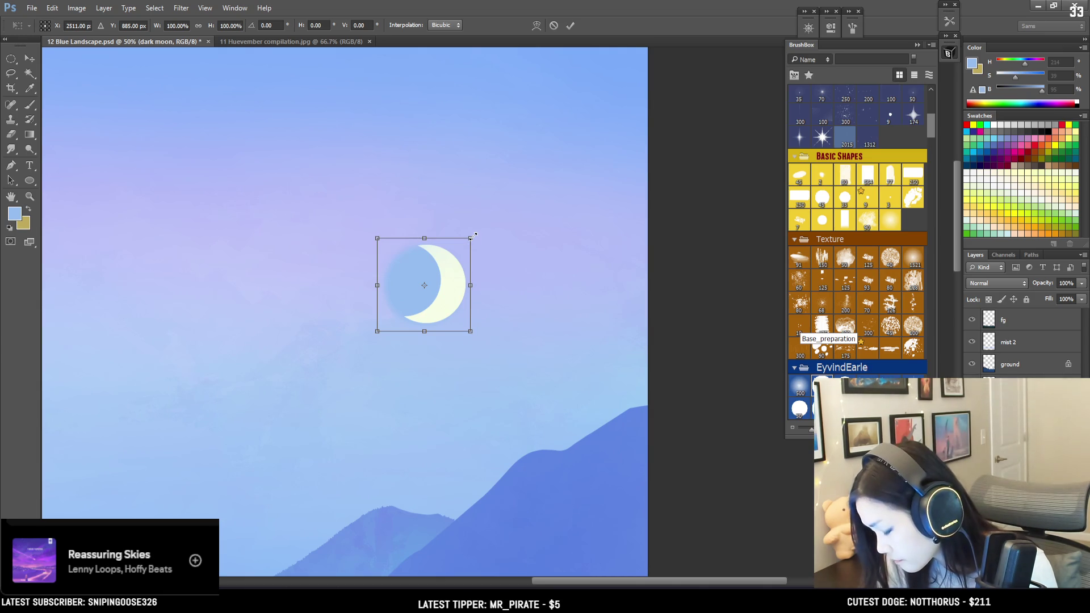
pyautogui.moveTo(471, 236); pyautogui.dragTo(449, 258)
pyautogui.press('Return')
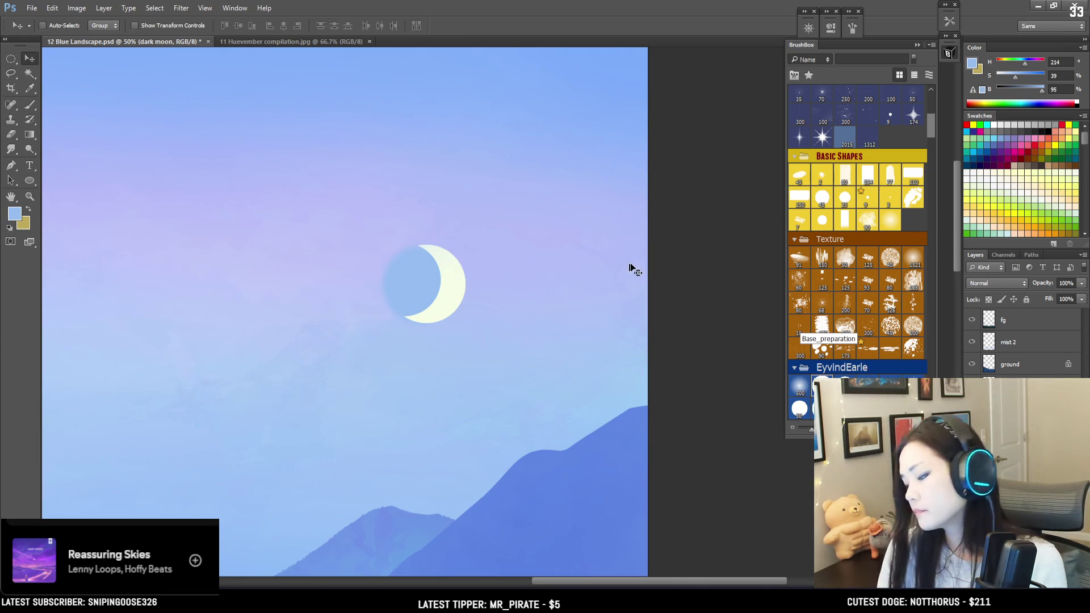
pyautogui.press('e')
pyautogui.hotkey('ctrl', '-')
pyautogui.hotkey('ctrl', '-')
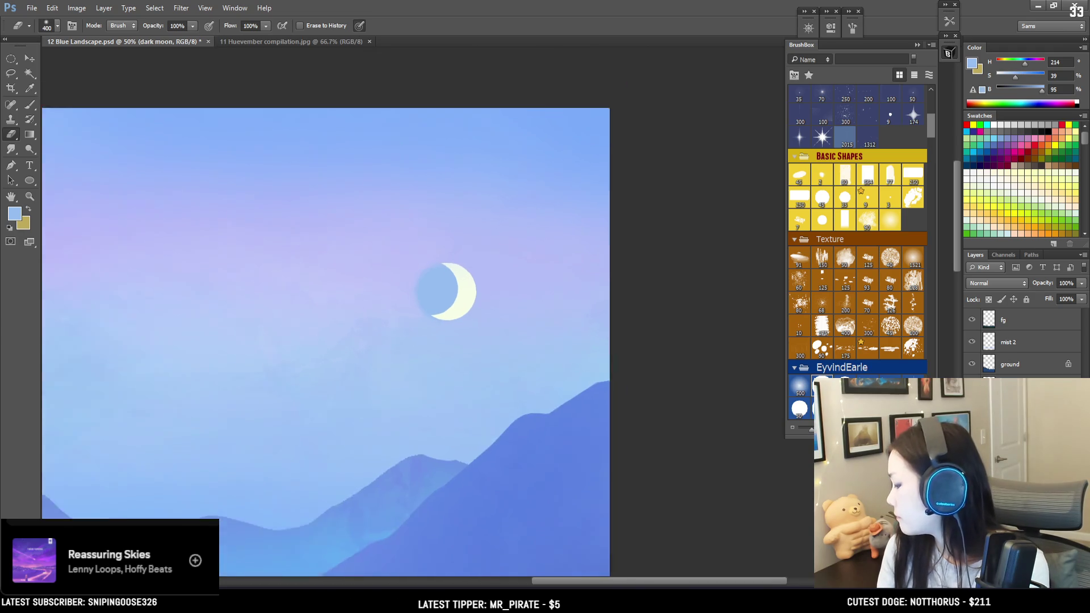
pyautogui.hotkey('ctrl', '-')
# Pick a large EyvindEarle round brush and sample the pale sky beside the moon, slightly darkened.
pyautogui.press('b')
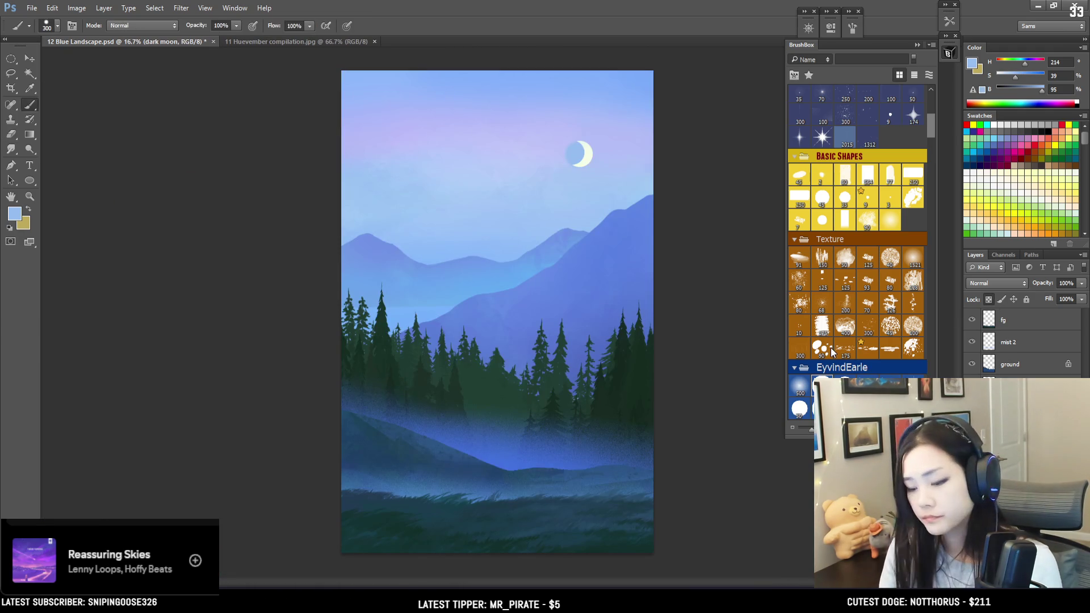
pyautogui.click(797, 386)
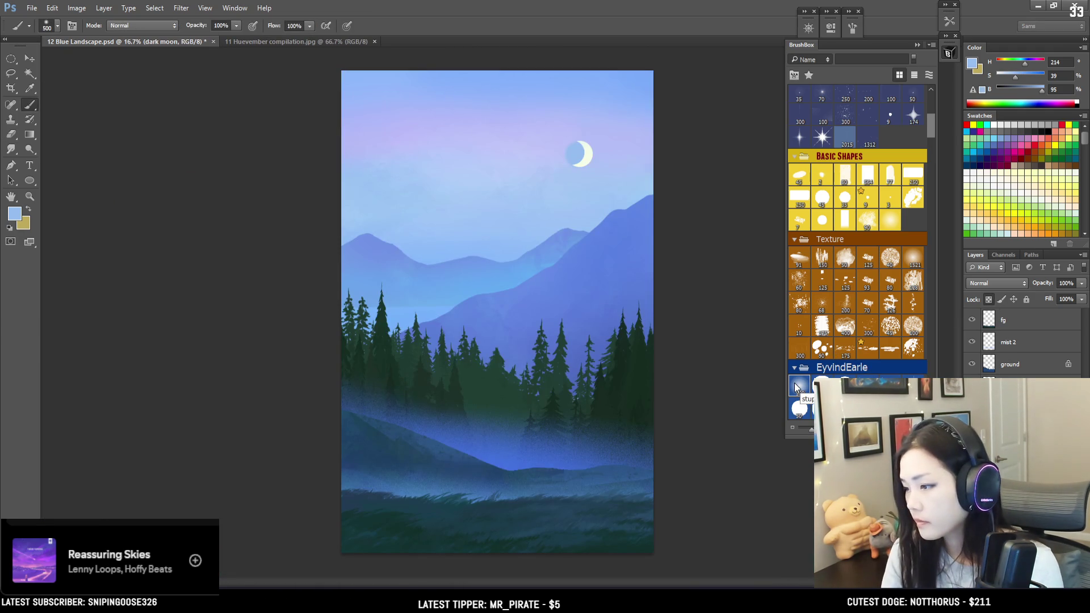
pyautogui.press(']')
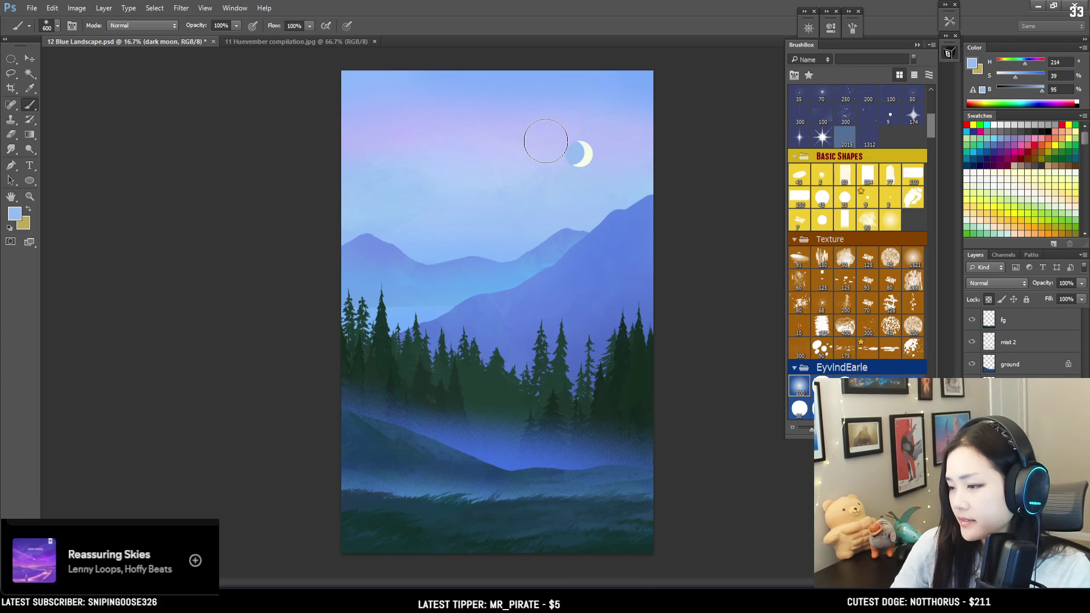
pyautogui.keyDown('alt'); pyautogui.click(553, 177); pyautogui.keyUp('alt')
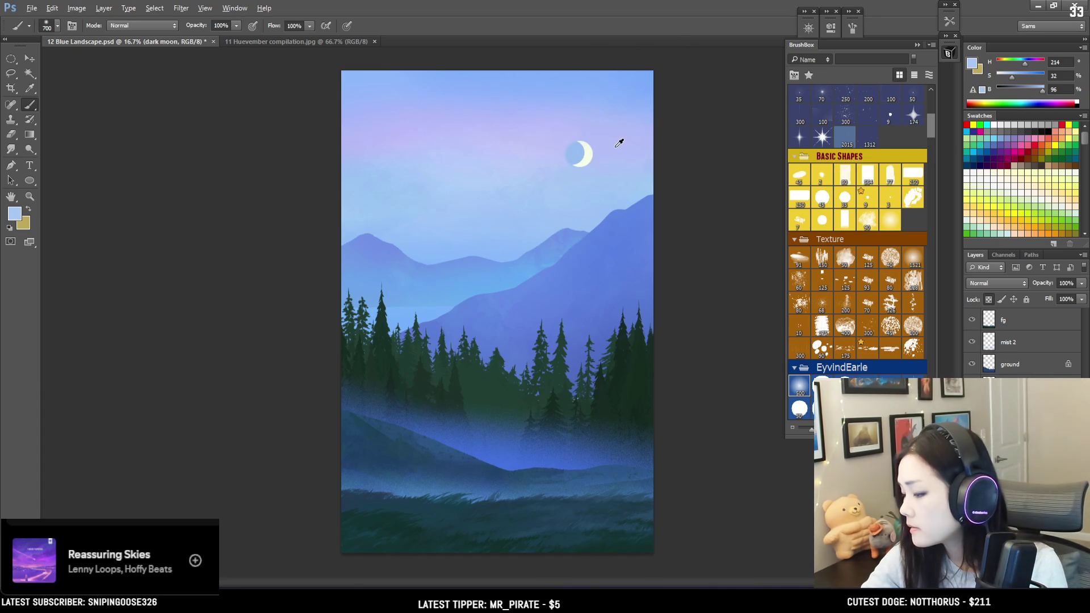
pyautogui.keyDown('alt'); pyautogui.click(585, 133); pyautogui.keyUp('alt')
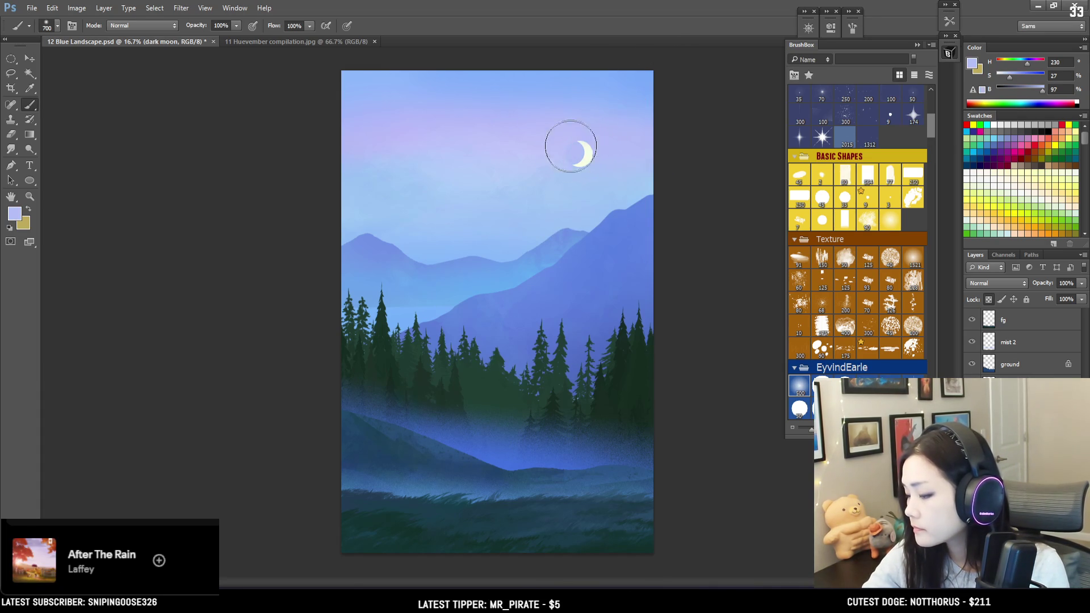
pyautogui.click(1039, 91)
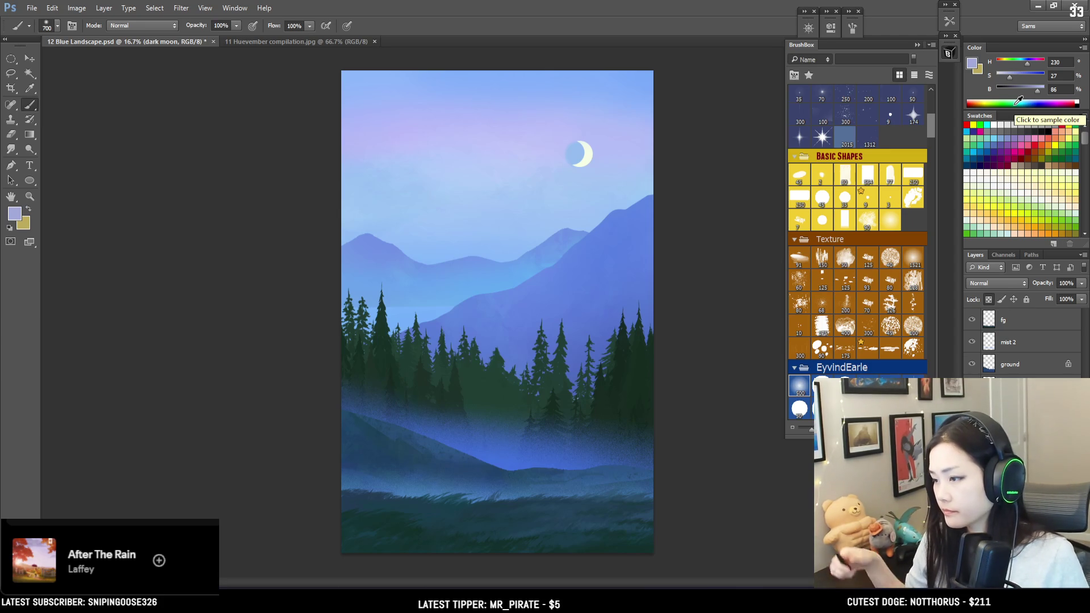
# Resample nearby sky tones, including a bluer one, to cover the dark disc behind the crescent.
pyautogui.keyDown('alt'); pyautogui.click(587, 152); pyautogui.keyUp('alt')
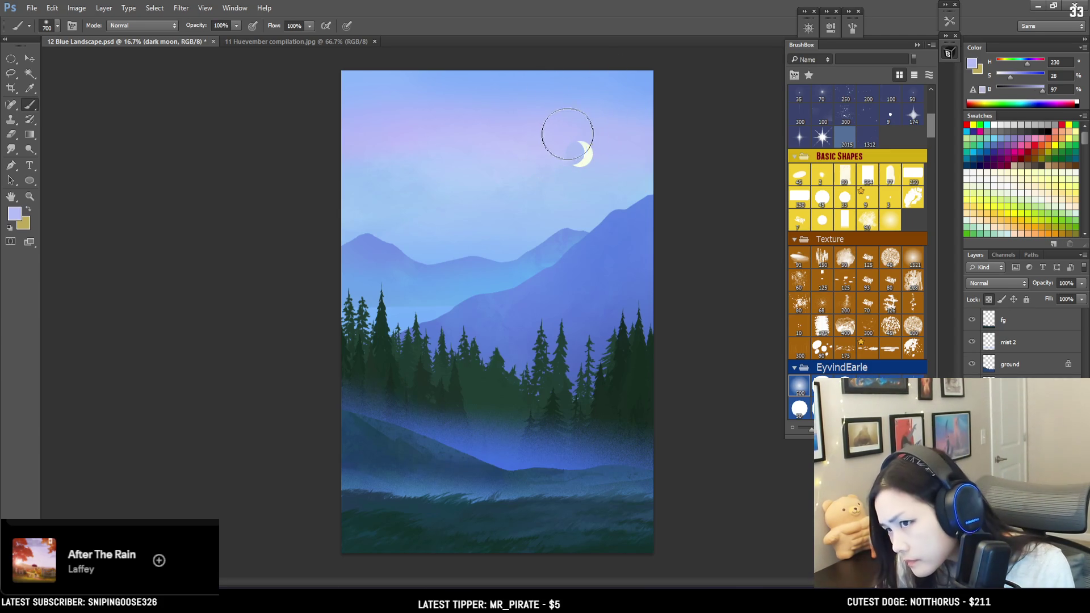
pyautogui.keyDown('alt'); pyautogui.click(590, 128); pyautogui.keyUp('alt')
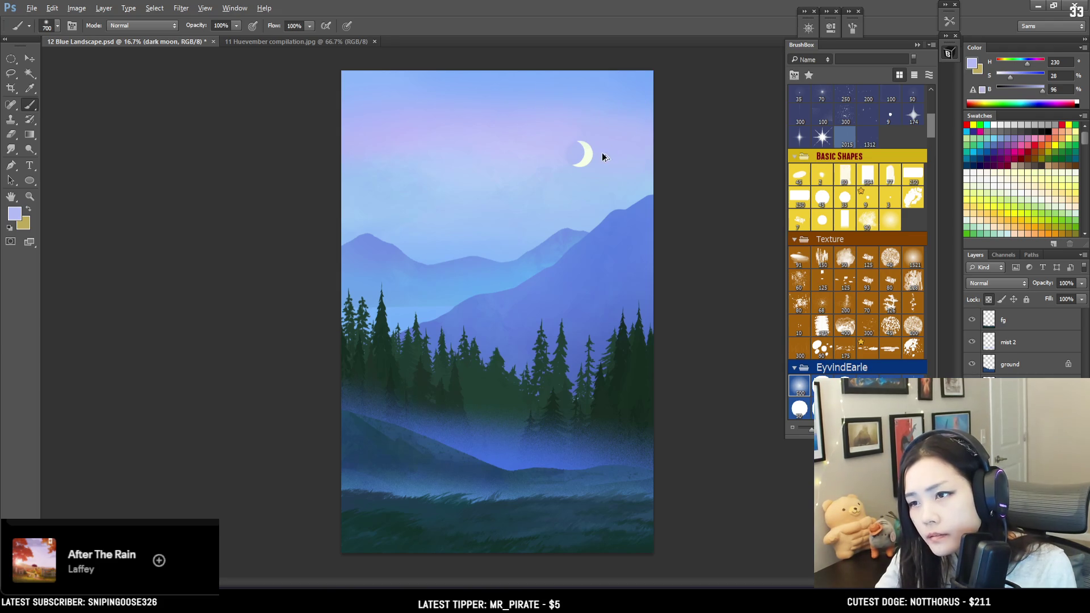
pyautogui.keyDown('alt'); pyautogui.click(579, 158); pyautogui.keyUp('alt')
pyautogui.press('[')
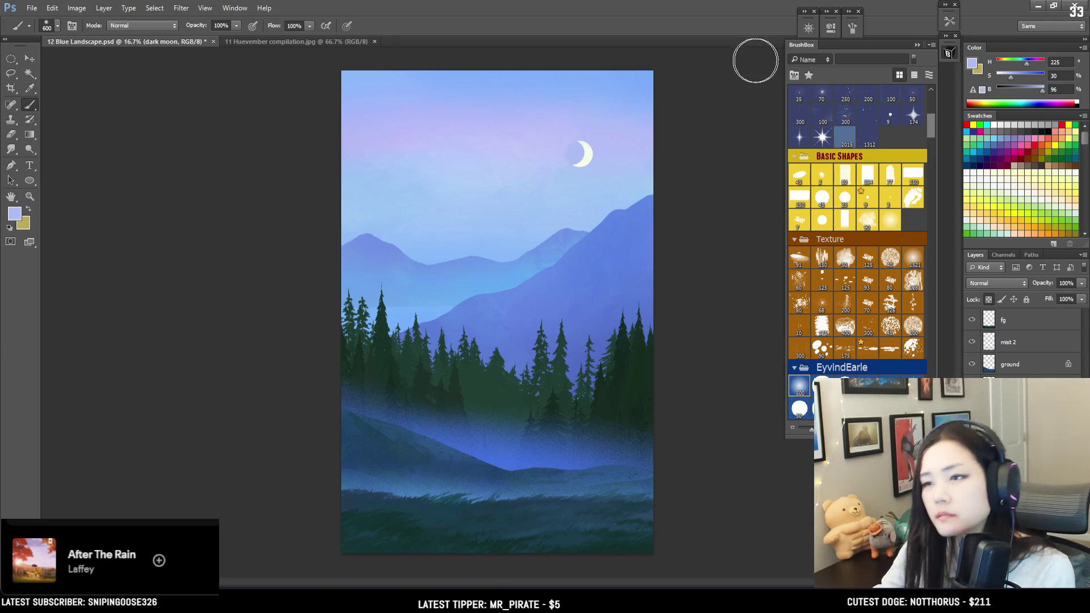
pyautogui.hotkey('ctrl', '-')
pyautogui.hotkey('ctrl', '+')
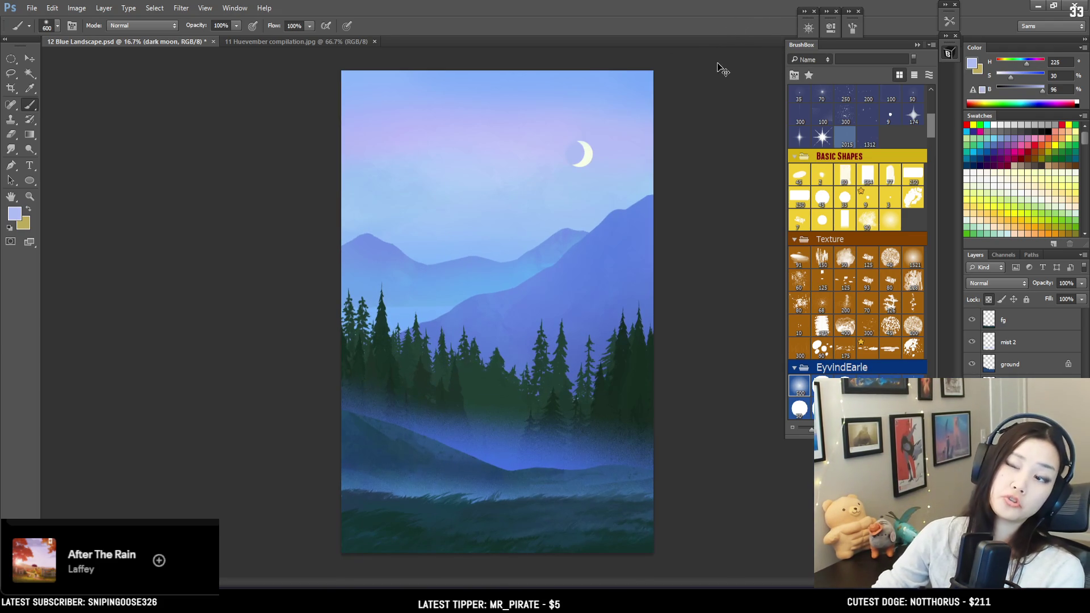
pyautogui.click(30, 58)
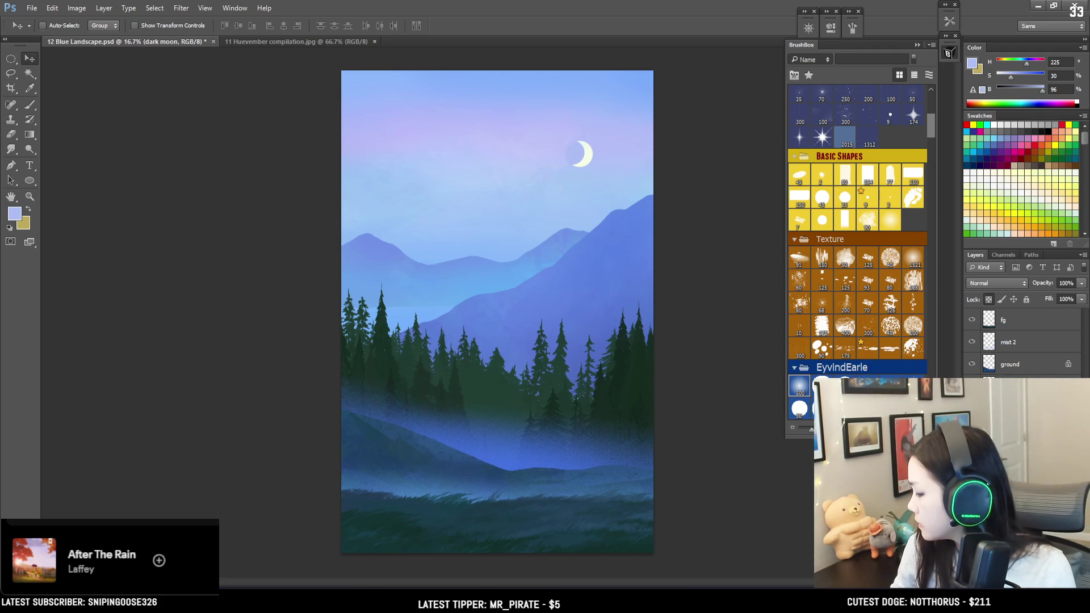
# Nudge the crescent moon down and right, then apply a Gaussian Blur to the moon copy layer.
pyautogui.moveTo(615, 158)
pyautogui.mouseDown()
pyautogui.moveTo(641, 176)
pyautogui.moveTo(633, 169)
pyautogui.moveTo(658, 94)
pyautogui.moveTo(641, 168)
pyautogui.mouseUp()
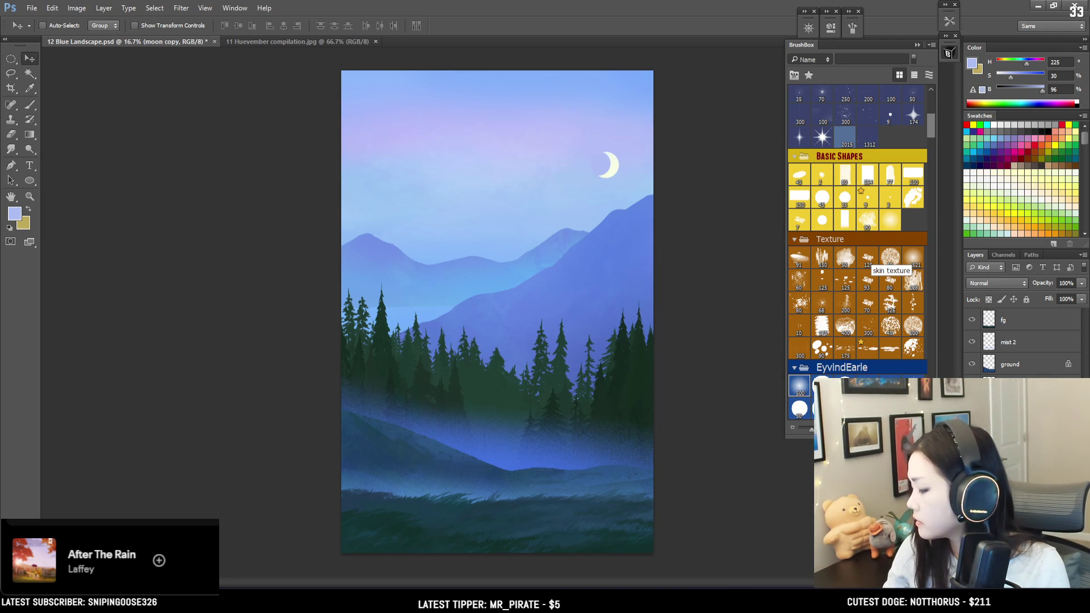
pyautogui.click(129, 8)
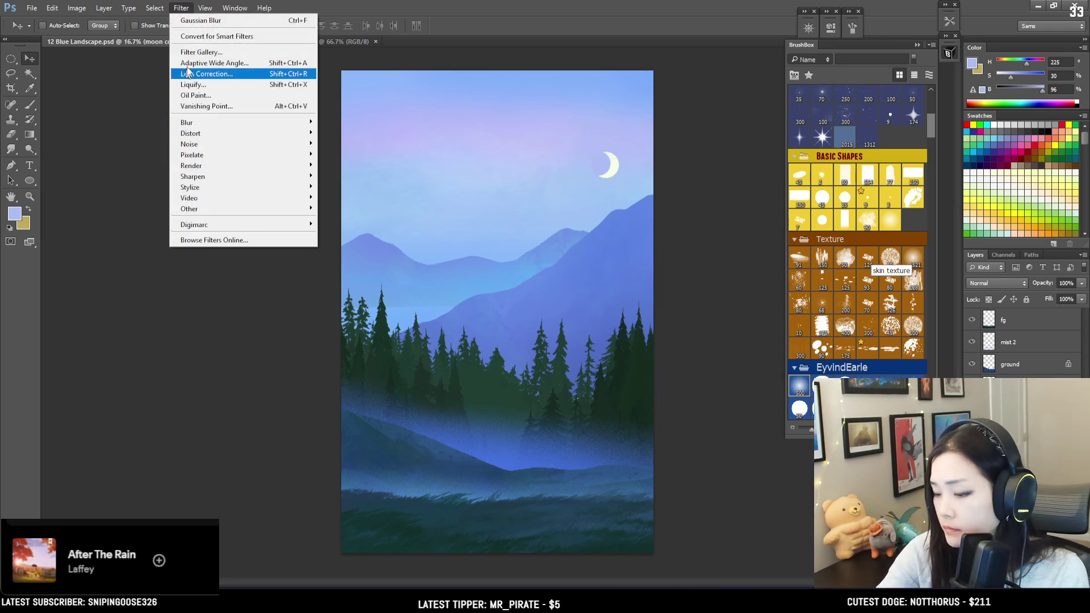
pyautogui.moveTo(203, 126)
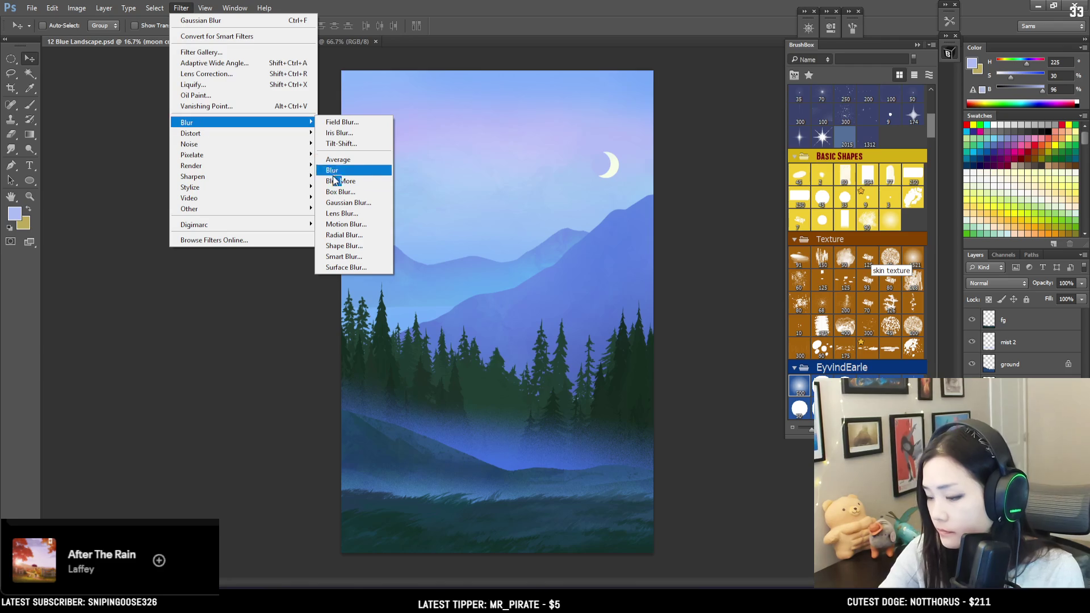
pyautogui.click(340, 205)
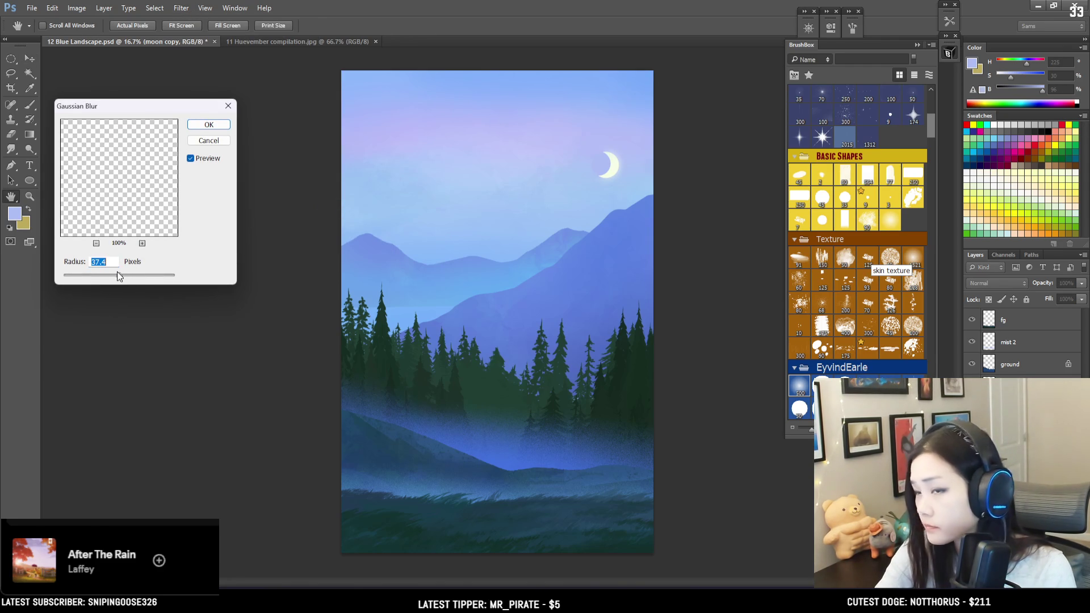
pyautogui.click(218, 125)
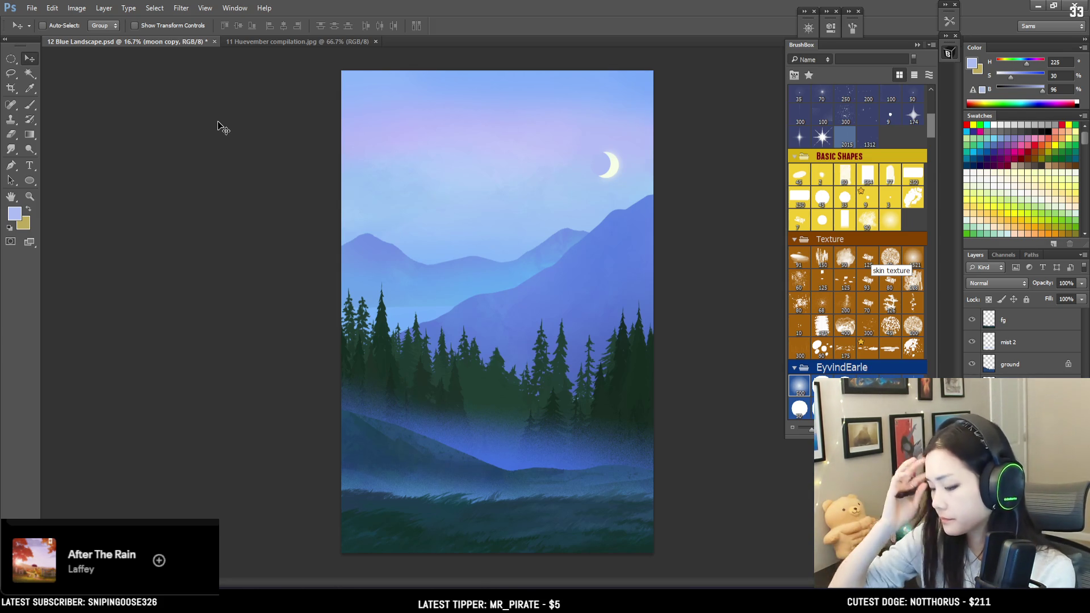
pyautogui.hotkey('alt', '[')
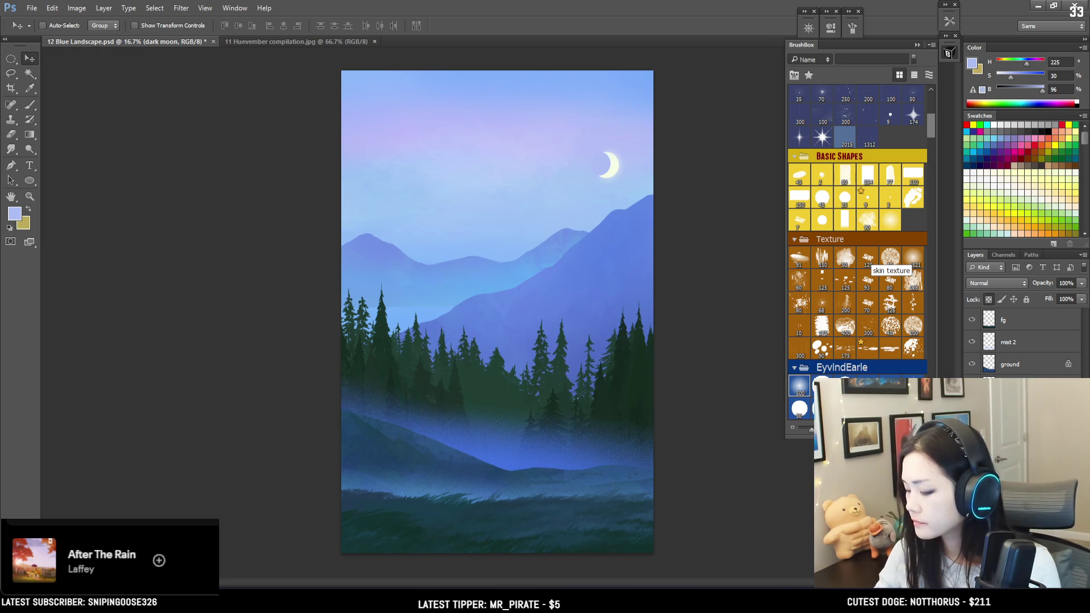
# Erase low mist on the mist layer with a 1000–1200 px eraser, then select the treeline at 25%.
pyautogui.hotkey('alt', ']')
pyautogui.press('e')
pyautogui.press(']')
pyautogui.press(']')
pyautogui.press(']')
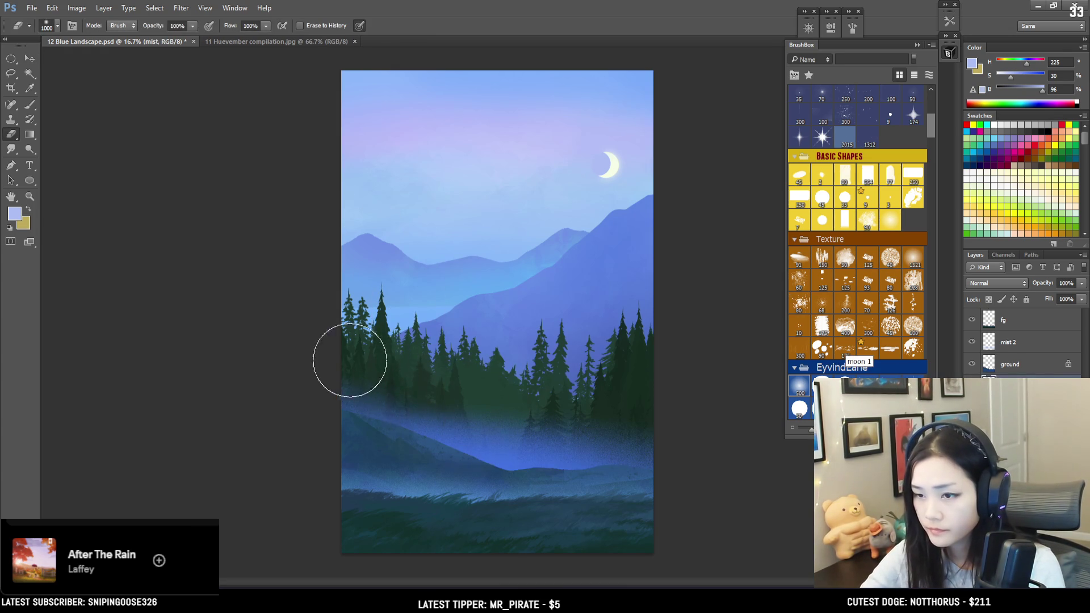
pyautogui.press(']')
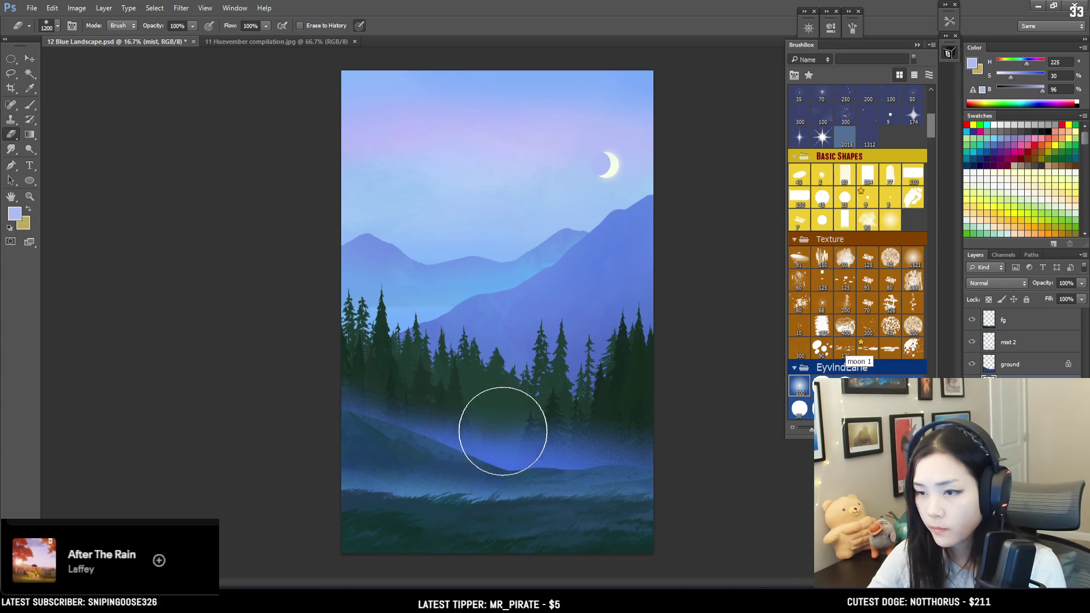
pyautogui.press('b')
pyautogui.hotkey('alt', '[')
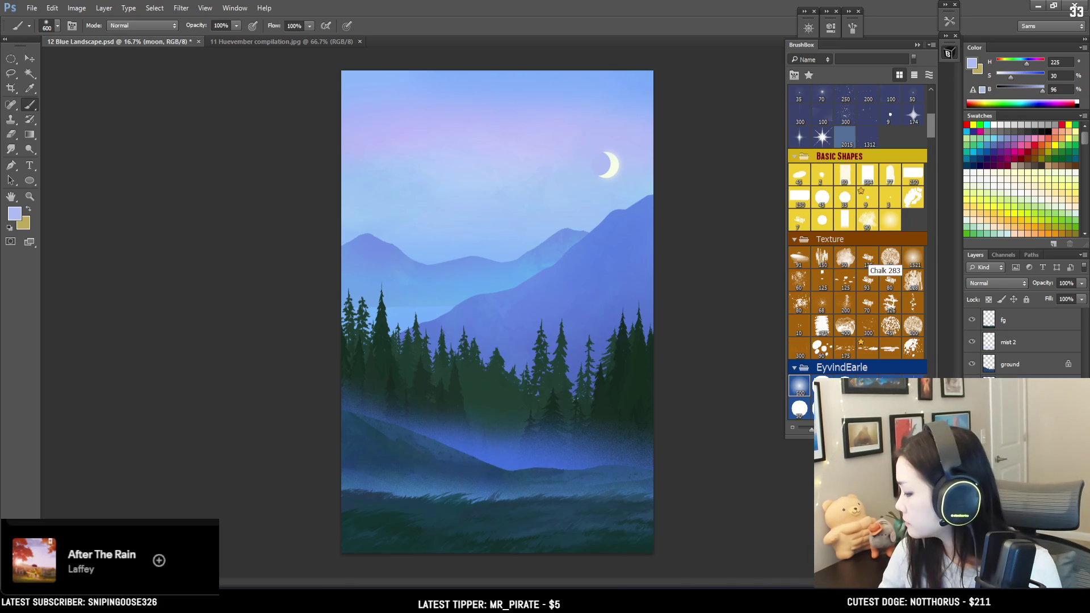
pyautogui.press('[')
pyautogui.hotkey('ctrl', '=')
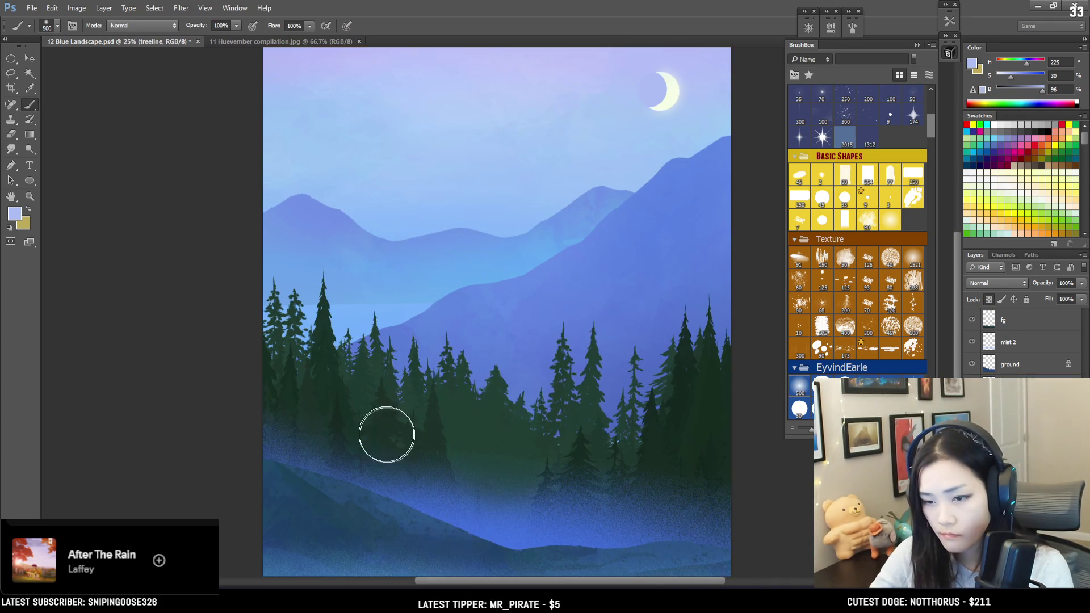
# Sample the dark pine green and squash the treeline layer to about 93% height.
pyautogui.keyDown('alt'); pyautogui.click(476, 409); pyautogui.keyUp('alt')
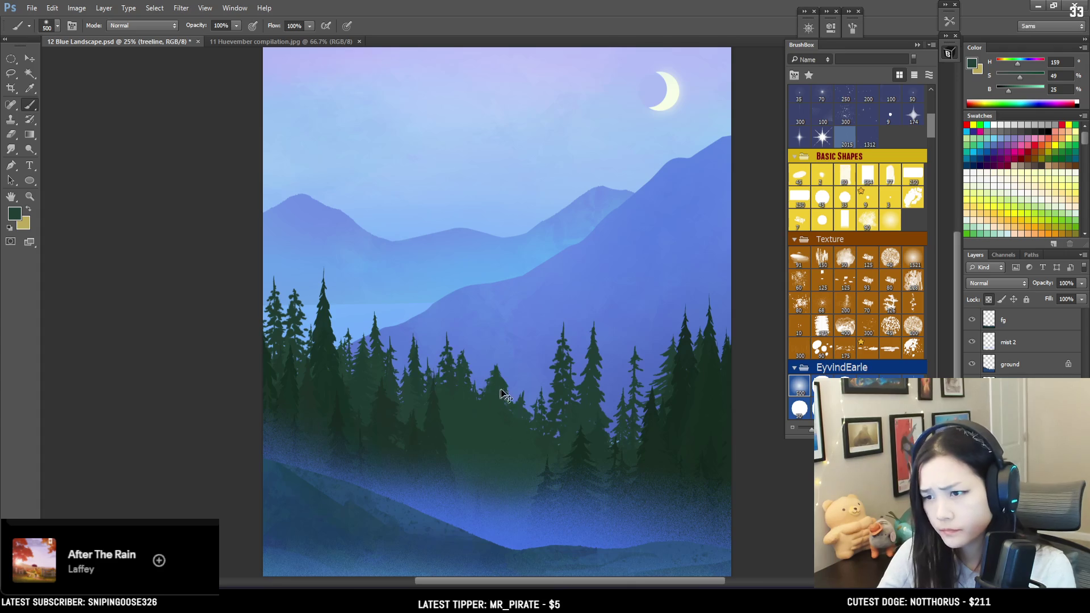
pyautogui.hotkey('ctrl', 't')
pyautogui.moveTo(499, 263); pyautogui.dragTo(498, 288)
pyautogui.press('Return')
# Set a 1000 px brush with a lighter, saturated blue, zoom out, and create a new layer.
pyautogui.press('b')
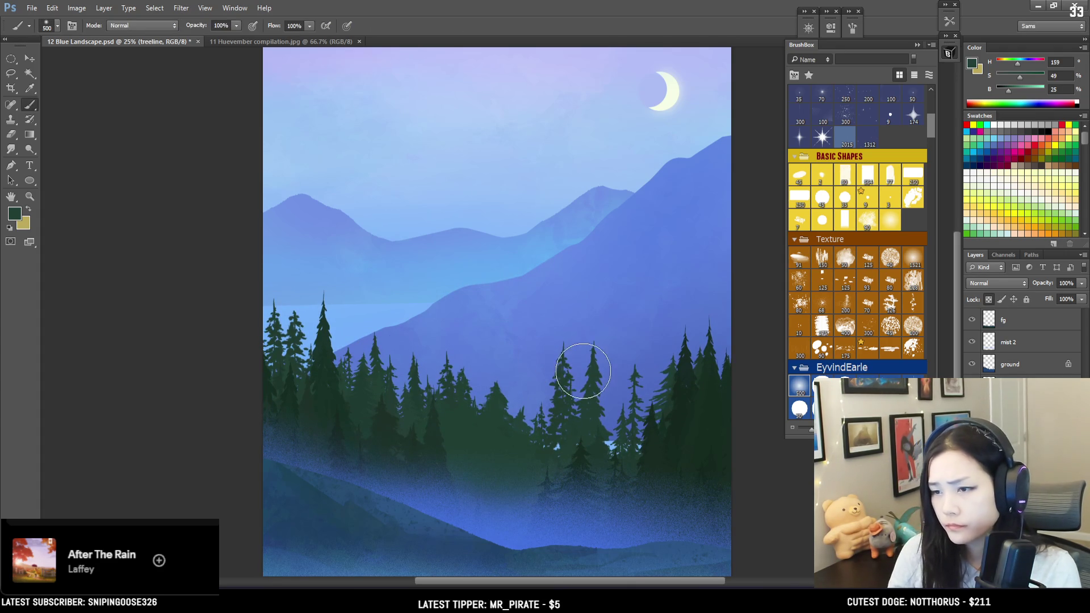
pyautogui.press(']')
pyautogui.click(1014, 91)
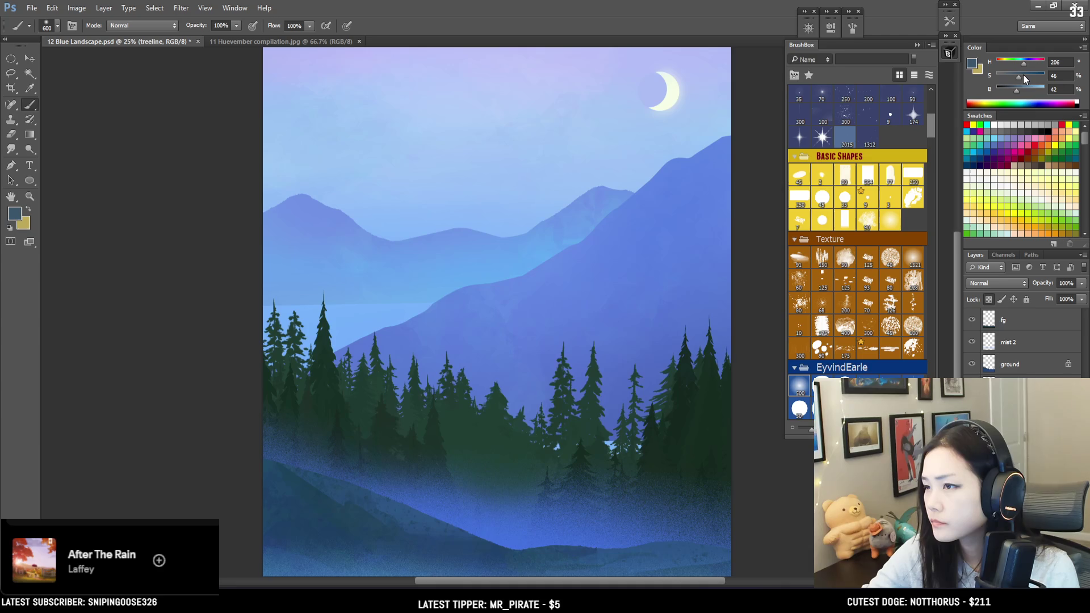
pyautogui.click(1023, 74)
pyautogui.click(1024, 90)
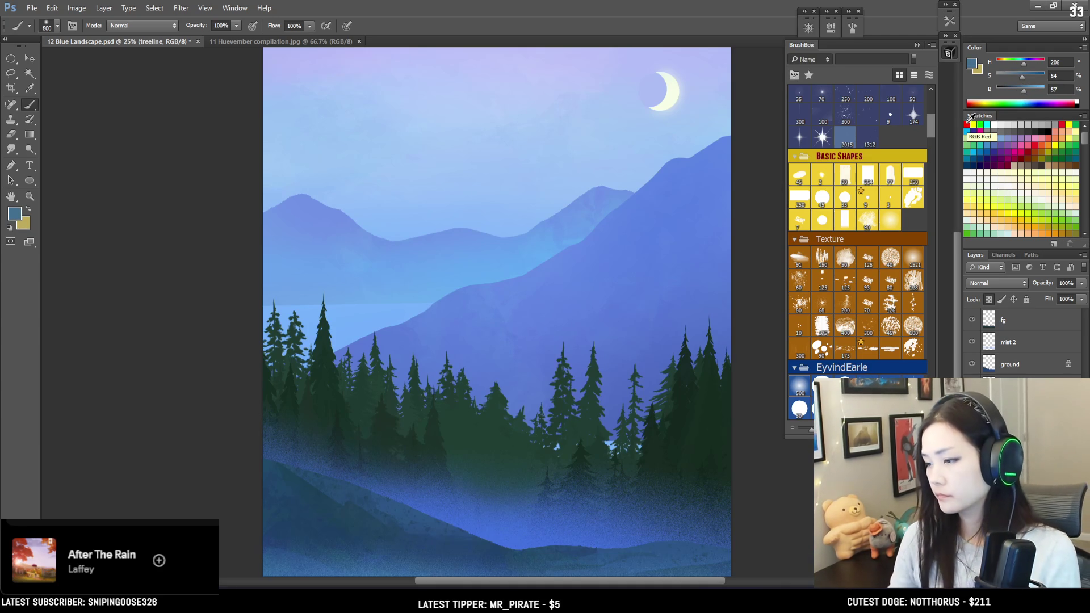
pyautogui.press(']')
pyautogui.press(']')
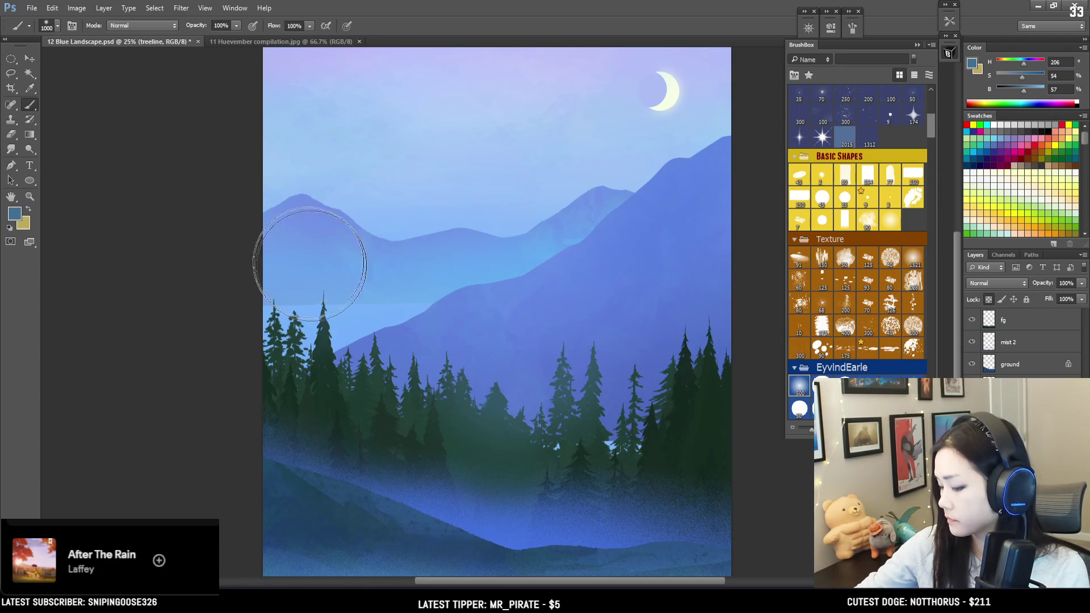
pyautogui.hotkey('ctrl', '-')
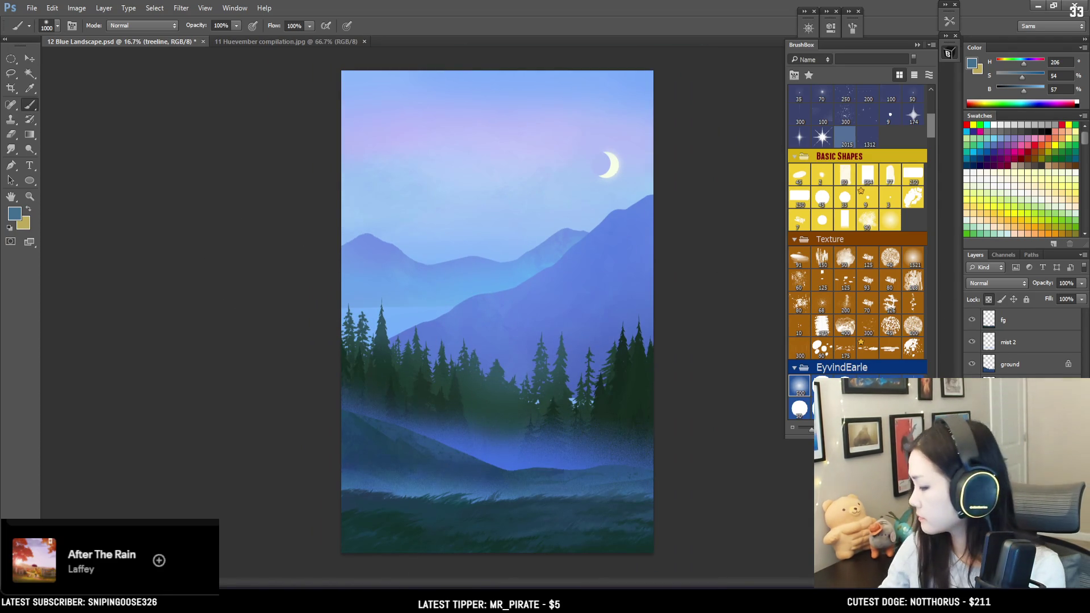
pyautogui.hotkey('alt', '[')
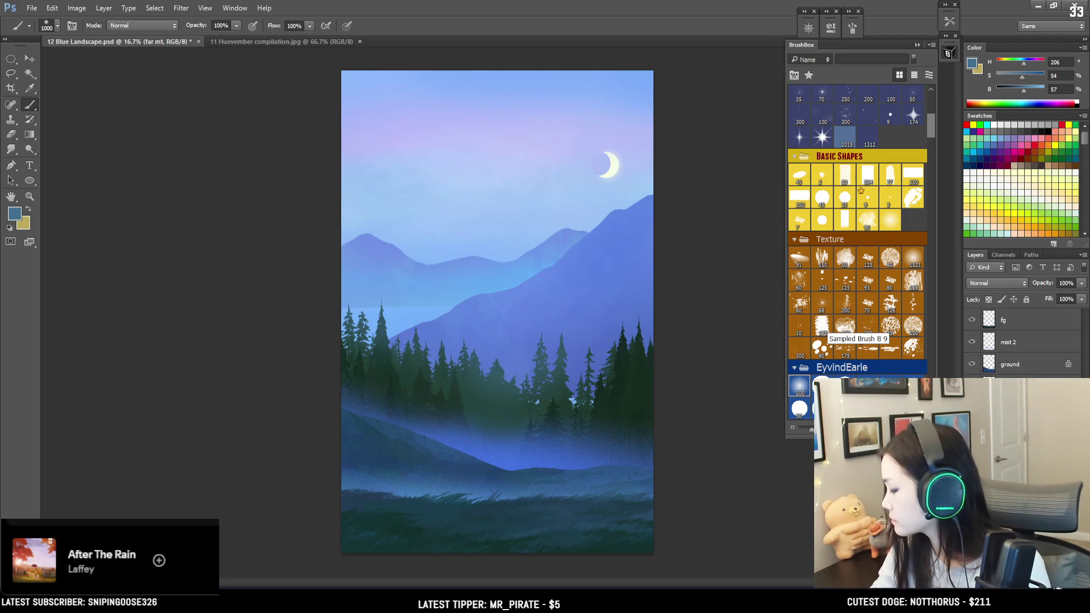
pyautogui.hotkey('ctrl', 'shift', 'alt', 'n')
pyautogui.press('w')
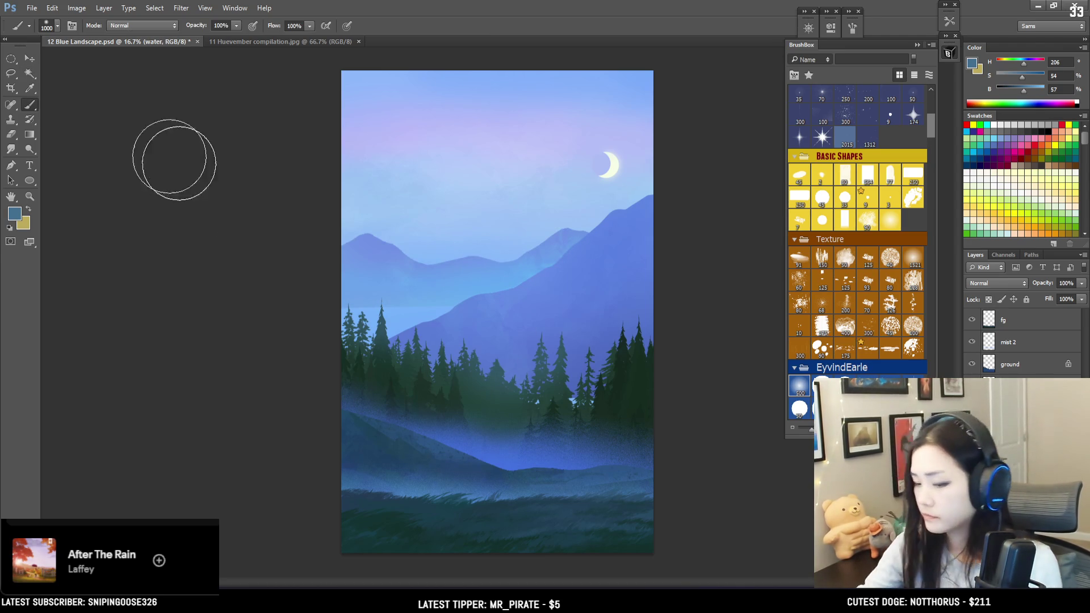
# Make a rectangular selection over the forest band and sample light sky blues at 33.3% zoom.
pyautogui.click(11, 58)
pyautogui.click(79, 57)
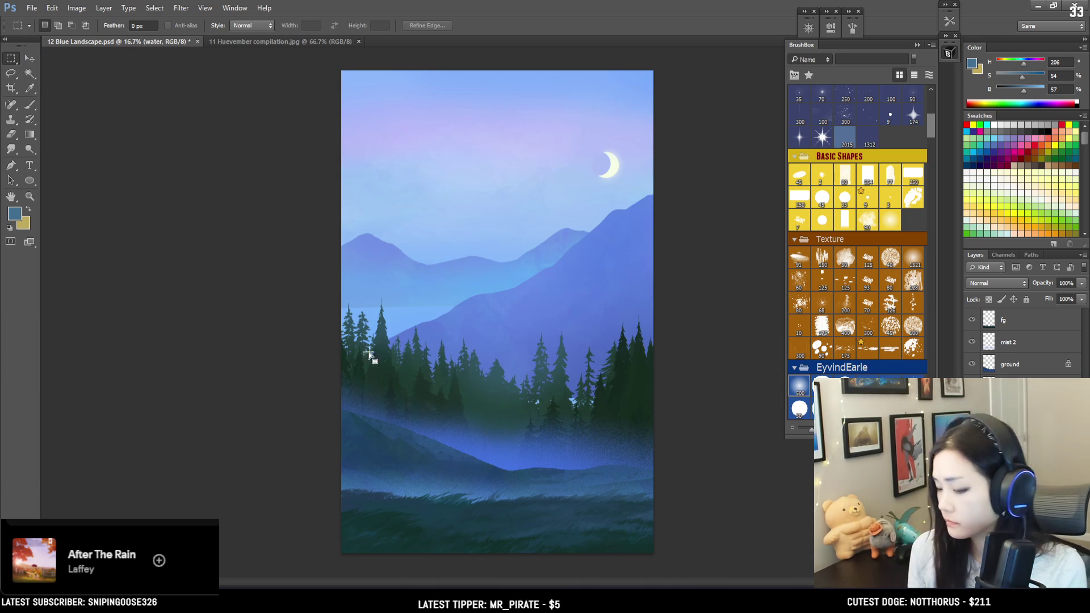
pyautogui.moveTo(334, 309)
pyautogui.mouseDown()
pyautogui.moveTo(628, 468)
pyautogui.moveTo(295, 321)
pyautogui.moveTo(284, 305)
pyautogui.mouseUp()
pyautogui.press('b')
pyautogui.keyDown('alt'); pyautogui.click(511, 109); pyautogui.keyUp('alt')
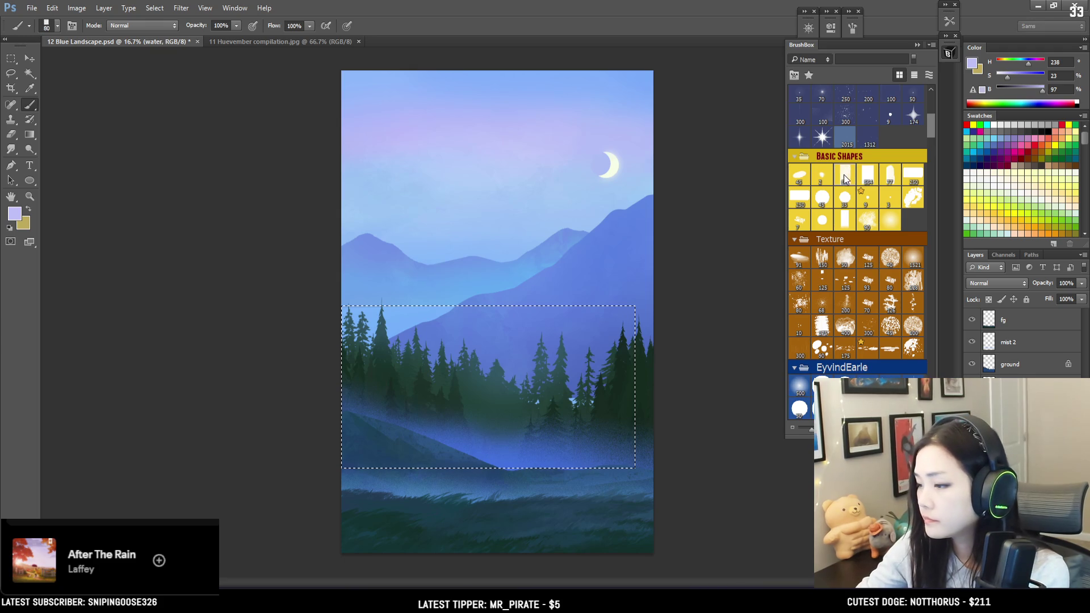
pyautogui.hotkey('ctrl', '=')
pyautogui.hotkey('ctrl', '=')
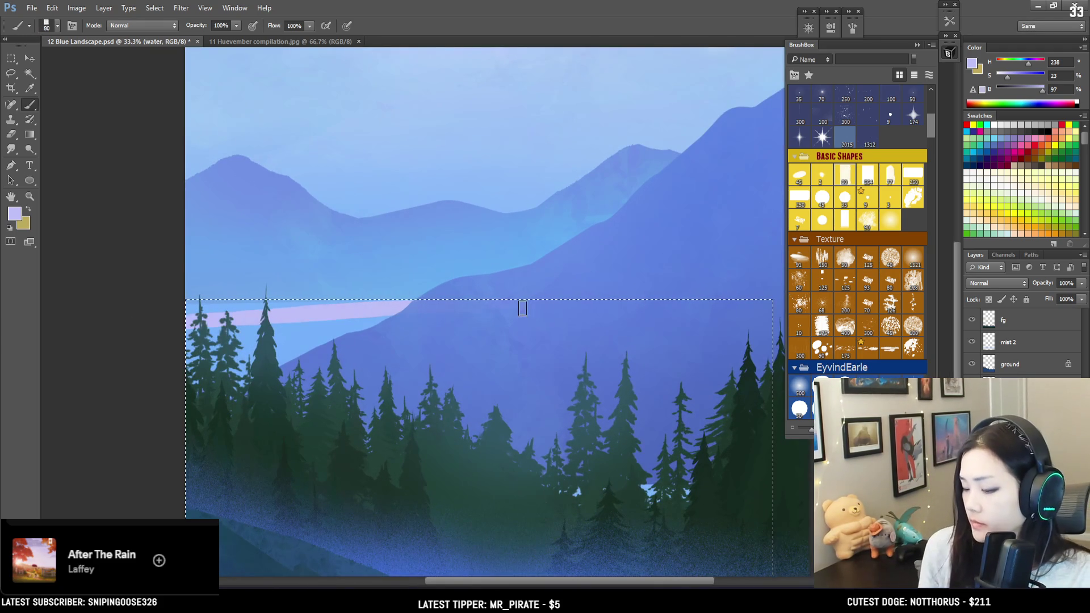
pyautogui.keyDown('alt'); pyautogui.click(341, 304); pyautogui.keyUp('alt')
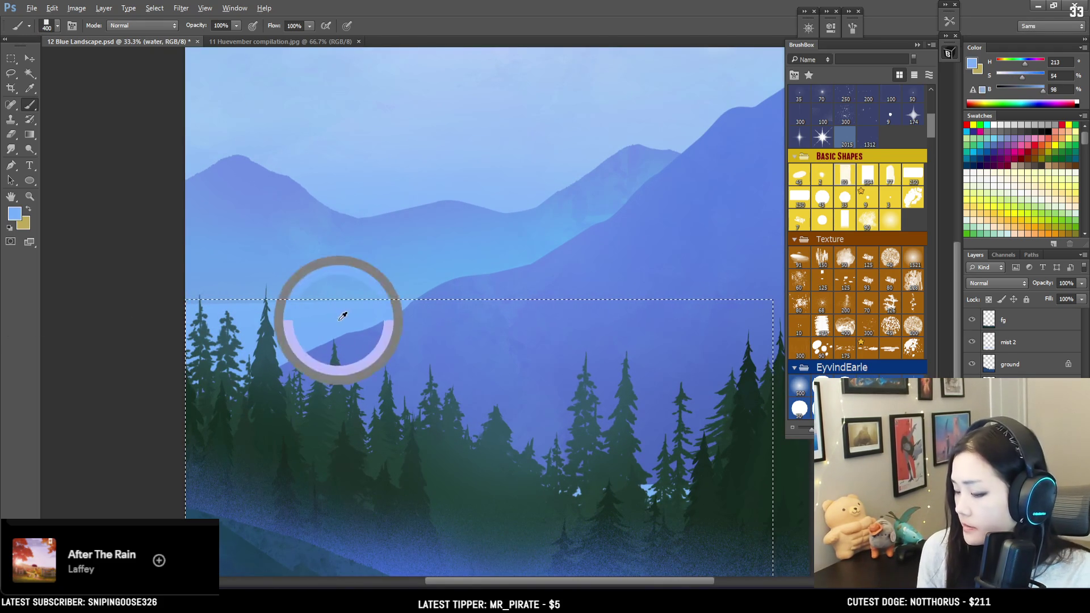
pyautogui.press(']')
# Paint a cyan lake strip, undo the too-bright stroke, and sample a softer blue with pressure opacity.
pyautogui.click(1021, 62)
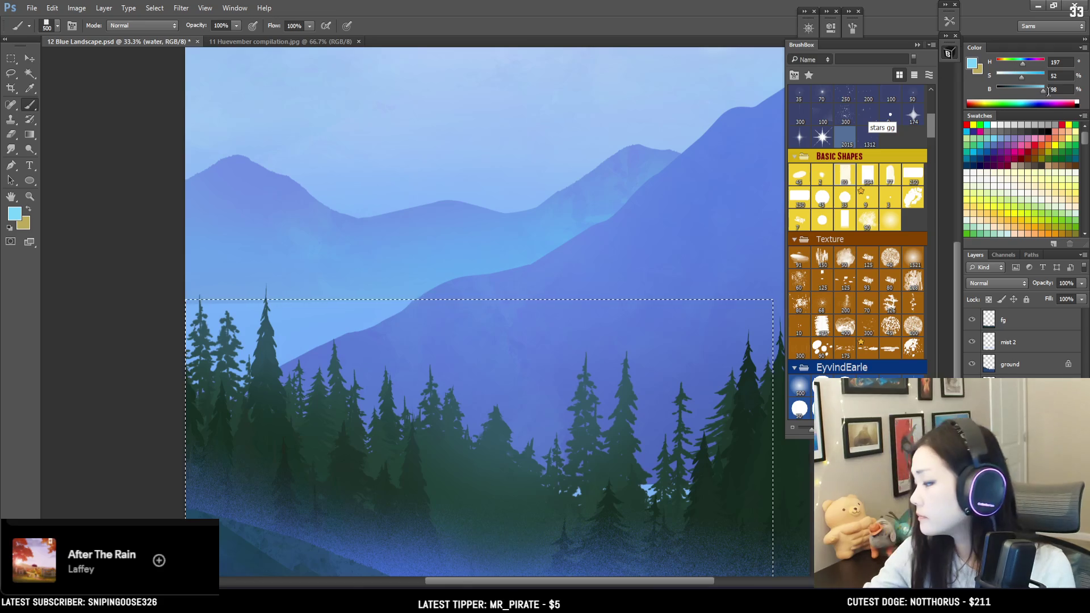
pyautogui.moveTo(577, 307); pyautogui.dragTo(130, 342)
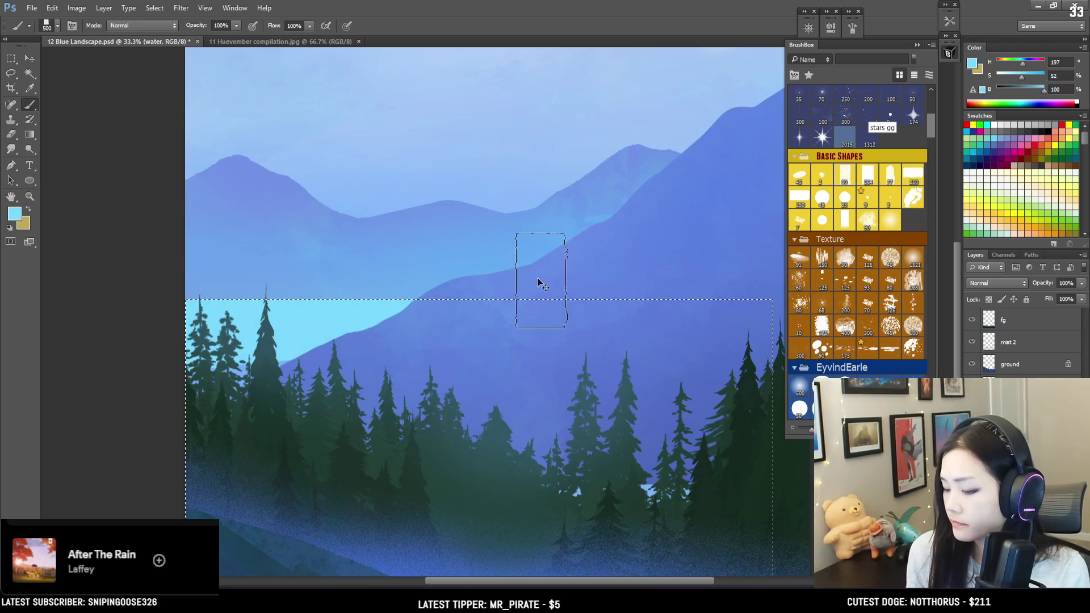
pyautogui.hotkey('ctrl', 'z')
pyautogui.press(']')
pyautogui.click(252, 26)
pyautogui.press(']')
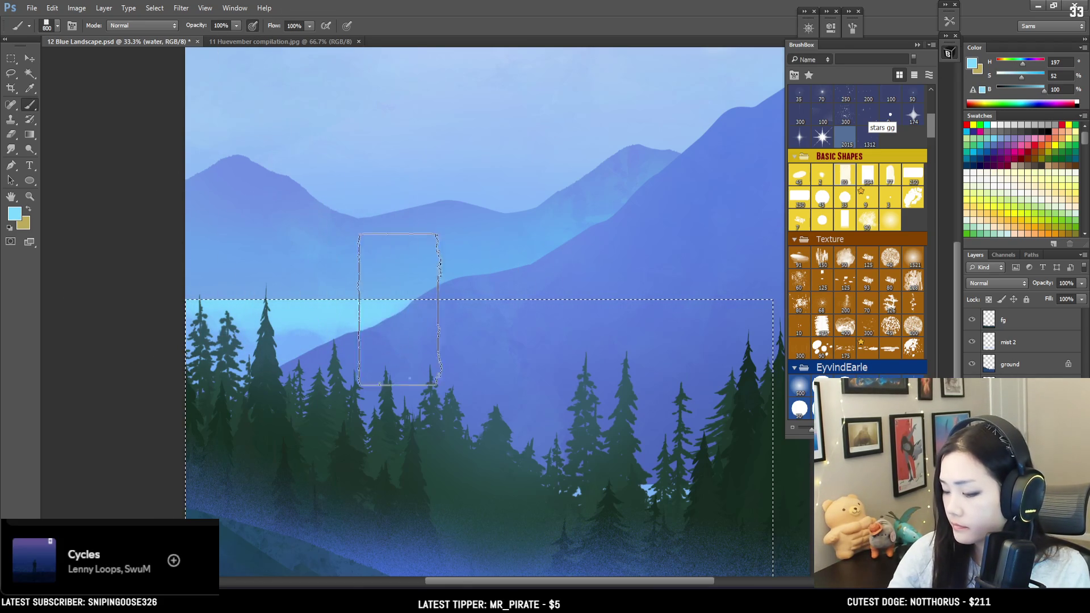
pyautogui.keyDown('alt'); pyautogui.click(306, 315); pyautogui.keyUp('alt')
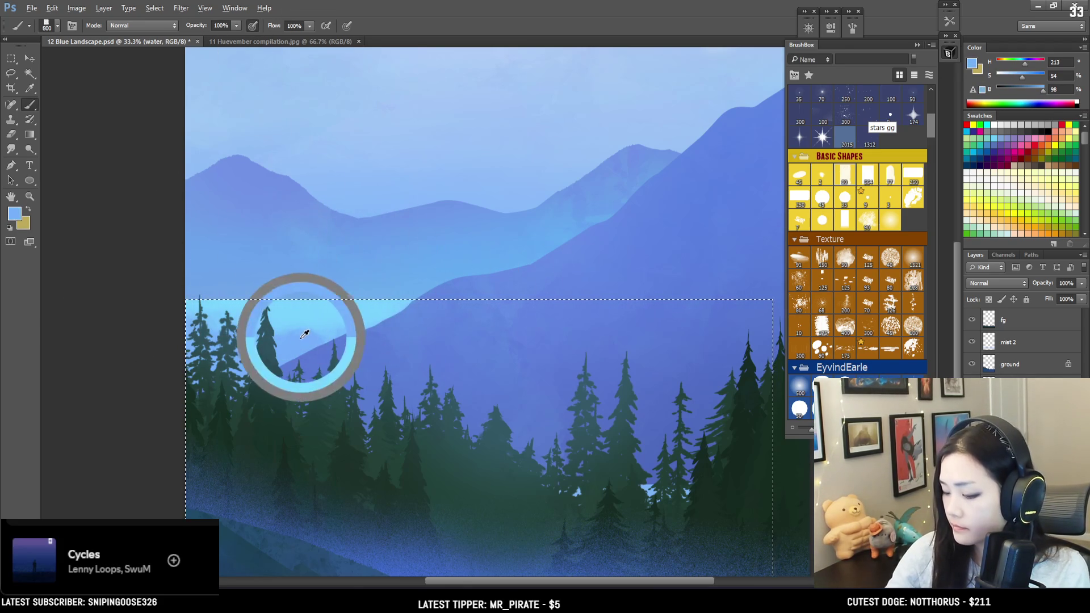
pyautogui.click(934, 105)
# Choose a size-300 Kloir brush, sample lighter lake cyans, and dab mist along the ridge.
pyautogui.click(869, 113)
pyautogui.moveTo(334, 202)
pyautogui.mouseDown()
pyautogui.moveTo(333, 232)
pyautogui.moveTo(348, 224)
pyautogui.mouseUp()
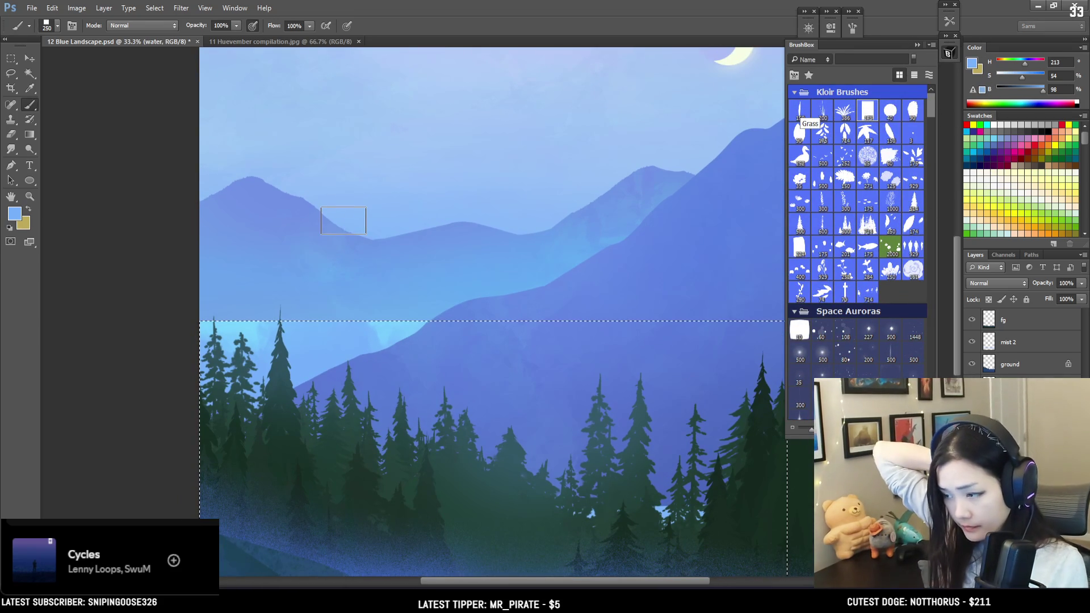
pyautogui.press(']')
pyautogui.press(']')
pyautogui.keyDown('alt'); pyautogui.click(254, 323); pyautogui.keyUp('alt')
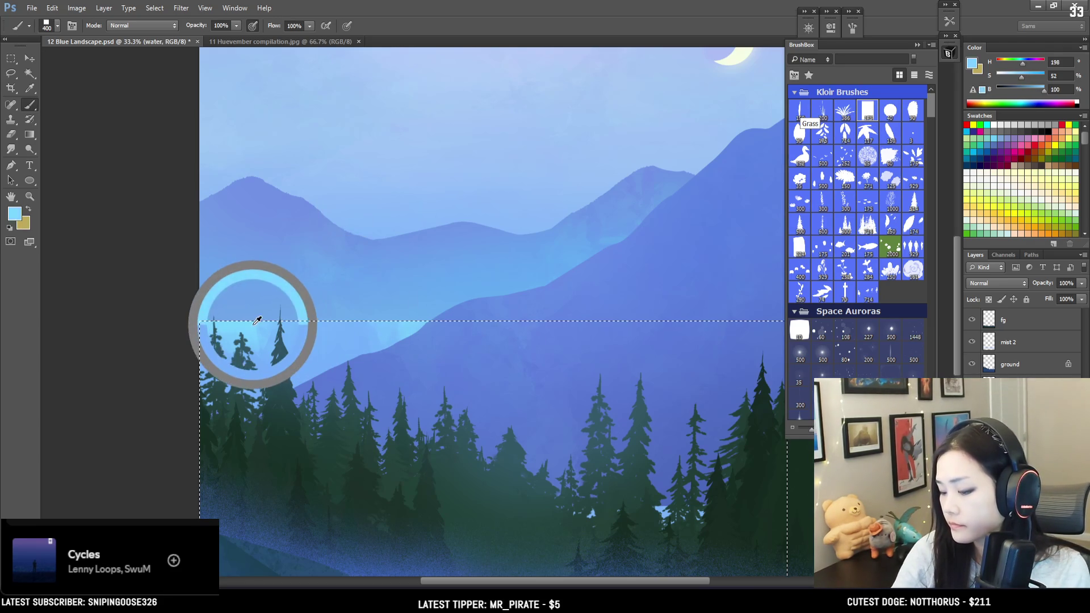
pyautogui.moveTo(335, 324)
pyautogui.mouseDown()
pyautogui.moveTo(326, 372)
pyautogui.moveTo(277, 377)
pyautogui.moveTo(317, 341)
pyautogui.moveTo(388, 379)
pyautogui.mouseUp()
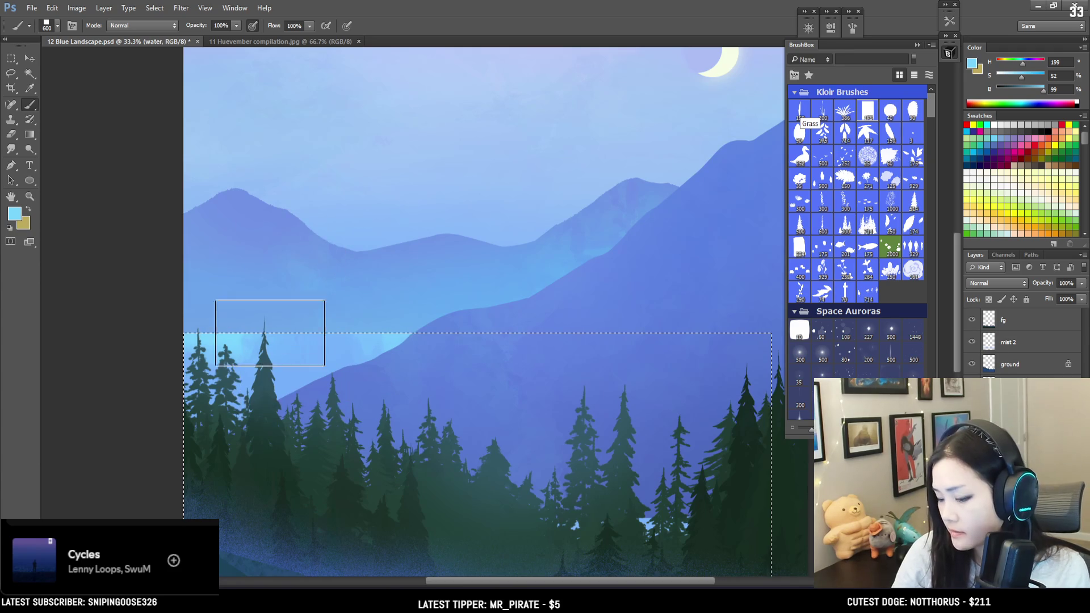
pyautogui.keyDown('alt'); pyautogui.click(394, 329); pyautogui.keyUp('alt')
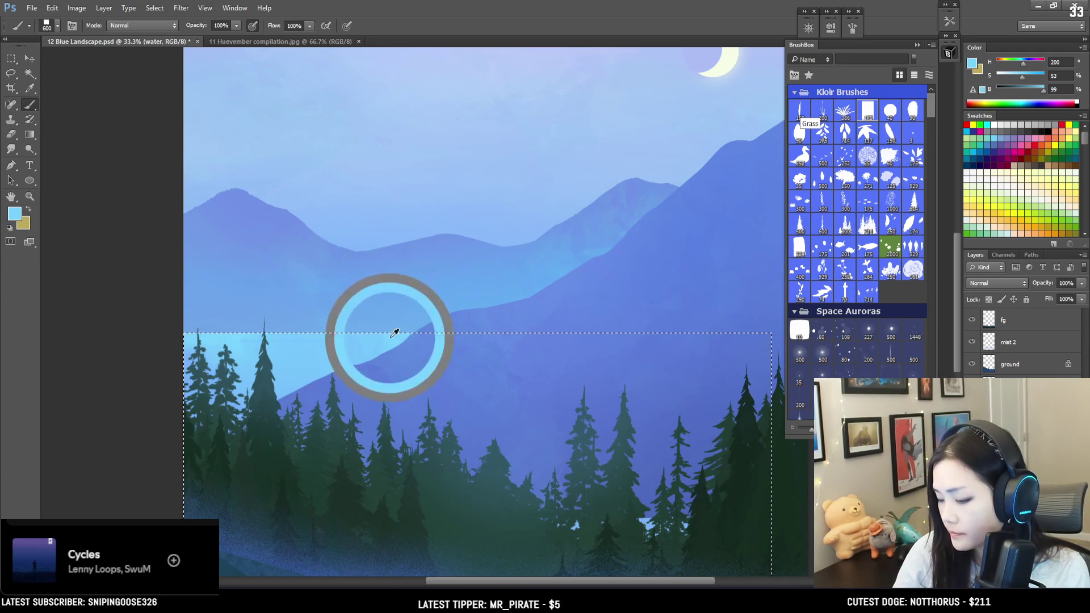
pyautogui.keyDown('alt'); pyautogui.click(335, 349); pyautogui.keyUp('alt')
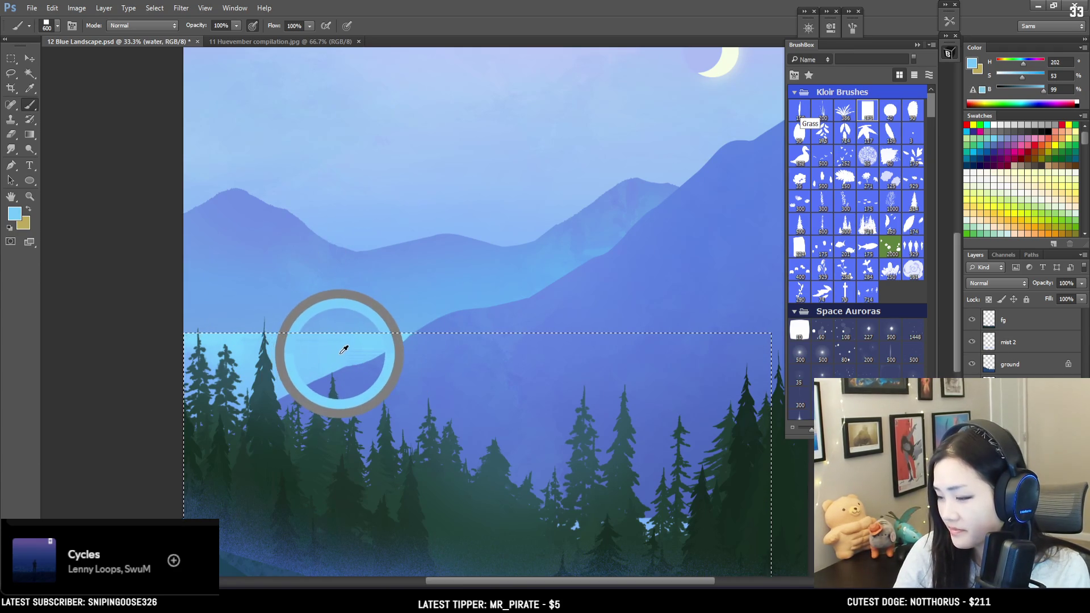
pyautogui.click(352, 335)
# Brush light-blue mist along the ridge at size 1000, then paint mountain lavender over part of it.
pyautogui.press(']')
pyautogui.press(']')
pyautogui.press(']')
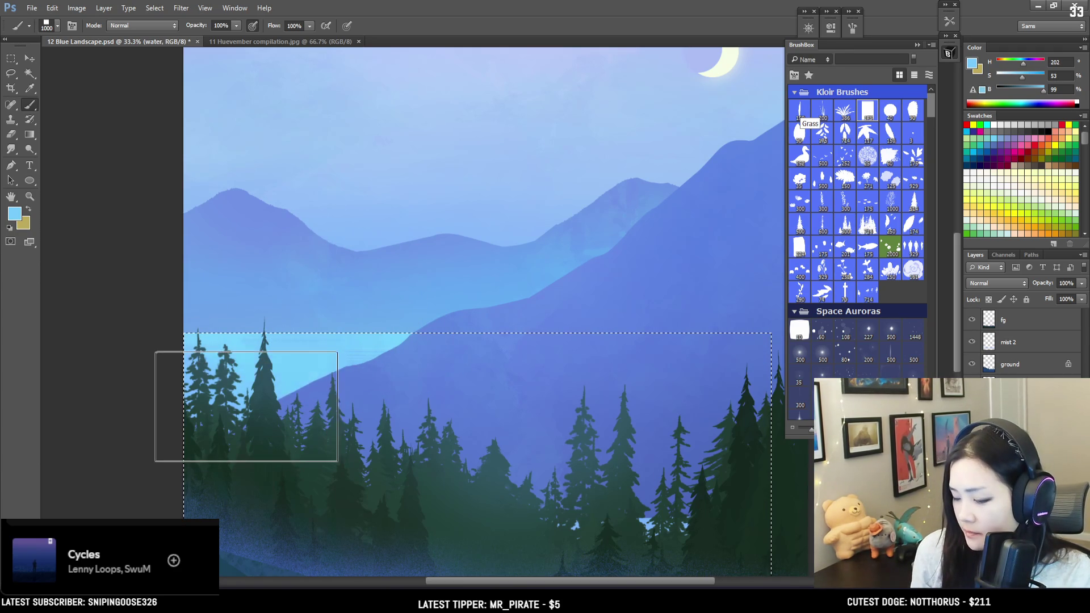
pyautogui.moveTo(304, 395)
pyautogui.mouseDown()
pyautogui.moveTo(376, 391)
pyautogui.moveTo(338, 369)
pyautogui.moveTo(213, 369)
pyautogui.mouseUp()
pyautogui.press('[')
pyautogui.press('[')
pyautogui.press('[')
pyautogui.press(']')
pyautogui.press(']')
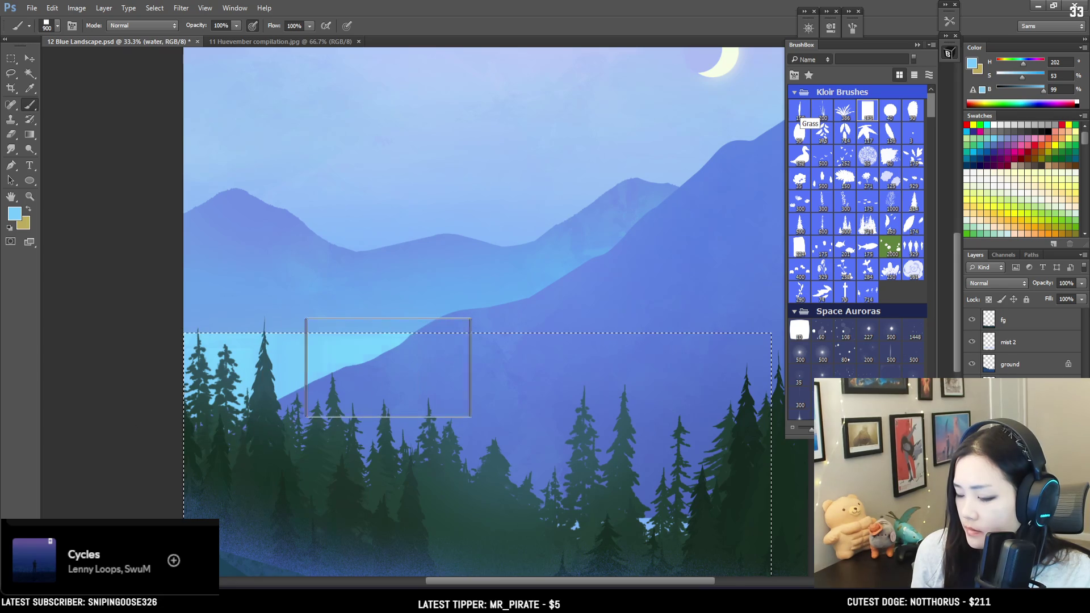
pyautogui.keyDown('alt'); pyautogui.click(331, 339); pyautogui.keyUp('alt')
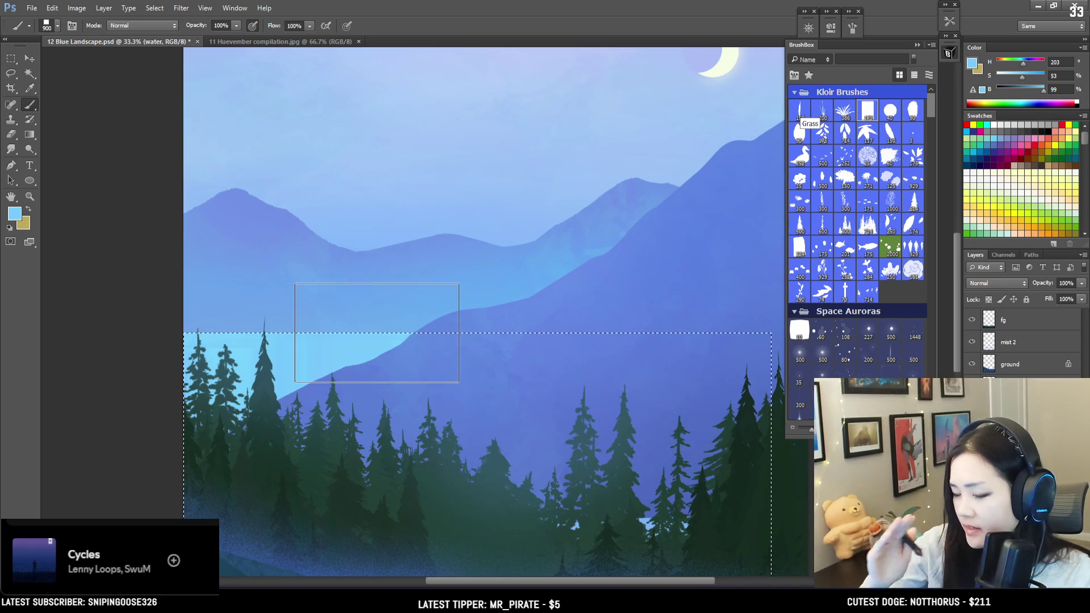
pyautogui.keyDown('alt'); pyautogui.click(409, 185); pyautogui.keyUp('alt')
pyautogui.press(']')
pyautogui.moveTo(368, 321)
pyautogui.mouseDown()
pyautogui.moveTo(376, 325)
pyautogui.moveTo(320, 359)
pyautogui.moveTo(304, 358)
pyautogui.moveTo(335, 354)
pyautogui.moveTo(171, 354)
pyautogui.moveTo(214, 354)
pyautogui.mouseUp()
# Shift the paint to a saturated, lighter cyan with a bigger brush, then clear the selection.
pyautogui.press('[')
pyautogui.press(']')
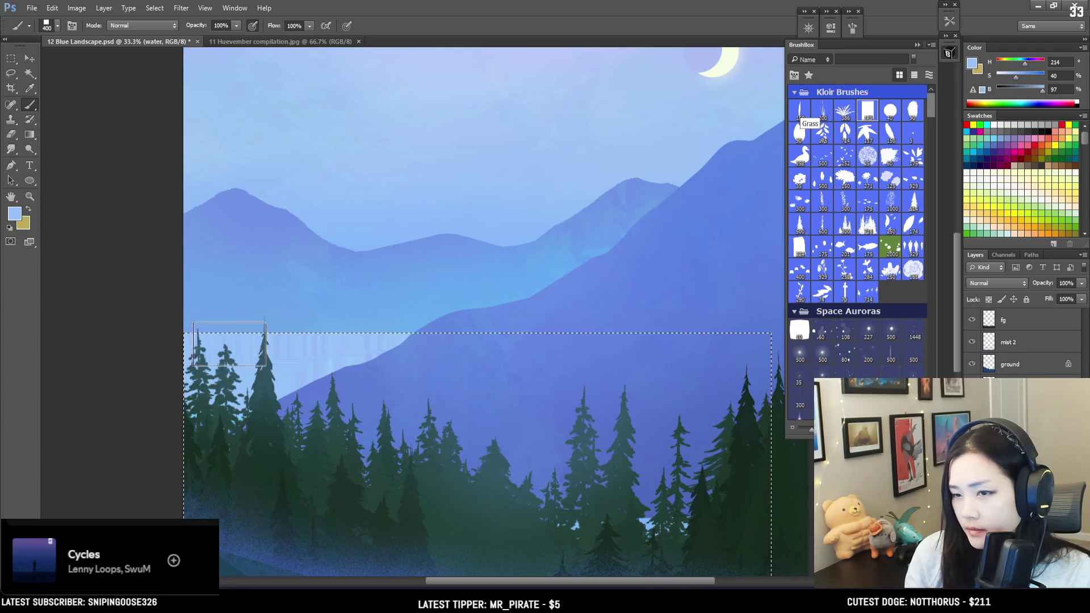
pyautogui.keyDown('alt'); pyautogui.click(301, 370); pyautogui.keyUp('alt')
pyautogui.press(']')
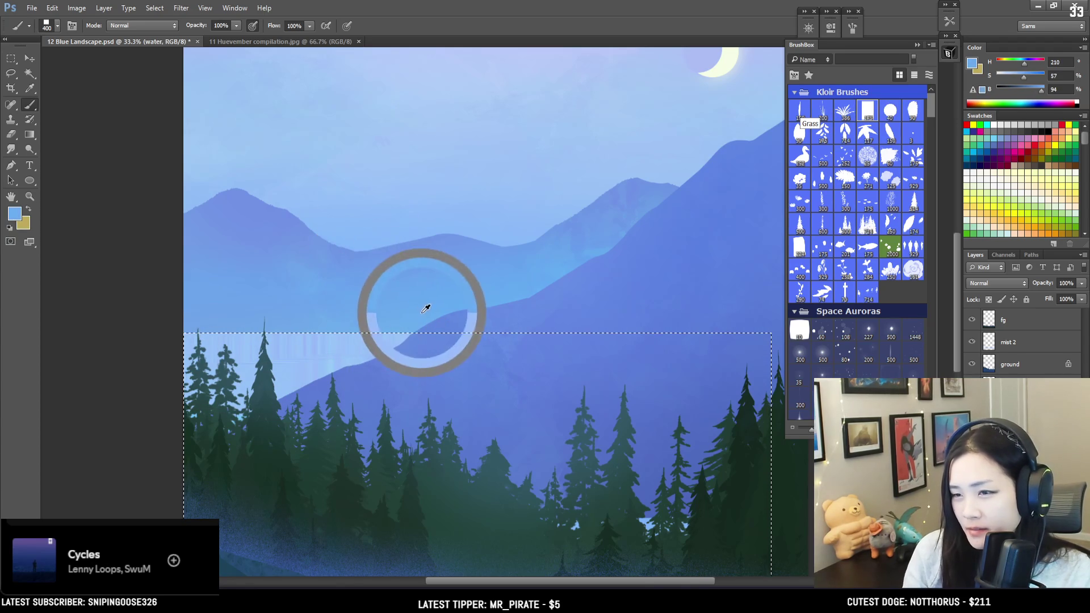
pyautogui.press(']')
pyautogui.press(']')
pyautogui.press(']')
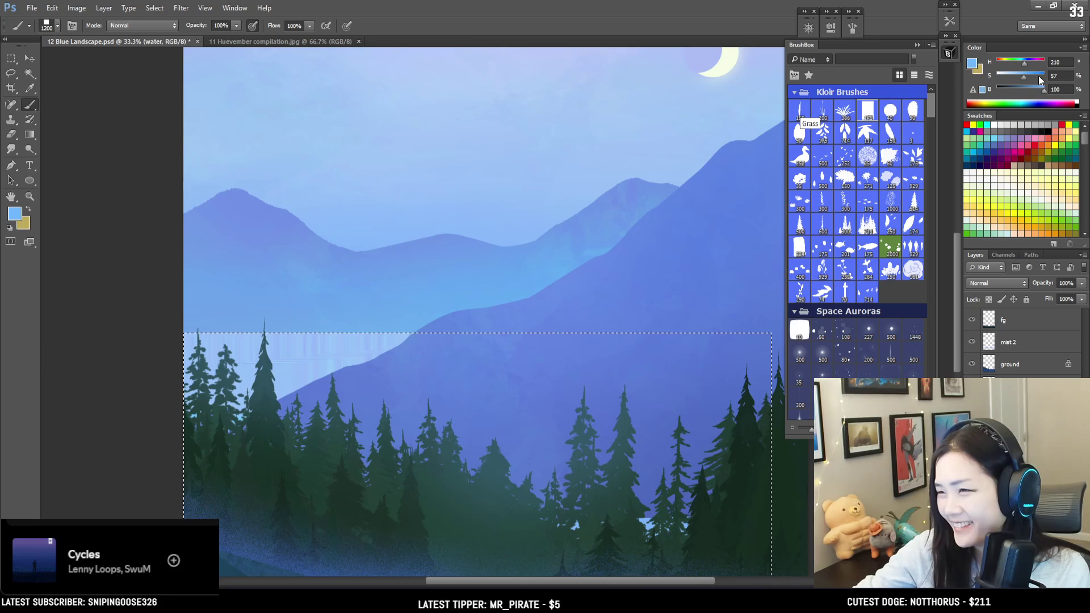
pyautogui.click(1022, 64)
pyautogui.press(']')
pyautogui.press(']')
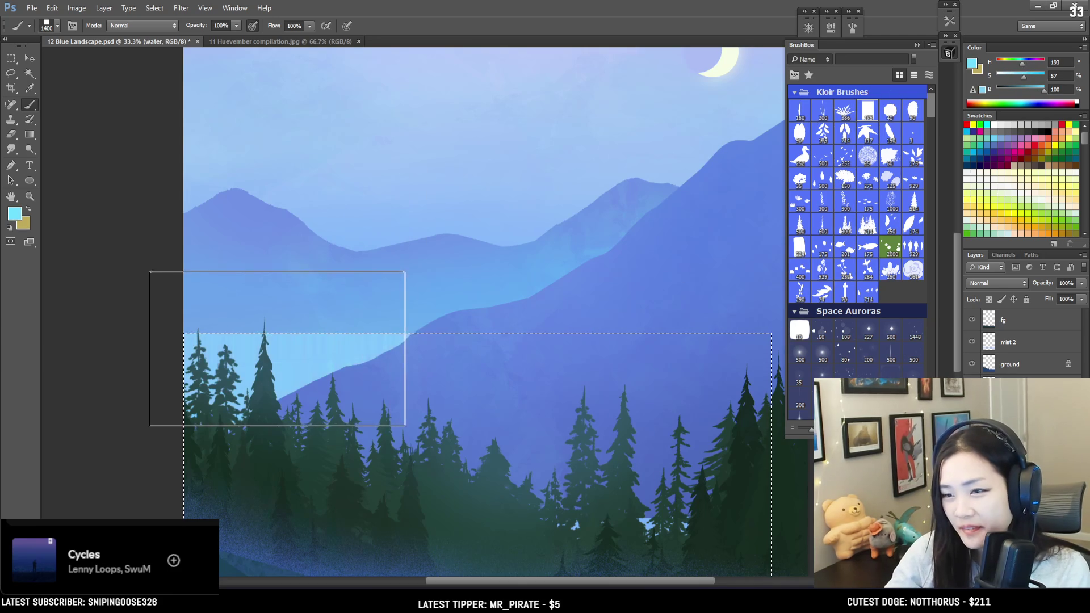
pyautogui.scroll(-2, 354, 326)
pyautogui.hotkey('ctrl', 'd')
pyautogui.press('e')
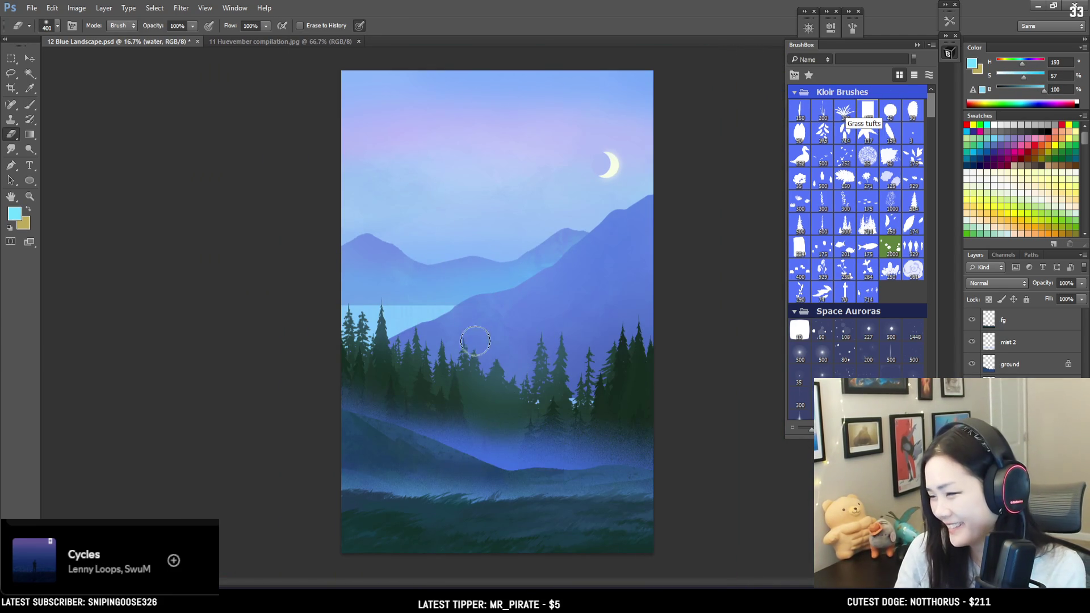
# Sample the middle mountain's blue and dab faint paint onto that mountain.
pyautogui.scroll(1, 521, 365)
pyautogui.press('b')
pyautogui.keyDown('alt'); pyautogui.click(633, 349); pyautogui.keyUp('alt')
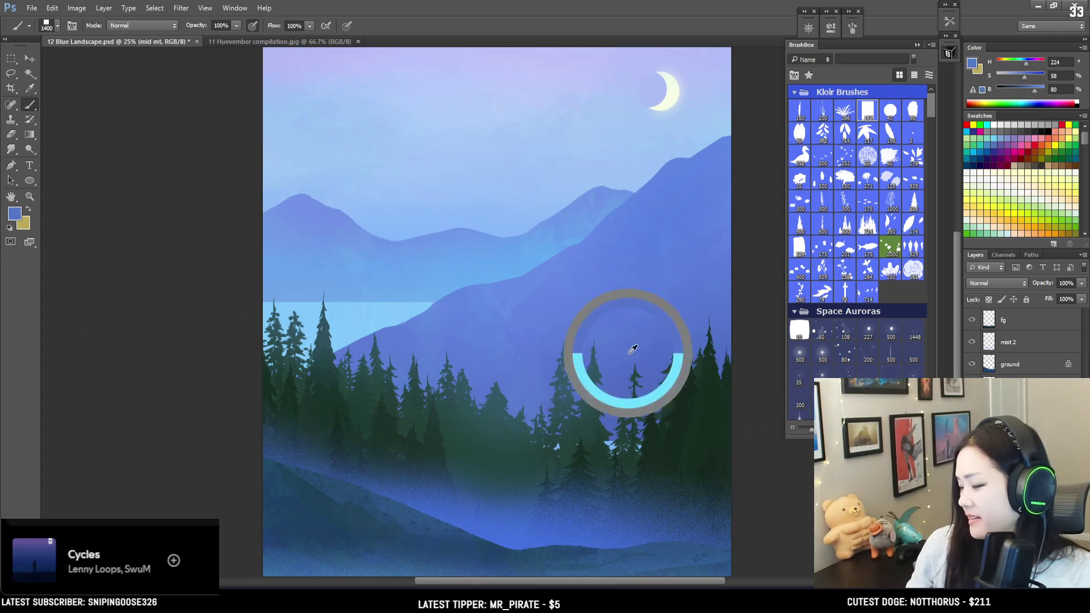
pyautogui.press('[')
pyautogui.press('[')
pyautogui.press('[')
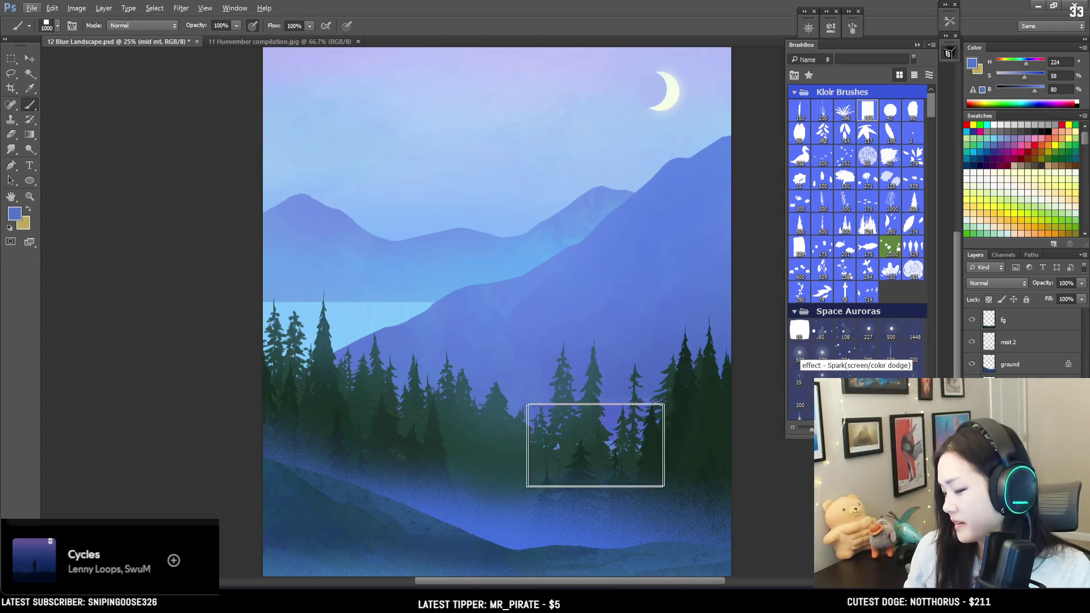
pyautogui.press(']')
pyautogui.press(']')
pyautogui.press(']')
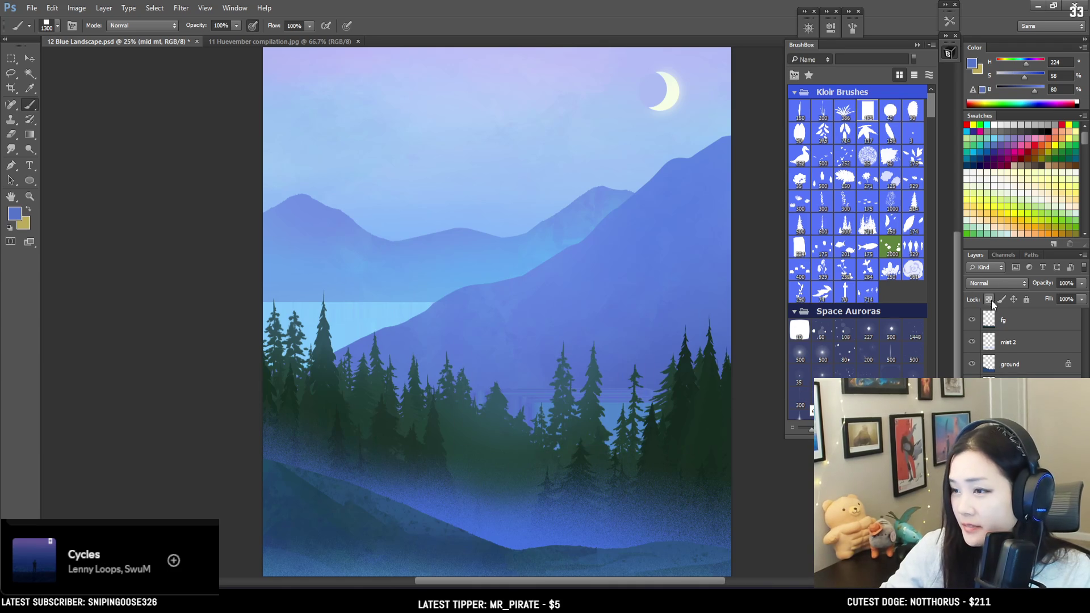
pyautogui.press(']')
pyautogui.click(546, 335)
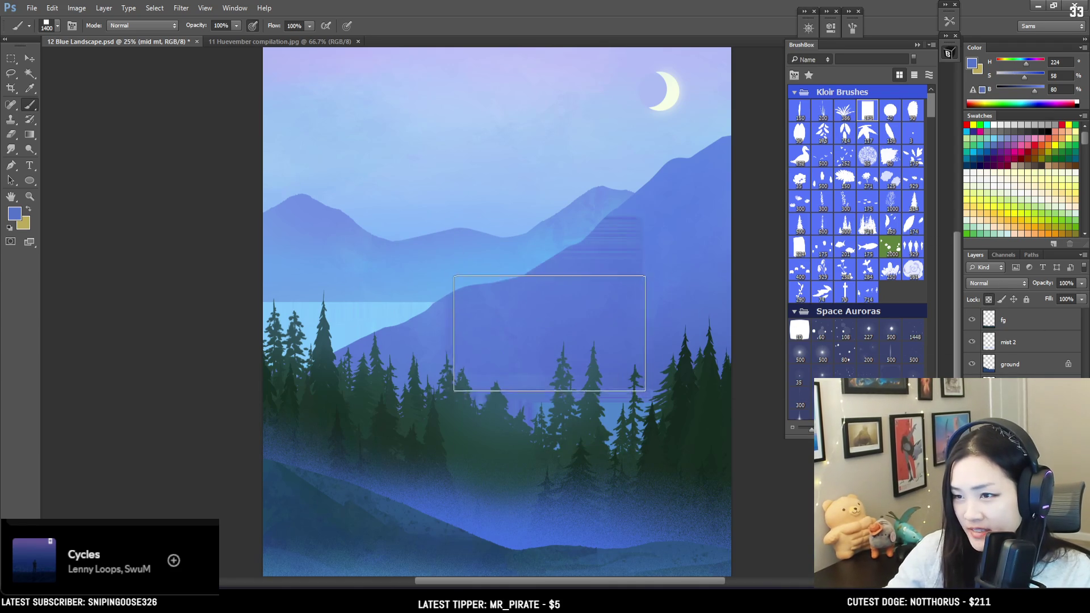
pyautogui.press(']')
pyautogui.press(']')
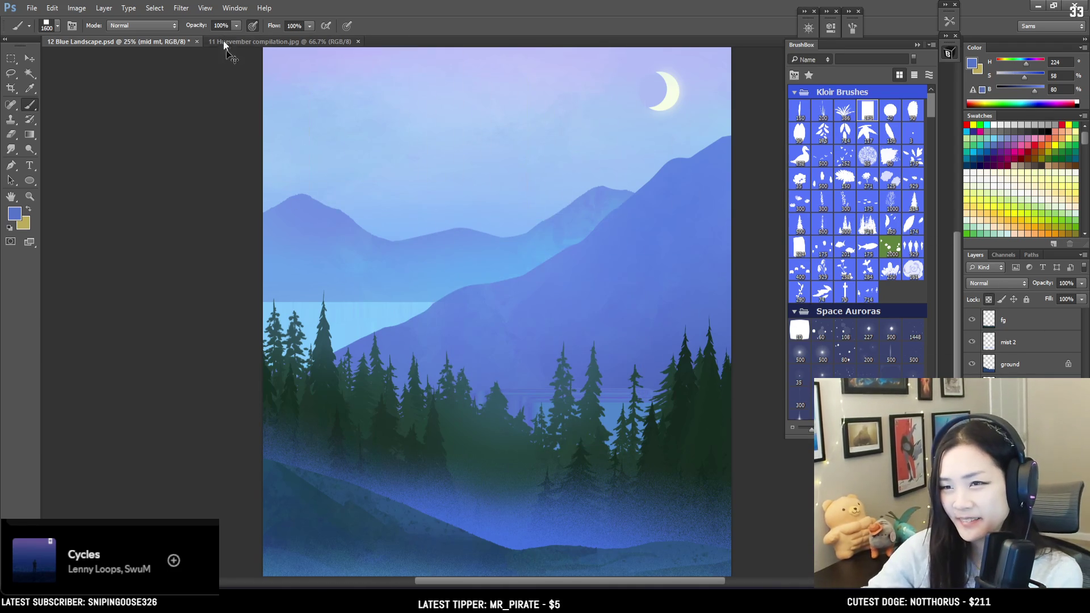
# Paint blue mist over the right-hand trees using a lighter ridge blue, then sample a softer blue.
pyautogui.hotkey('ctrl', '-')
pyautogui.press(']')
pyautogui.press(']')
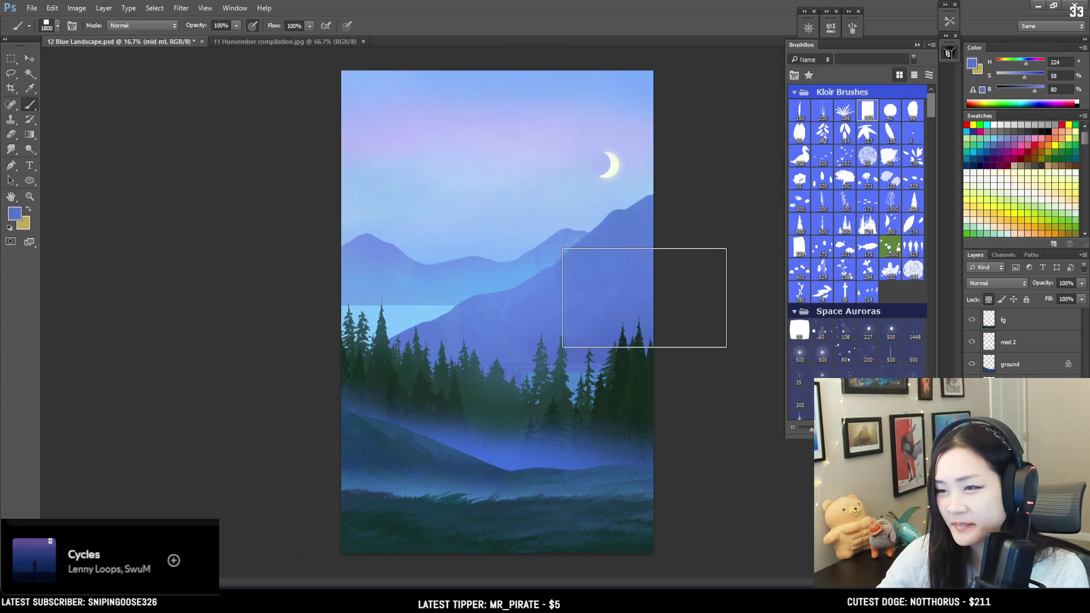
pyautogui.keyDown('alt'); pyautogui.click(620, 234); pyautogui.keyUp('alt')
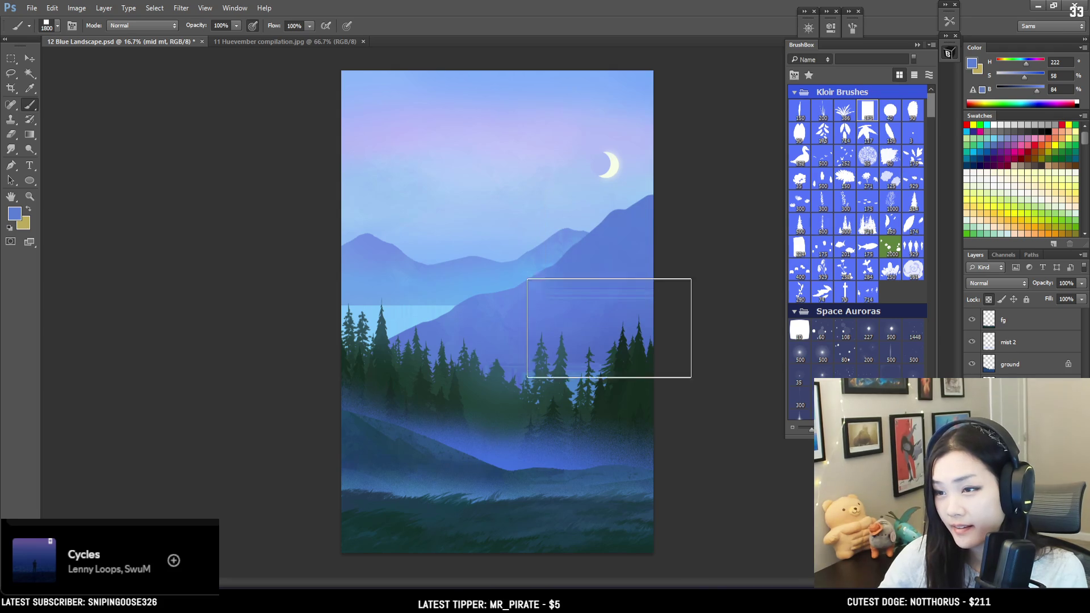
pyautogui.press(']')
pyautogui.press(']')
pyautogui.press(']')
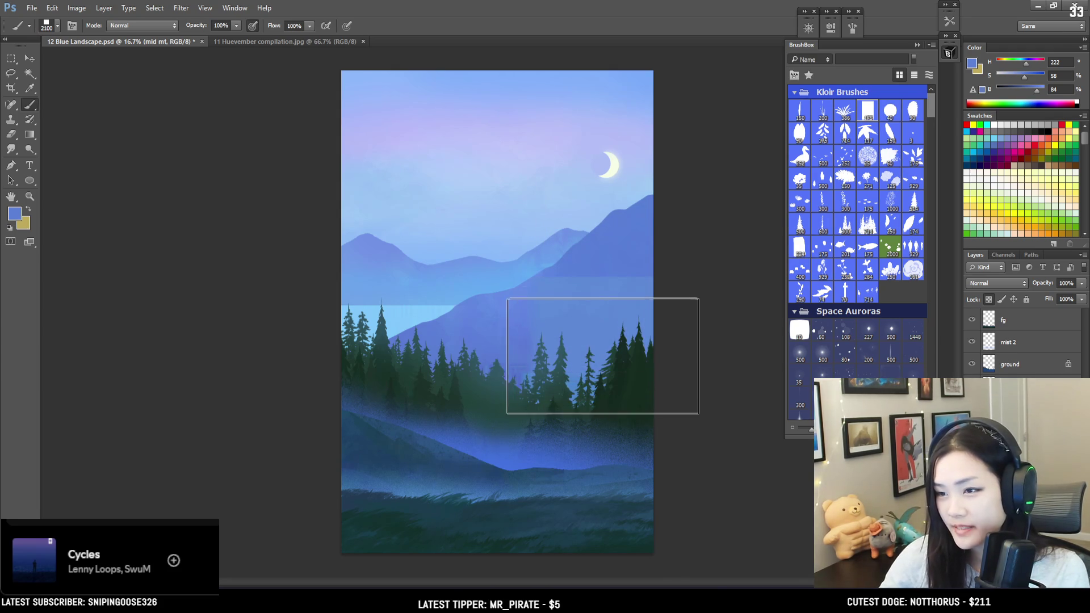
pyautogui.moveTo(602, 355); pyautogui.dragTo(598, 341)
pyautogui.keyDown('alt'); pyautogui.click(569, 274); pyautogui.keyUp('alt')
pyautogui.press('[')
pyautogui.press('[')
pyautogui.press('[')
pyautogui.press('[')
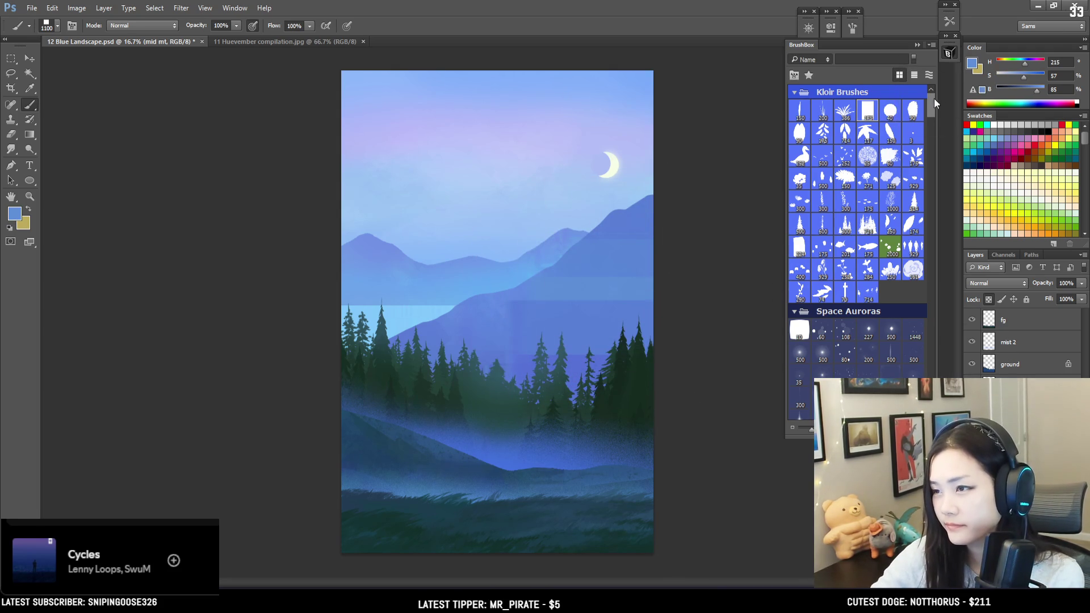
# Sample a mountain blue and push it to higher saturation and near-full brightness.
pyautogui.scroll(-3, 932, 100)
pyautogui.scroll(-5, 886, 147)
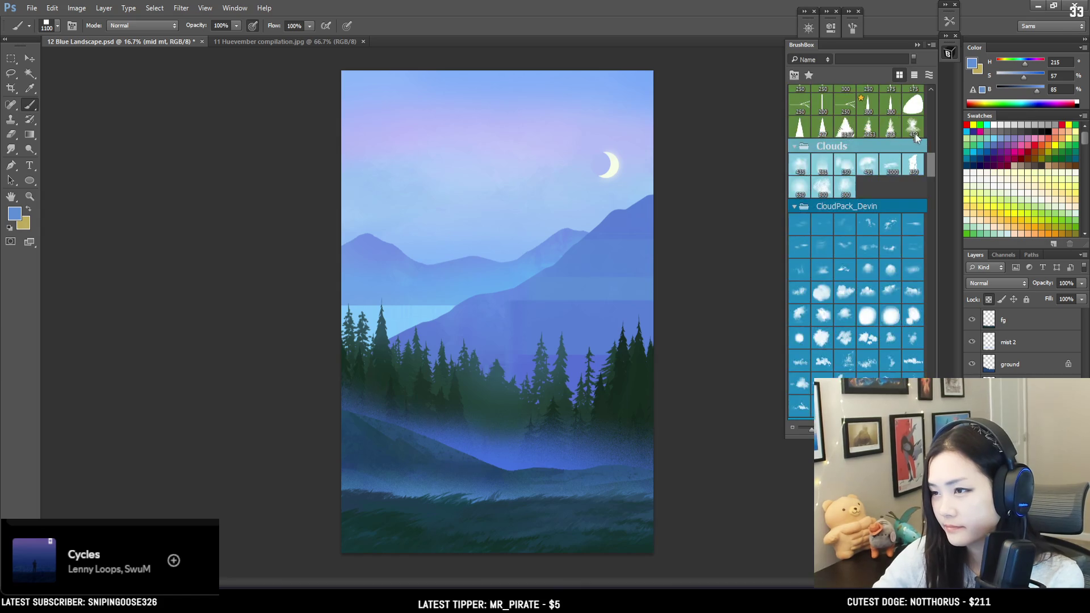
pyautogui.moveTo(928, 160)
pyautogui.mouseDown()
pyautogui.moveTo(932, 131)
pyautogui.moveTo(922, 130)
pyautogui.mouseUp()
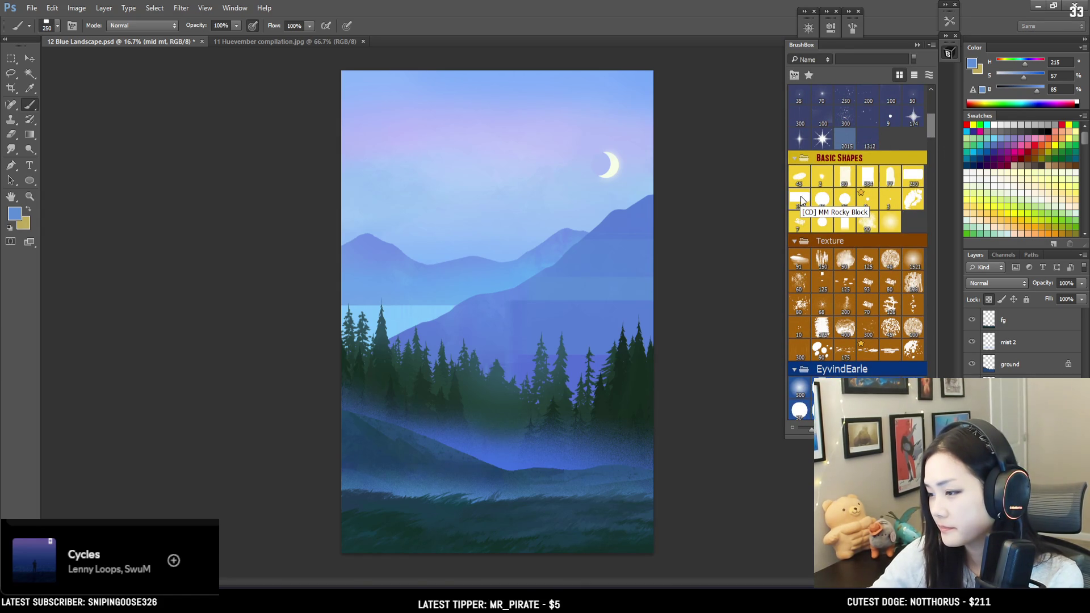
pyautogui.hotkey('ctrl', '+')
pyautogui.moveTo(578, 283)
pyautogui.mouseDown()
pyautogui.moveTo(407, 262)
pyautogui.moveTo(401, 272)
pyautogui.mouseUp()
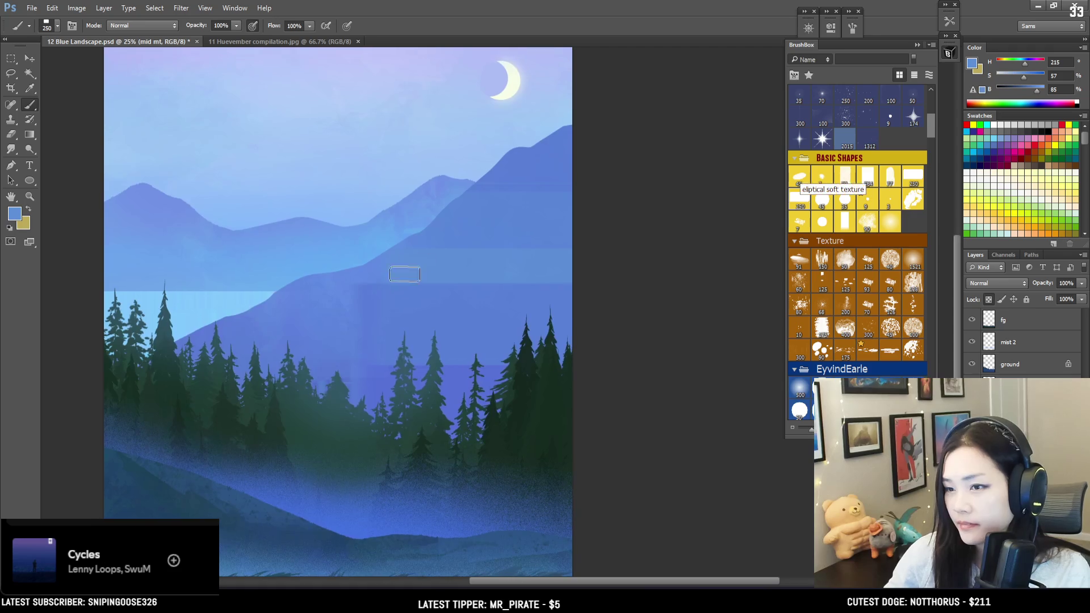
pyautogui.press(']')
pyautogui.press(']')
pyautogui.press(']')
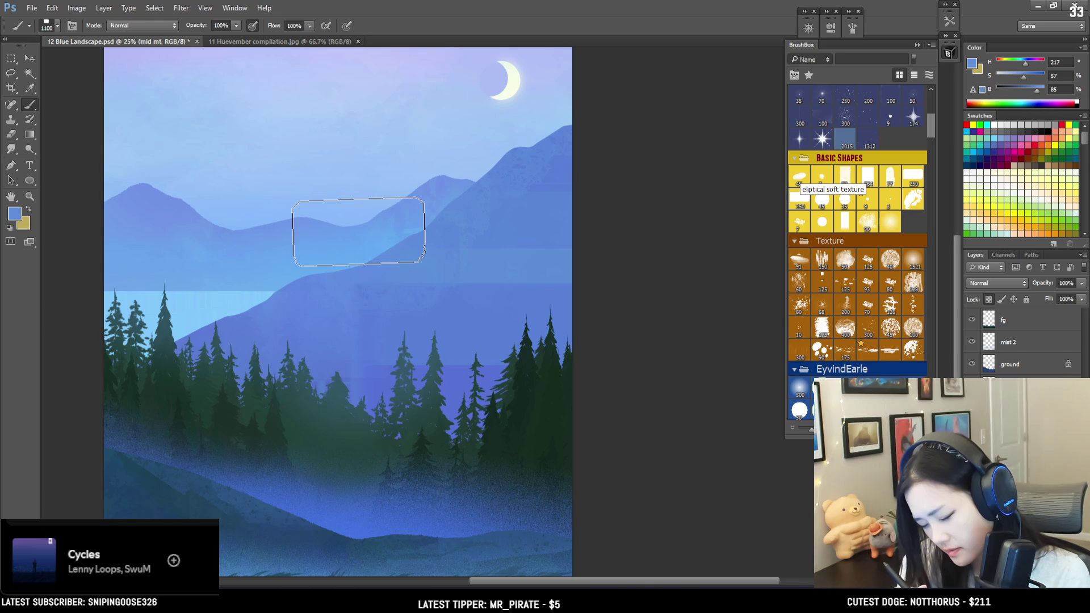
pyautogui.press(']')
pyautogui.press(']')
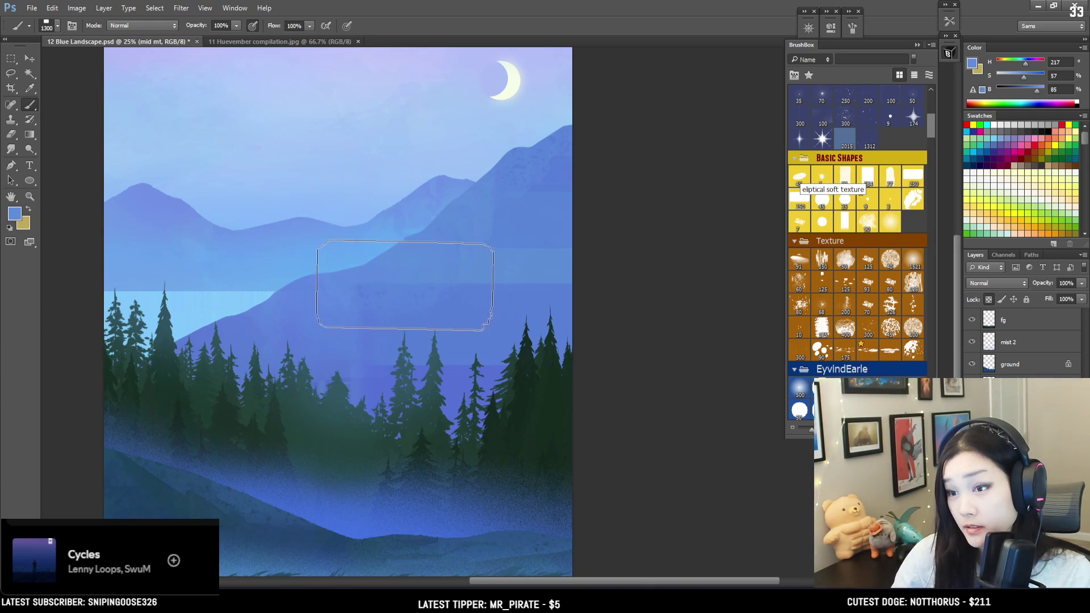
pyautogui.keyDown('alt'); pyautogui.click(517, 314); pyautogui.keyUp('alt')
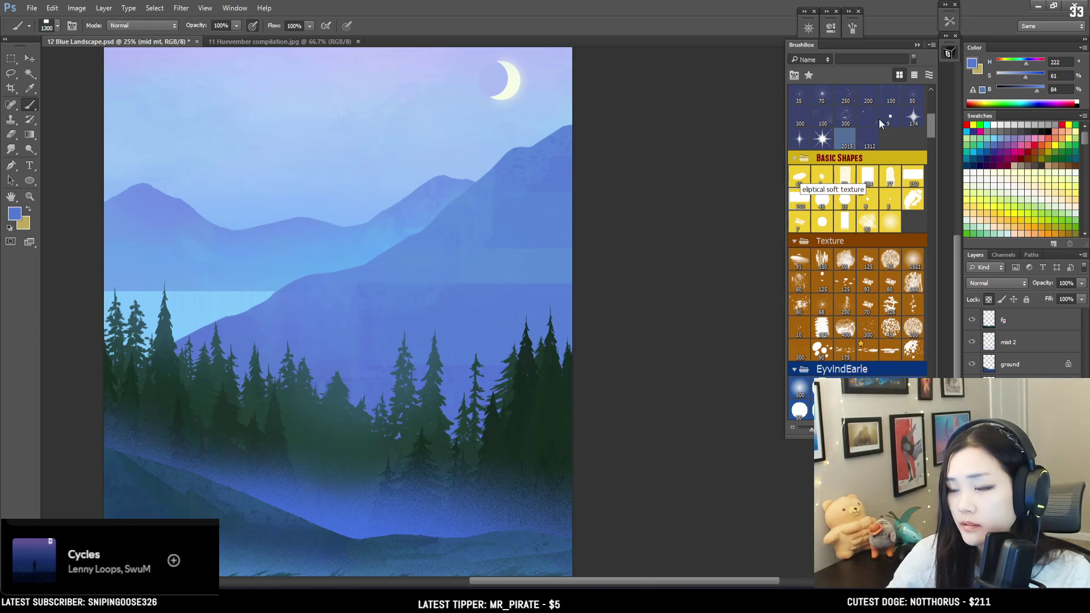
pyautogui.moveTo(1026, 81); pyautogui.dragTo(1031, 80)
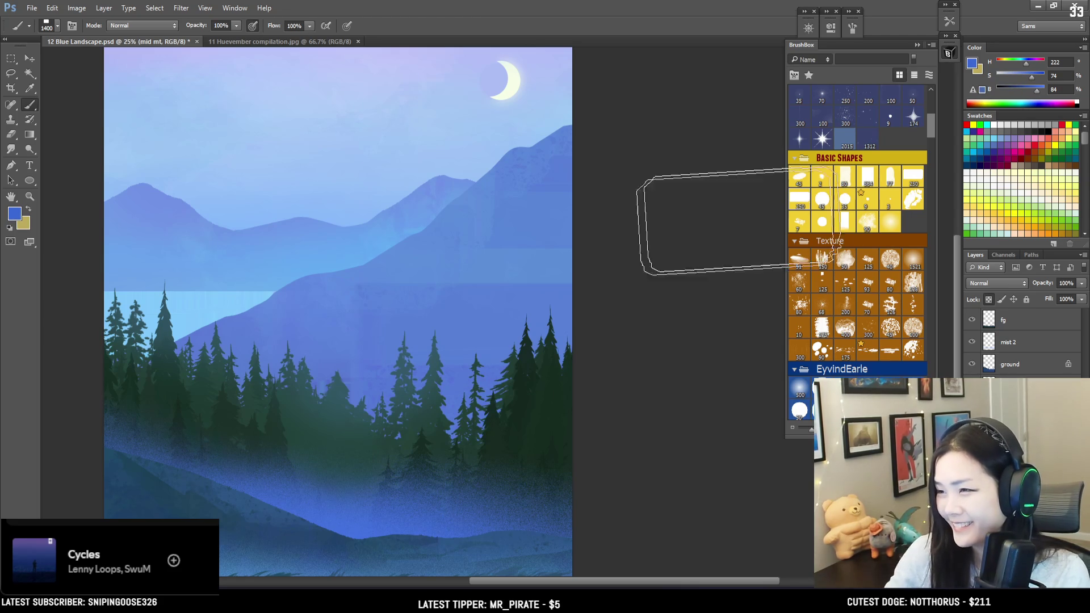
pyautogui.press('[')
pyautogui.press('[')
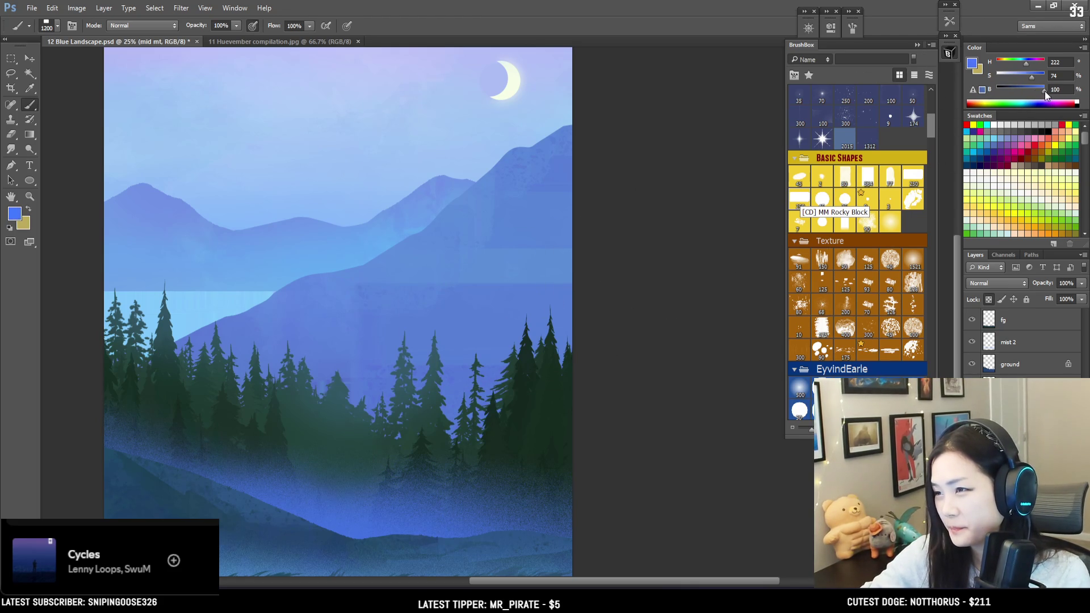
pyautogui.click(1044, 90)
# Eyedrop paler and brighter blues from the mountain slopes and raise the brush size to 1600.
pyautogui.press(']')
pyautogui.press(']')
pyautogui.press(']')
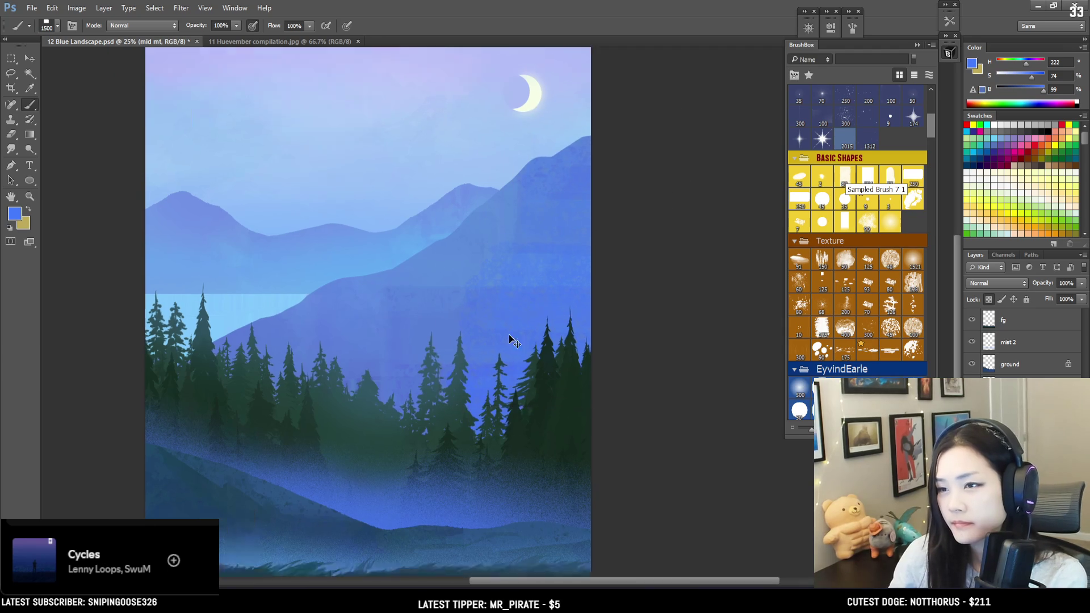
pyautogui.hotkey('ctrl', '-')
pyautogui.keyDown('alt'); pyautogui.click(562, 276); pyautogui.keyUp('alt')
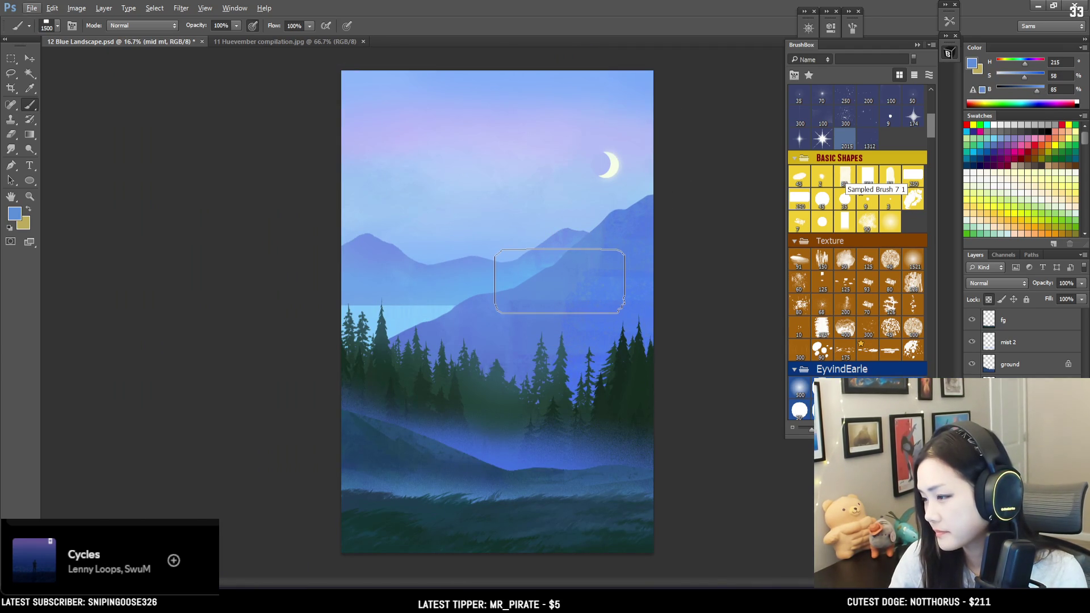
pyautogui.press('[')
pyautogui.press('[')
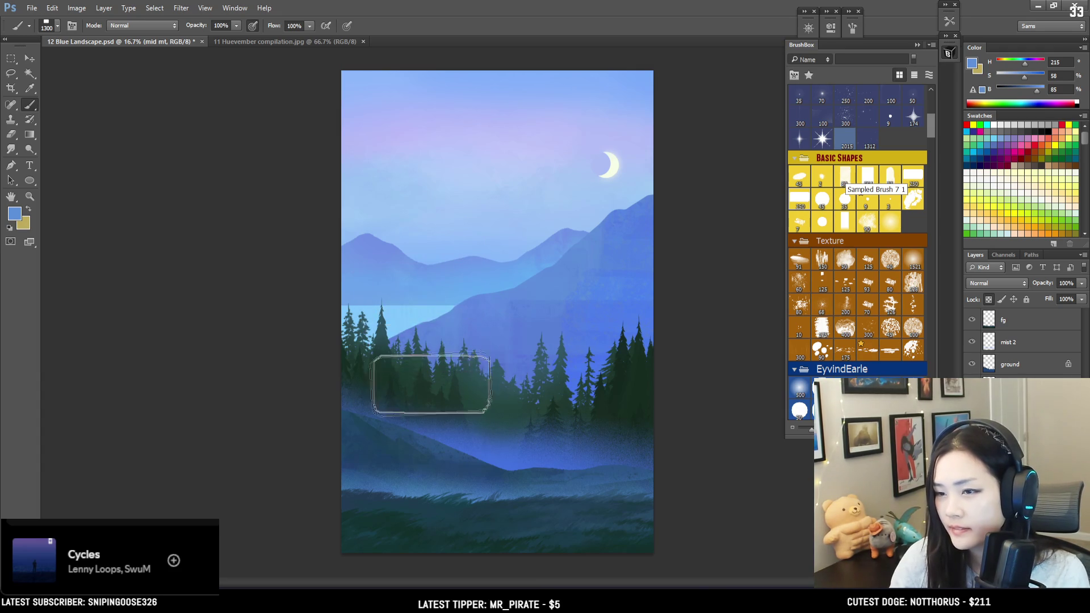
pyautogui.press('[')
pyautogui.keyDown('alt'); pyautogui.click(453, 317); pyautogui.keyUp('alt')
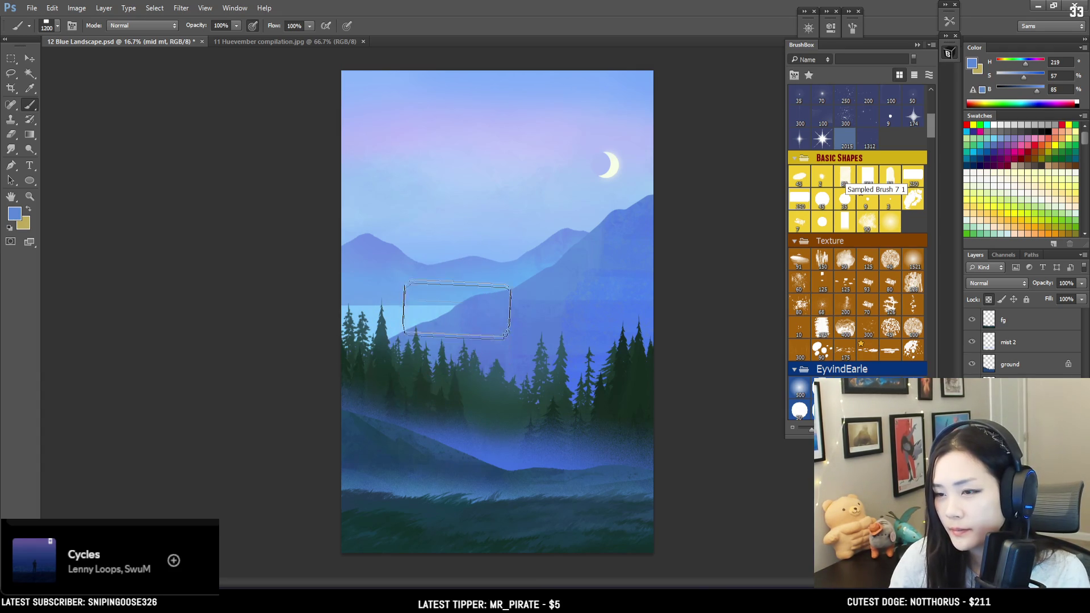
pyautogui.keyDown('alt'); pyautogui.click(635, 300); pyautogui.keyUp('alt')
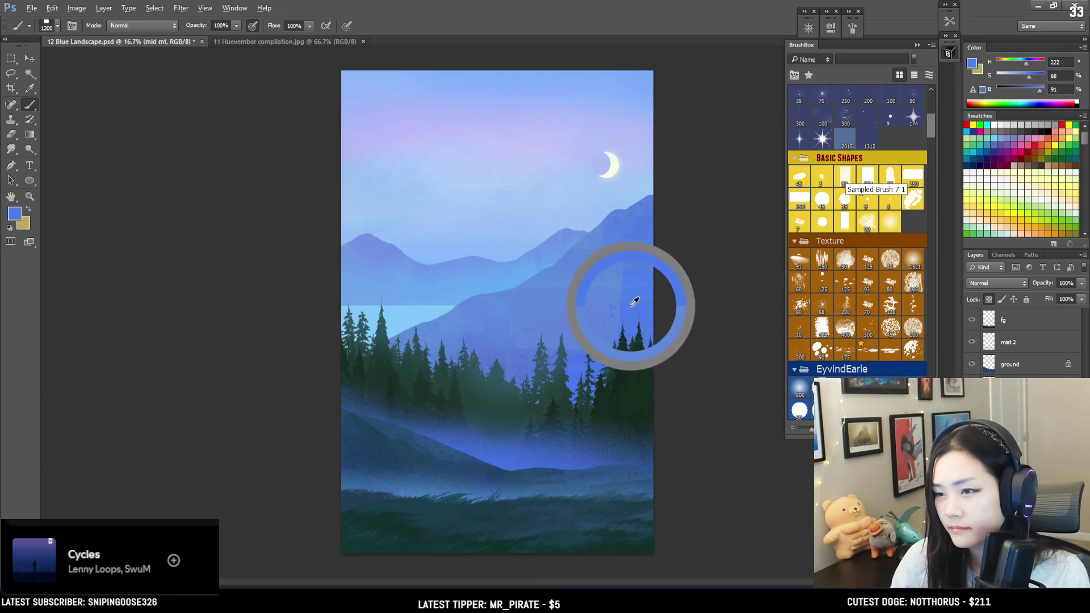
pyautogui.press(']')
pyautogui.press(']')
pyautogui.press(']')
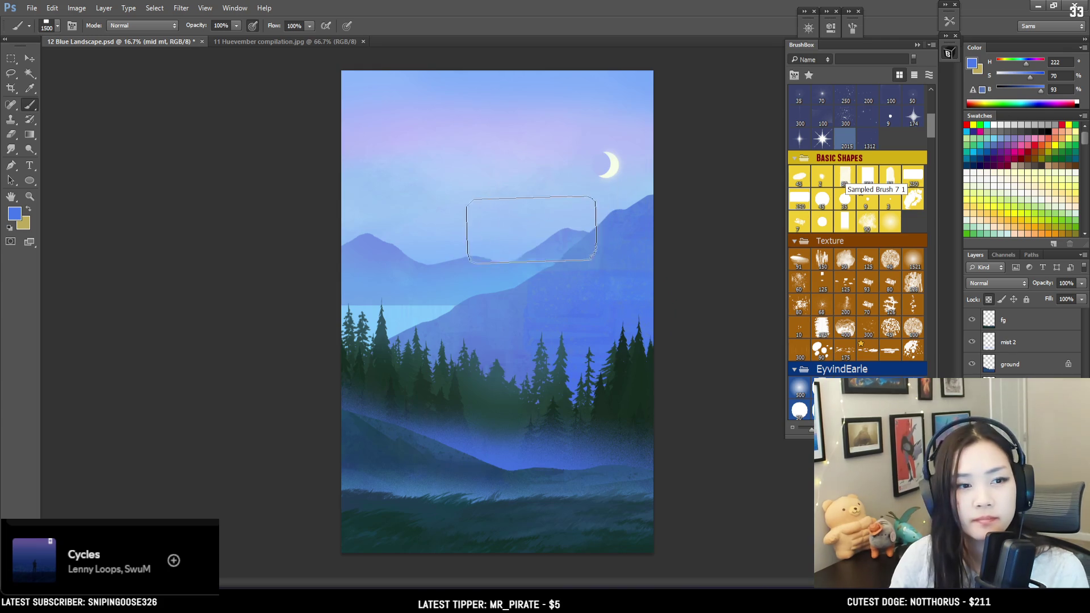
pyautogui.press(']')
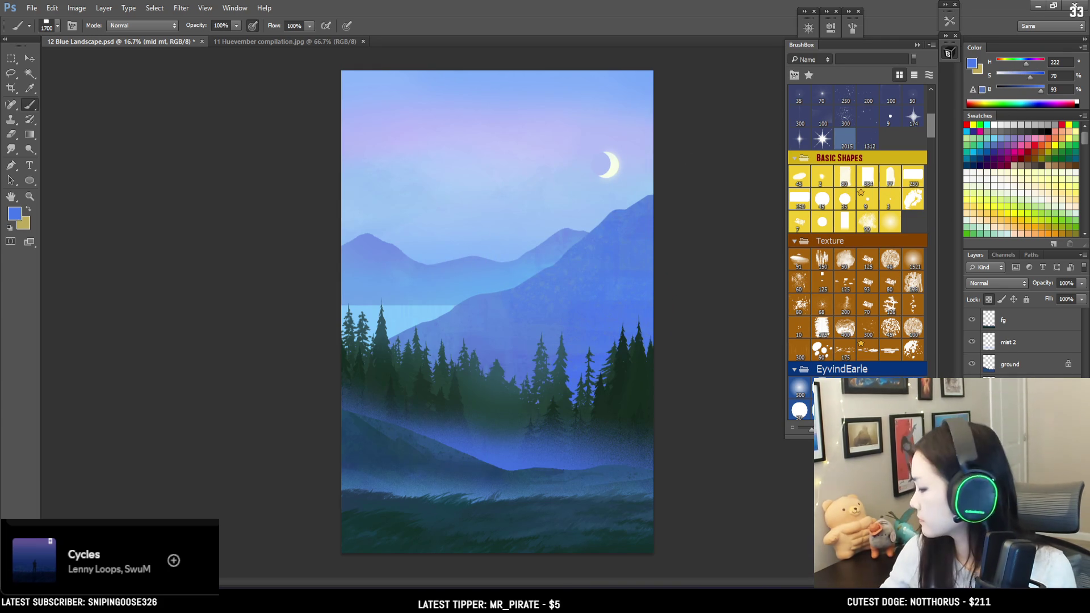
# Add a new empty layer for snow and pick a textured brush tip, zoomed in on the mountains.
pyautogui.hotkey('ctrl', 'shift', 'alt', 'n')
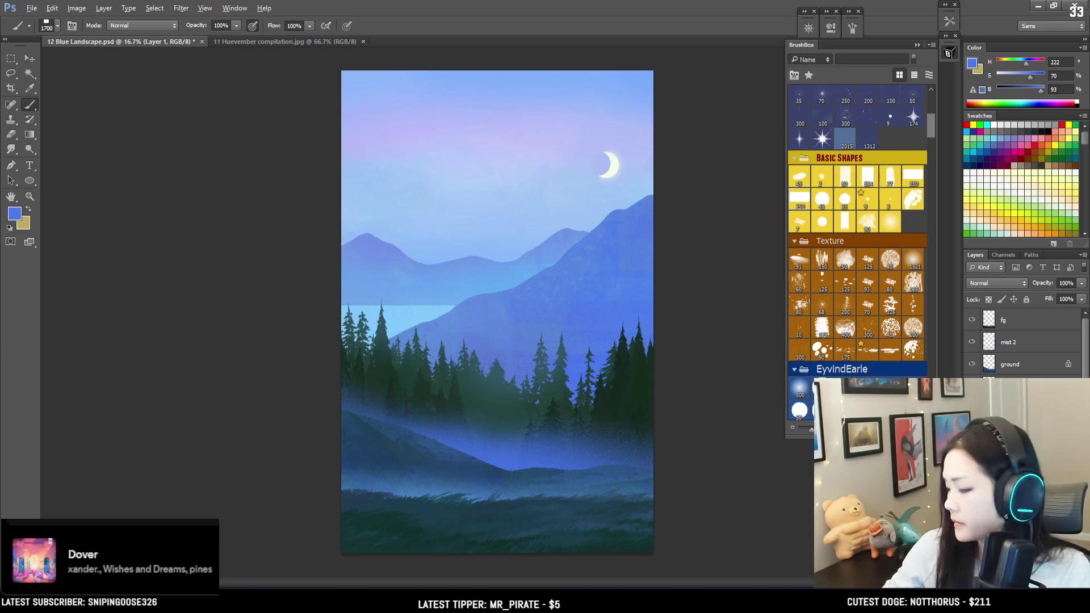
pyautogui.moveTo(932, 135)
pyautogui.mouseDown()
pyautogui.moveTo(931, 118)
pyautogui.moveTo(929, 138)
pyautogui.mouseUp()
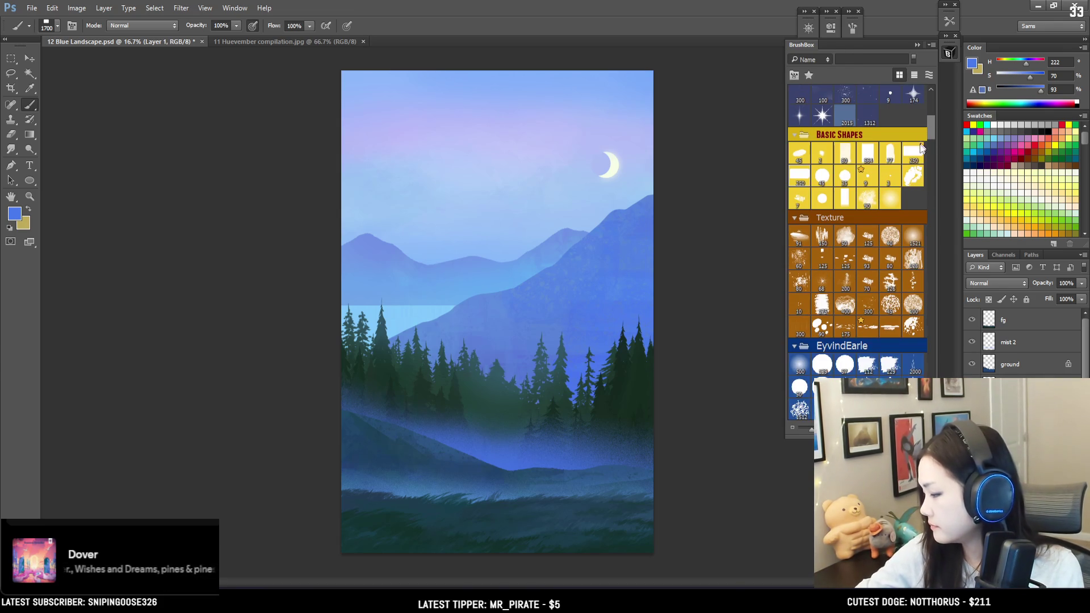
pyautogui.click(867, 324)
pyautogui.hotkey('ctrl', '+')
pyautogui.moveTo(594, 129)
pyautogui.mouseDown()
pyautogui.moveTo(419, 260)
pyautogui.moveTo(465, 255)
pyautogui.mouseUp()
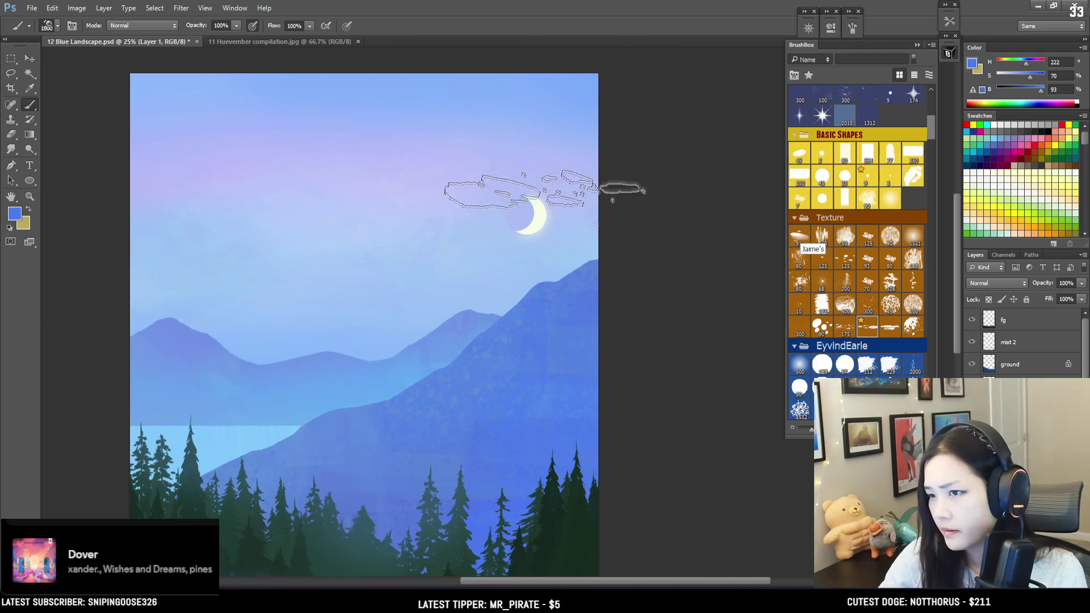
# Sample the mountain blue, lower saturation to 31, and paint pale texture along the right ridge.
pyautogui.keyDown('alt'); pyautogui.click(516, 329); pyautogui.keyUp('alt')
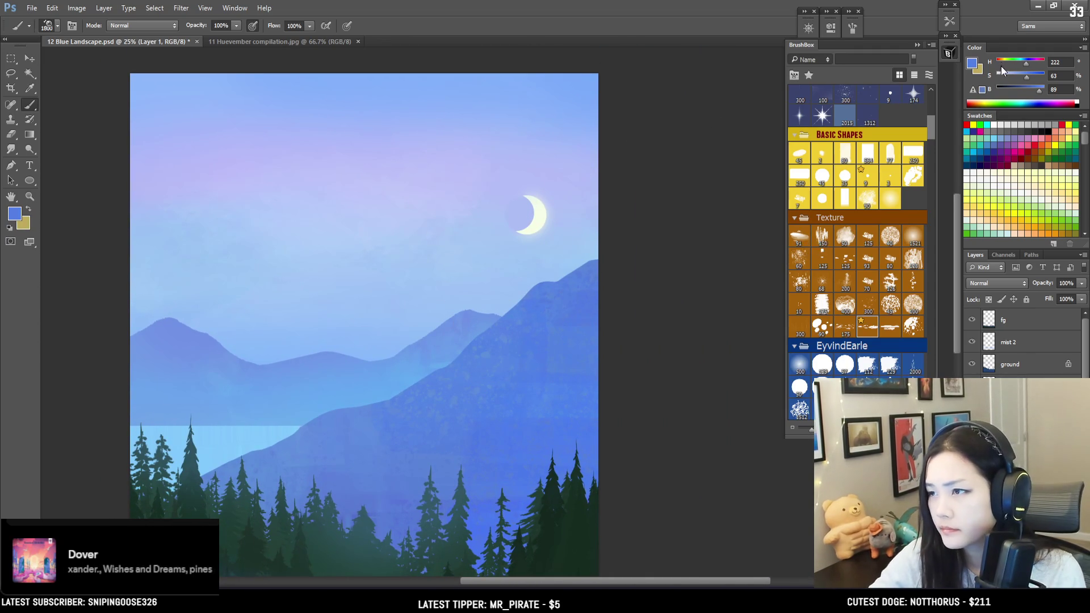
pyautogui.moveTo(1013, 79); pyautogui.dragTo(1010, 77)
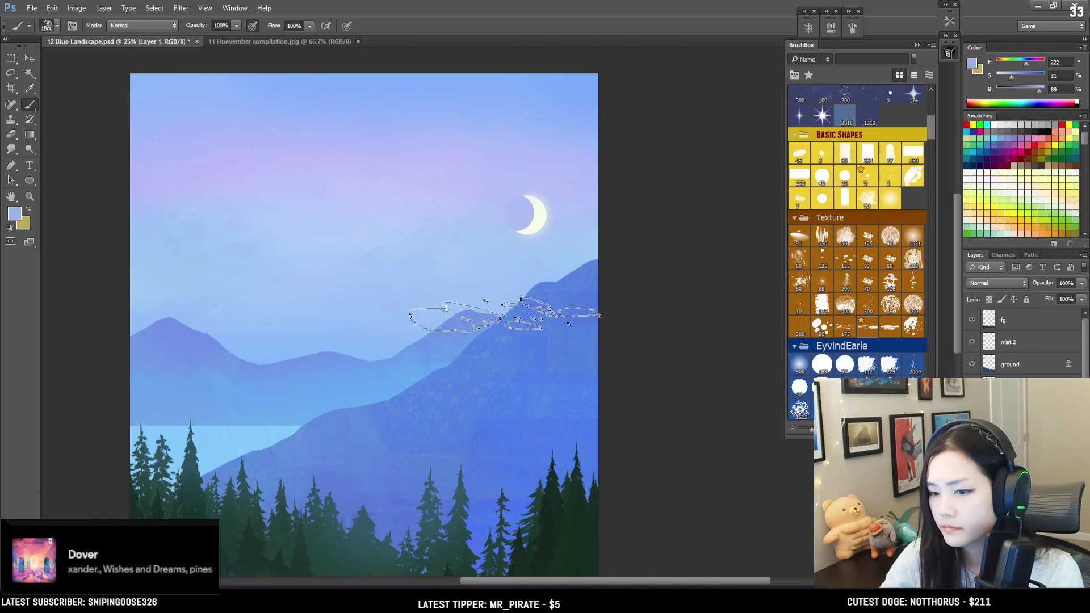
pyautogui.moveTo(562, 284); pyautogui.dragTo(457, 352)
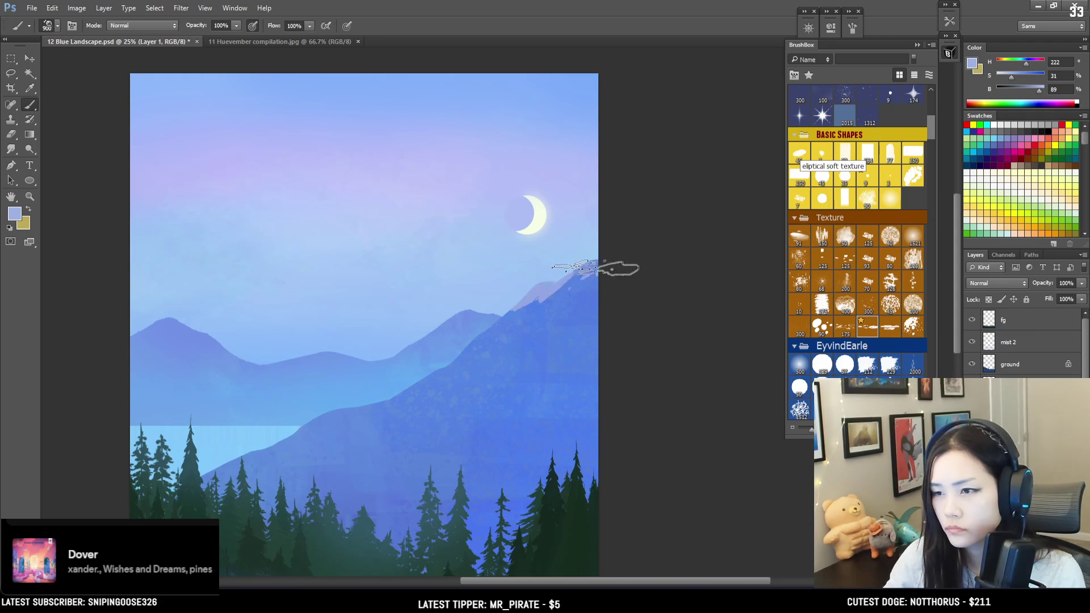
pyautogui.moveTo(479, 336); pyautogui.dragTo(574, 271)
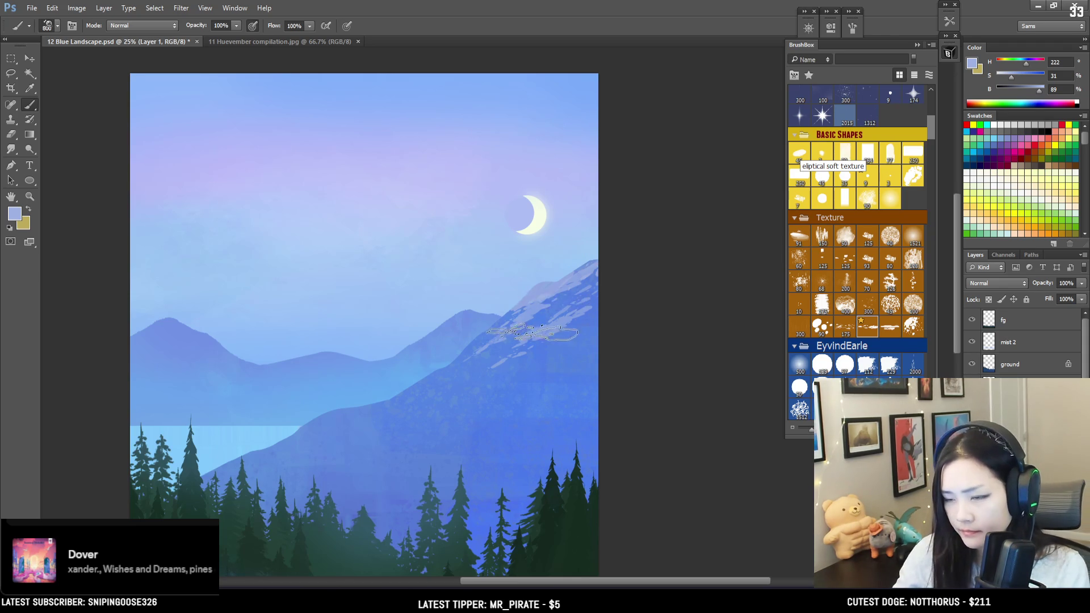
pyautogui.press('l')
pyautogui.moveTo(610, 313)
pyautogui.mouseDown()
pyautogui.moveTo(312, 456)
pyautogui.moveTo(444, 407)
pyautogui.mouseUp()
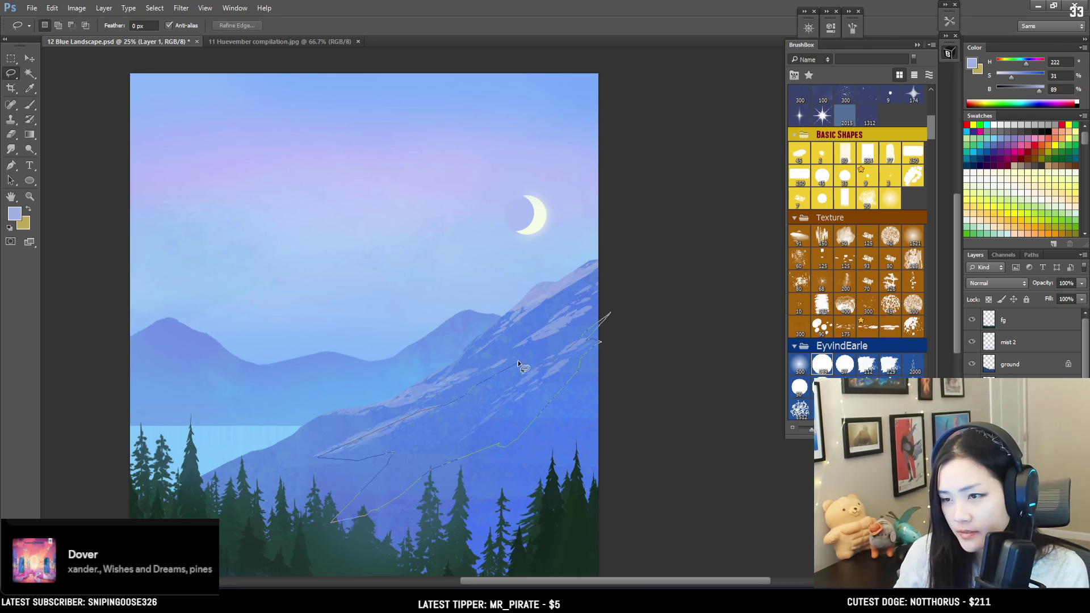
# Lasso a diagonal band of the right mountain slope and brush pale texture inside it.
pyautogui.moveTo(576, 342); pyautogui.dragTo(602, 318)
pyautogui.press('b')
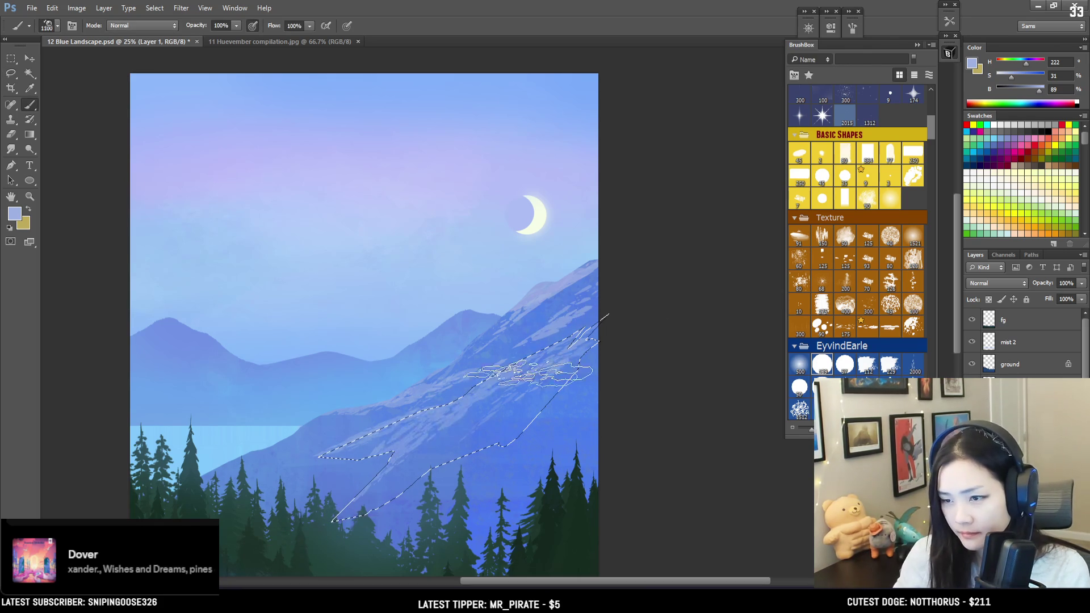
pyautogui.moveTo(440, 430)
pyautogui.mouseDown()
pyautogui.moveTo(375, 502)
pyautogui.moveTo(651, 351)
pyautogui.moveTo(590, 353)
pyautogui.moveTo(378, 495)
pyautogui.mouseUp()
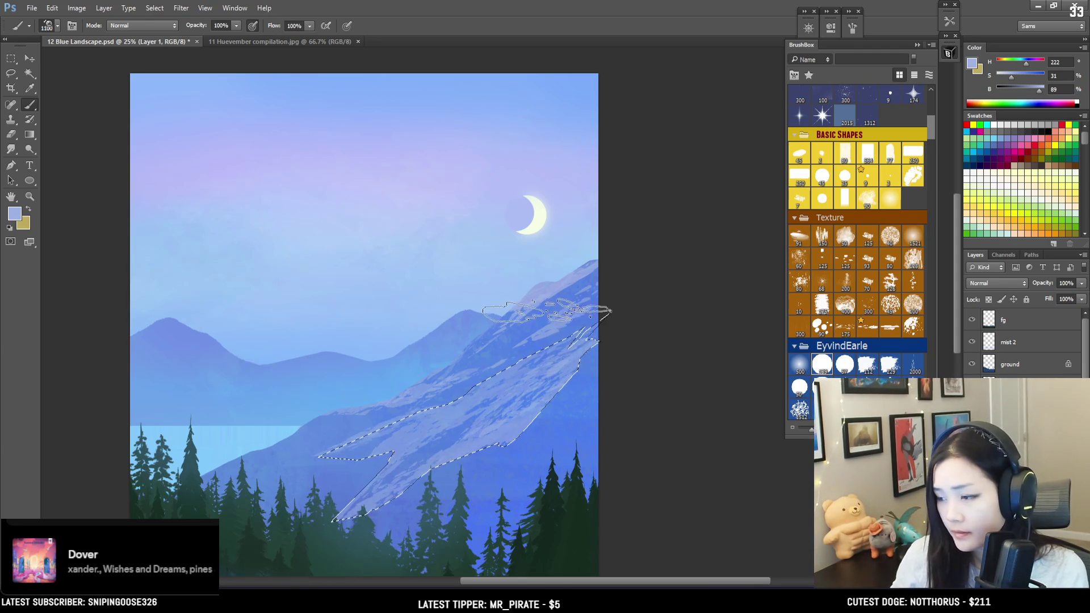
pyautogui.hotkey('ctrl', 'd')
# Clean up the snow streaks on the slope with the Eraser and touch-up brushing.
pyautogui.press('e')
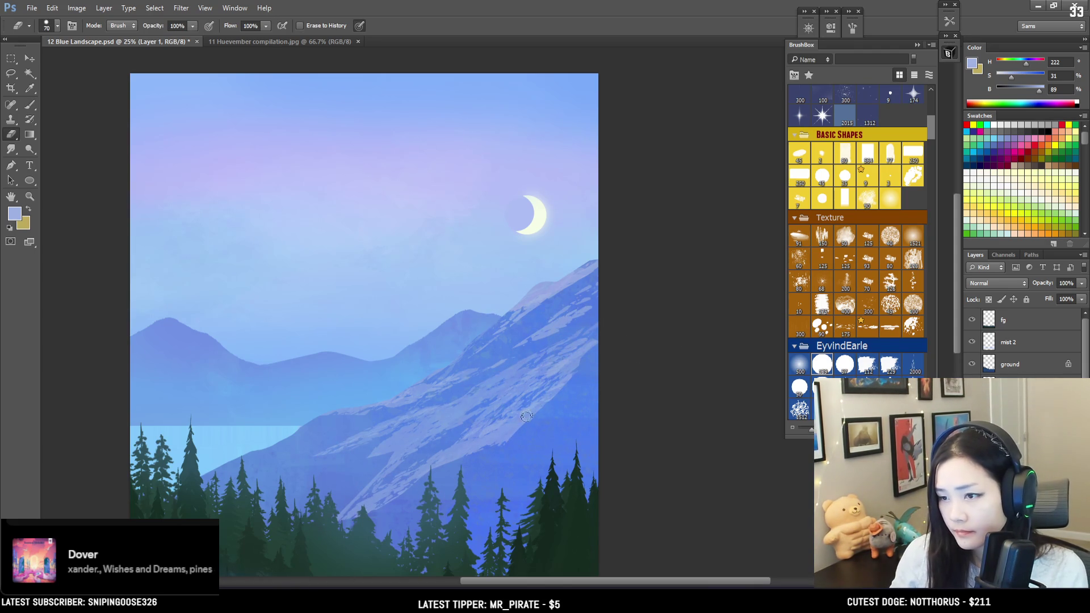
pyautogui.moveTo(526, 417); pyautogui.dragTo(519, 391)
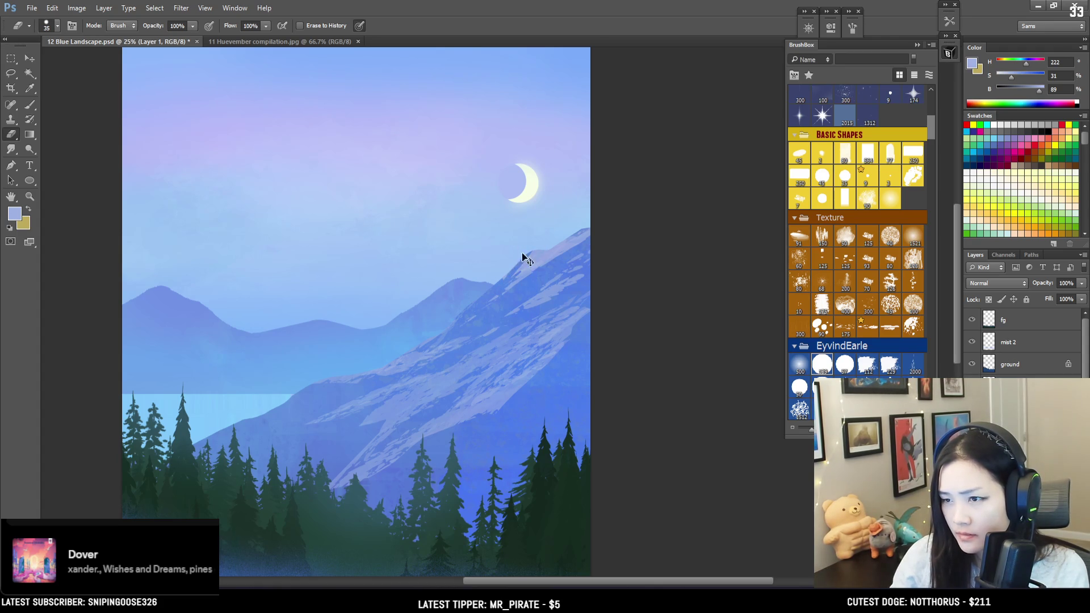
pyautogui.press('b')
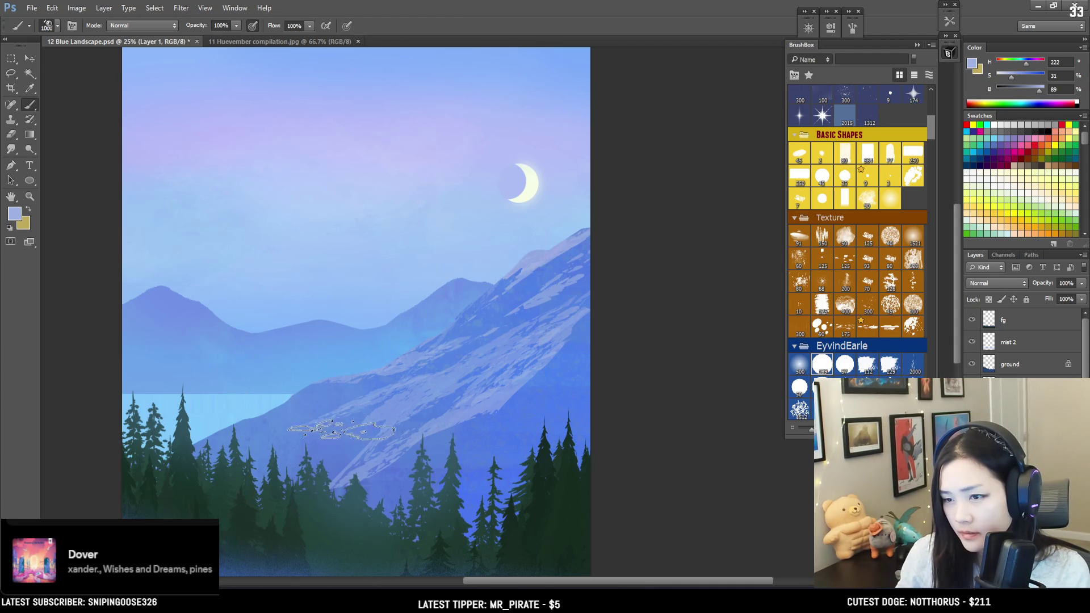
pyautogui.press('e')
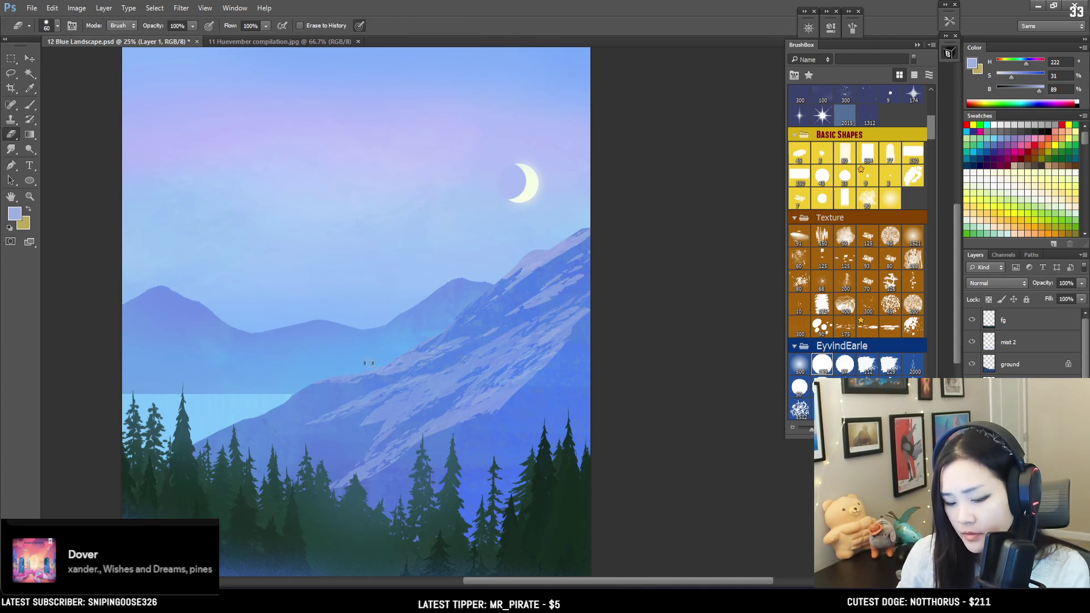
pyautogui.press('l')
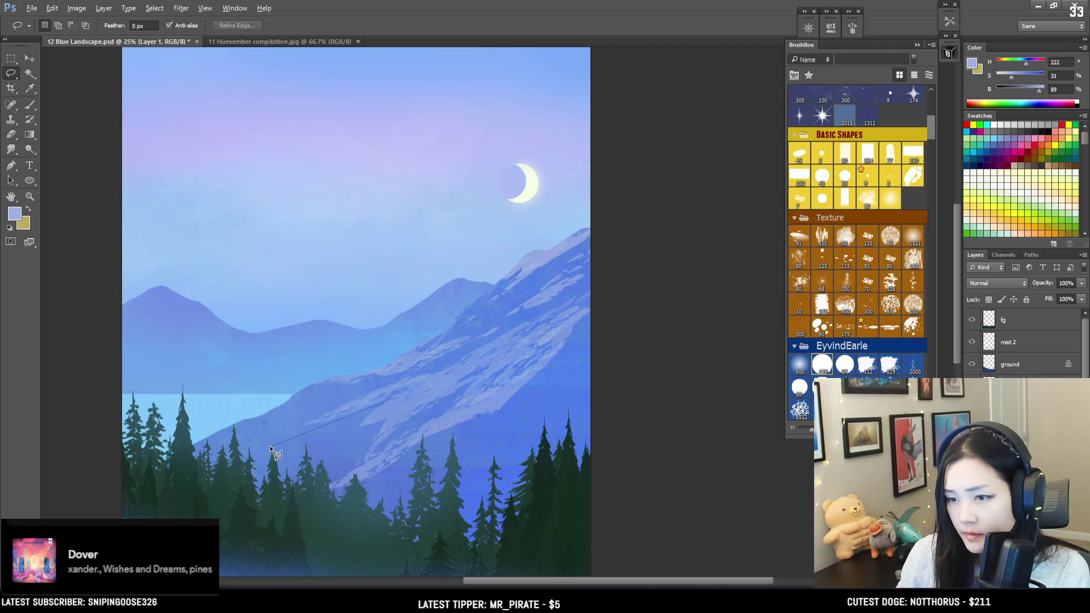
# Paint pale snow texture inside a polygonal selection on the lower slope above the left pines.
pyautogui.click(272, 440)
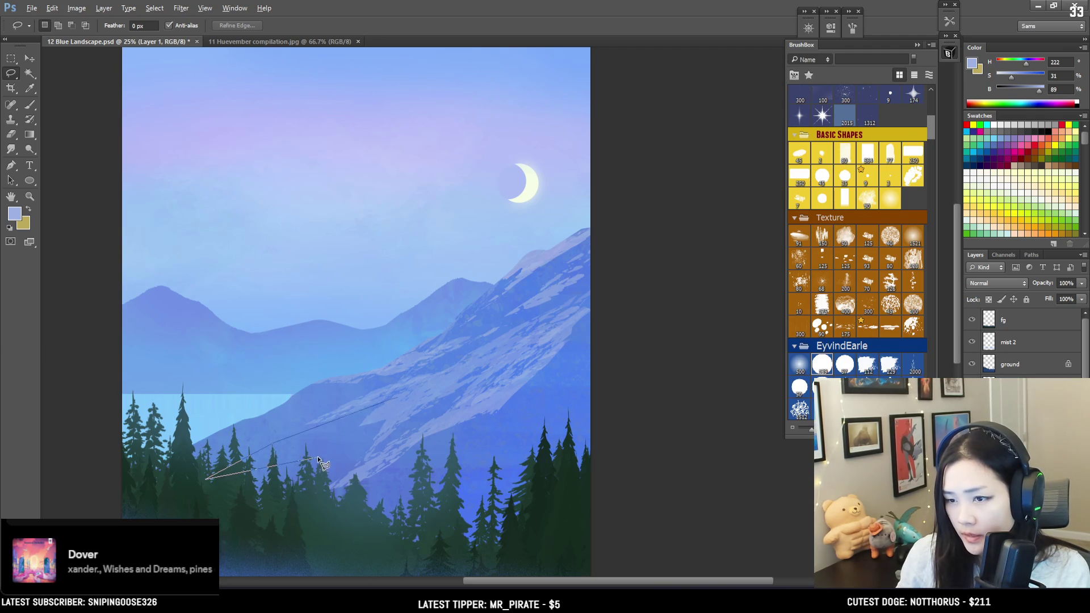
pyautogui.doubleClick(372, 419)
pyautogui.press('b')
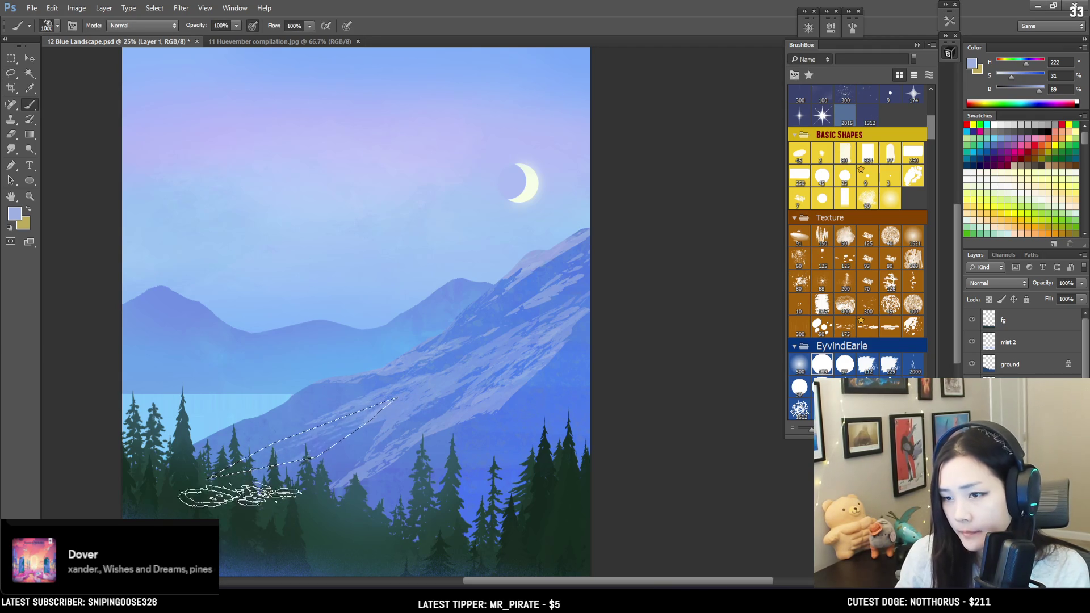
pyautogui.hotkey('ctrl', 'd')
pyautogui.press('[')
pyautogui.press('[')
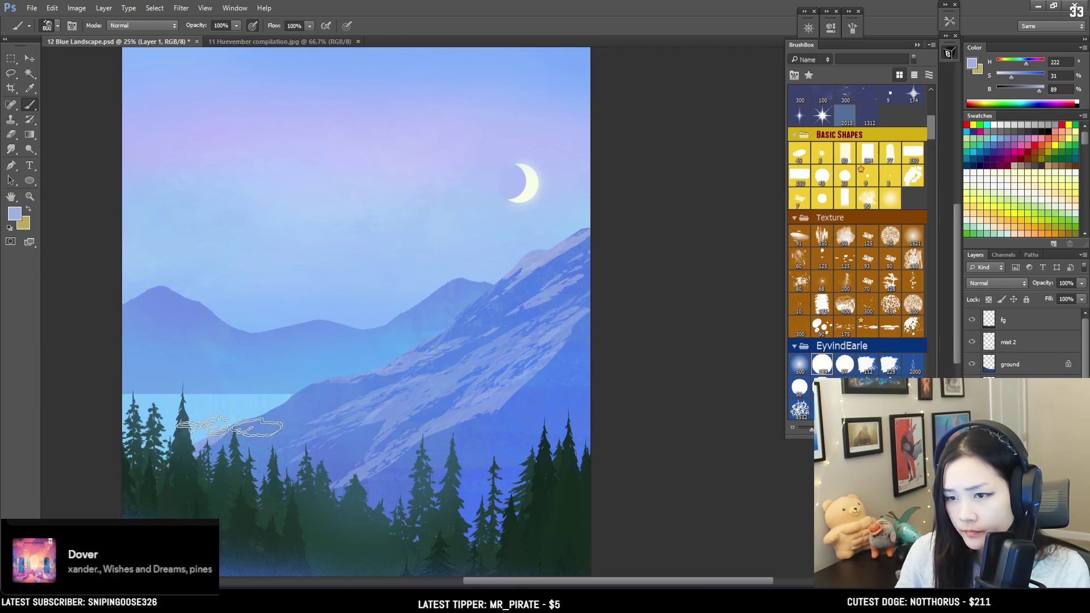
# Brush pale texture into a selected strip along the lake edge, then view the whole painting.
pyautogui.press('l')
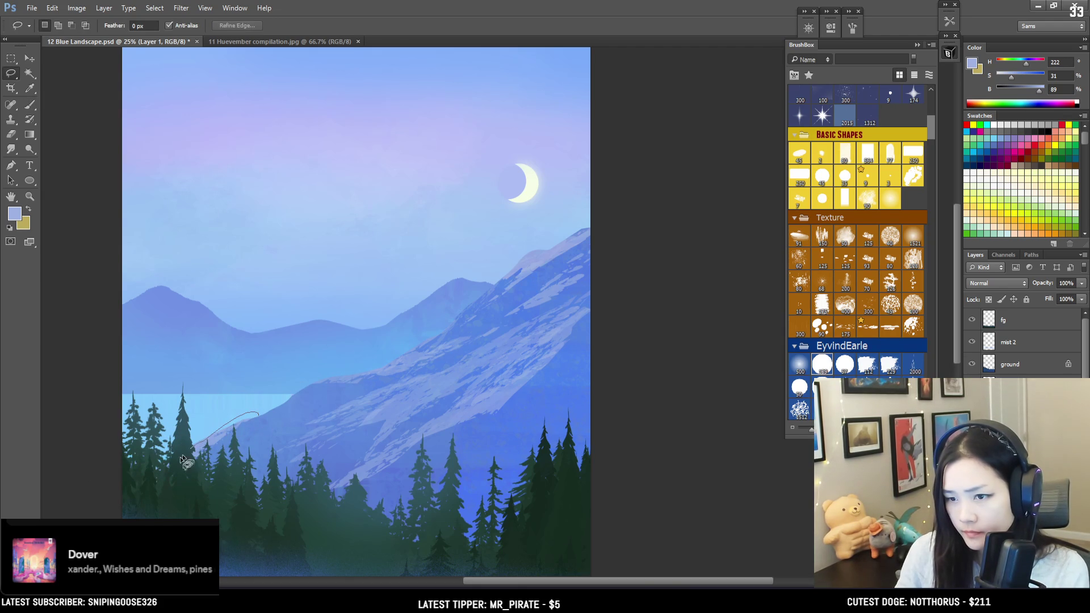
pyautogui.moveTo(288, 389); pyautogui.dragTo(287, 390)
pyautogui.press('b')
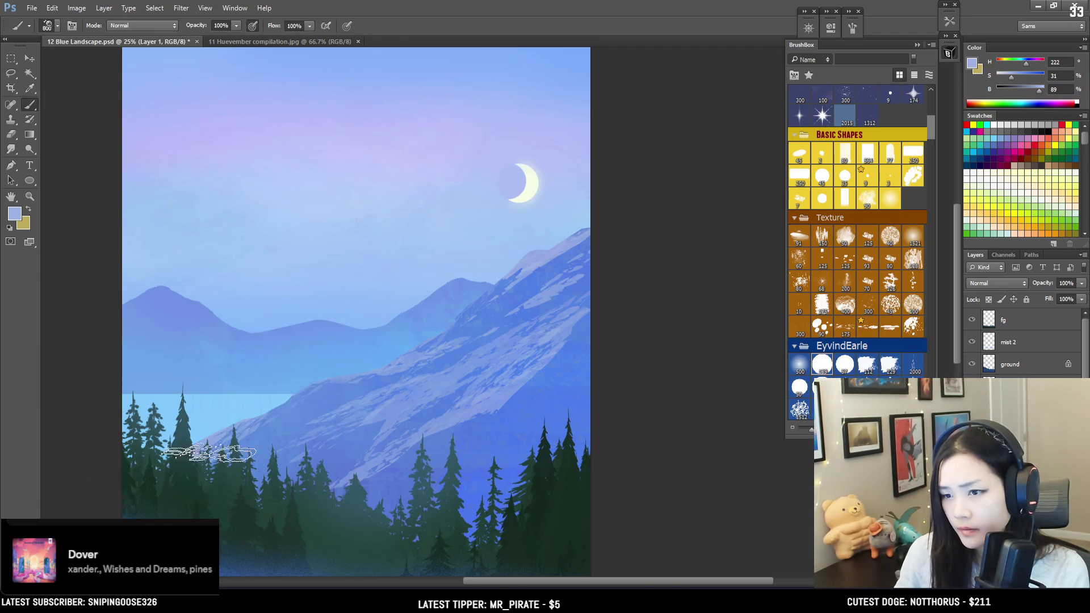
pyautogui.hotkey('ctrl', '-')
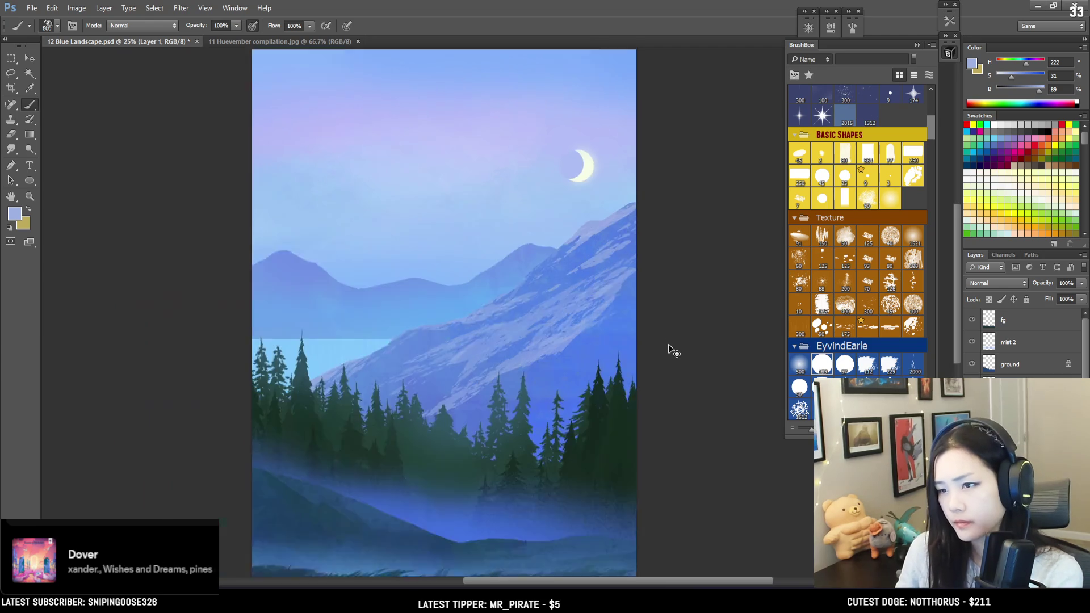